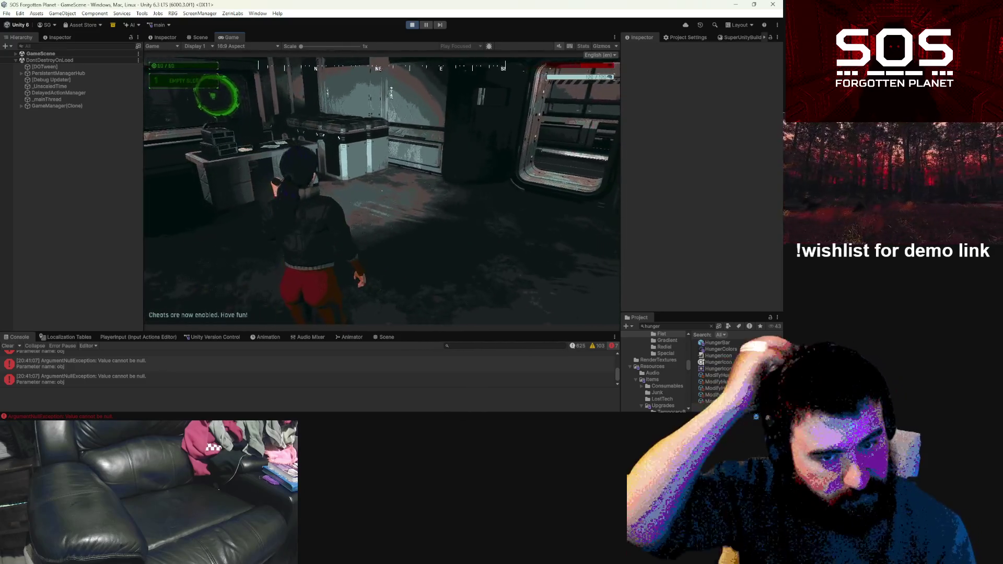
Step: Pause the game, search the project for 'safezone', and select the SafeZoneRoom prefab
key("Escape")
left_click(668, 326)
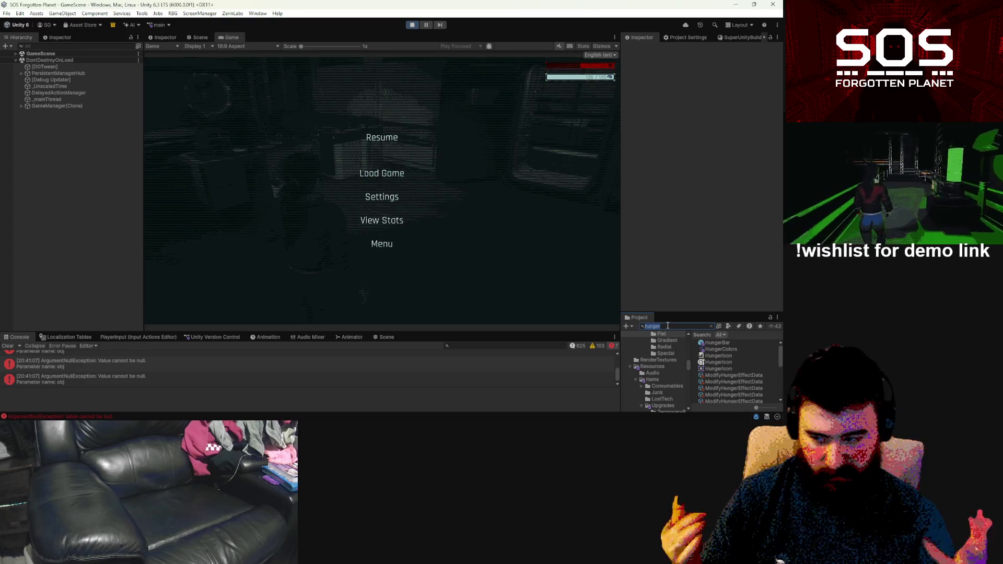
type("sa")
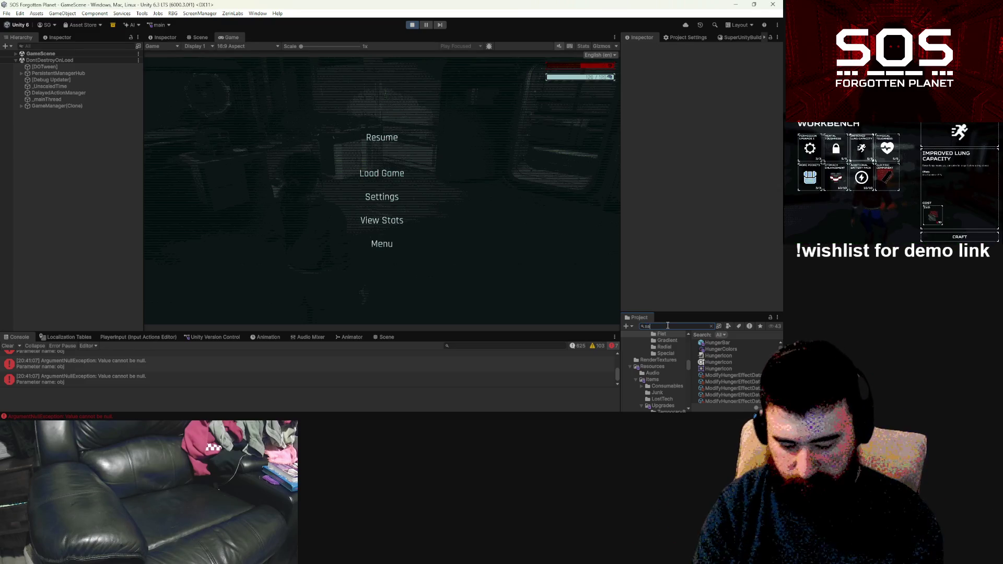
type("fezone")
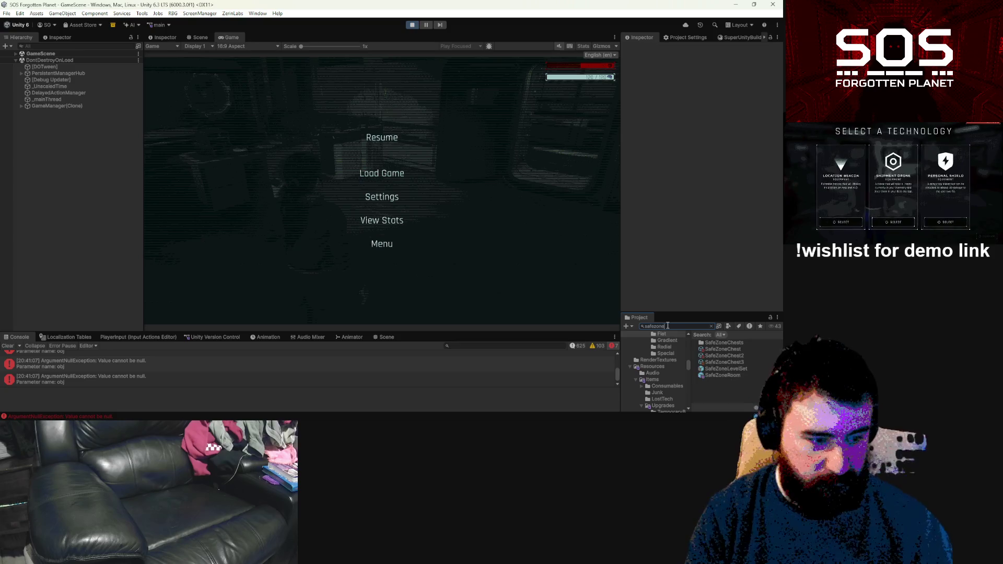
left_click(732, 375)
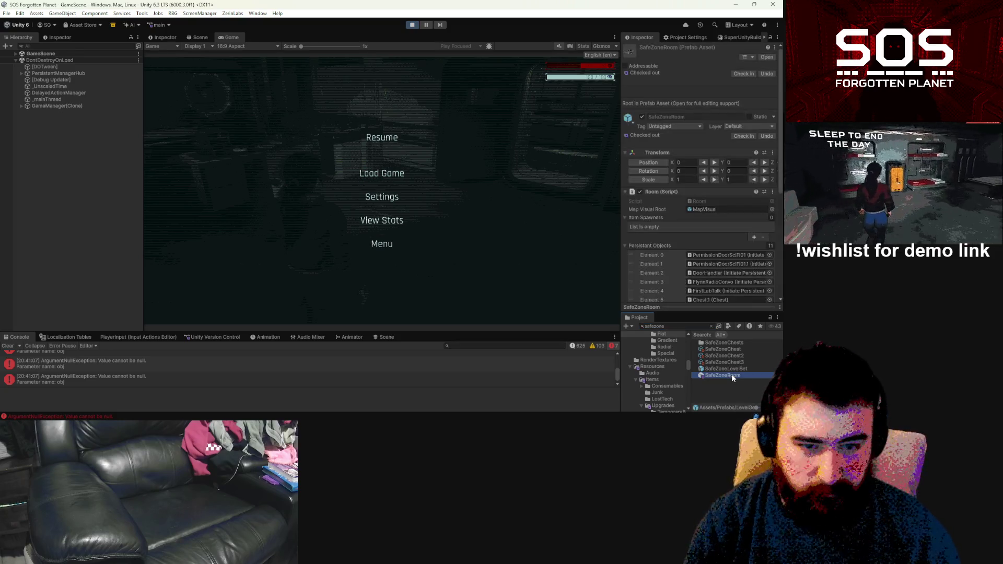
Step: Open SafeZoneRoom in prefab mode, stop Play mode, and widen the Hierarchy and Inspector panels
double_click(732, 375)
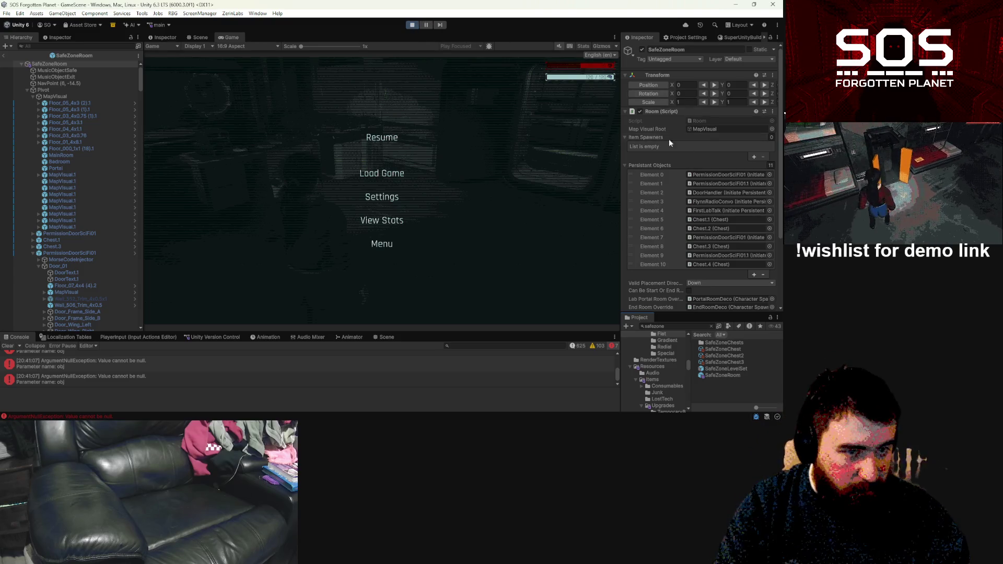
key("ctrl+p")
left_click_drag(144, 94, 242, 94)
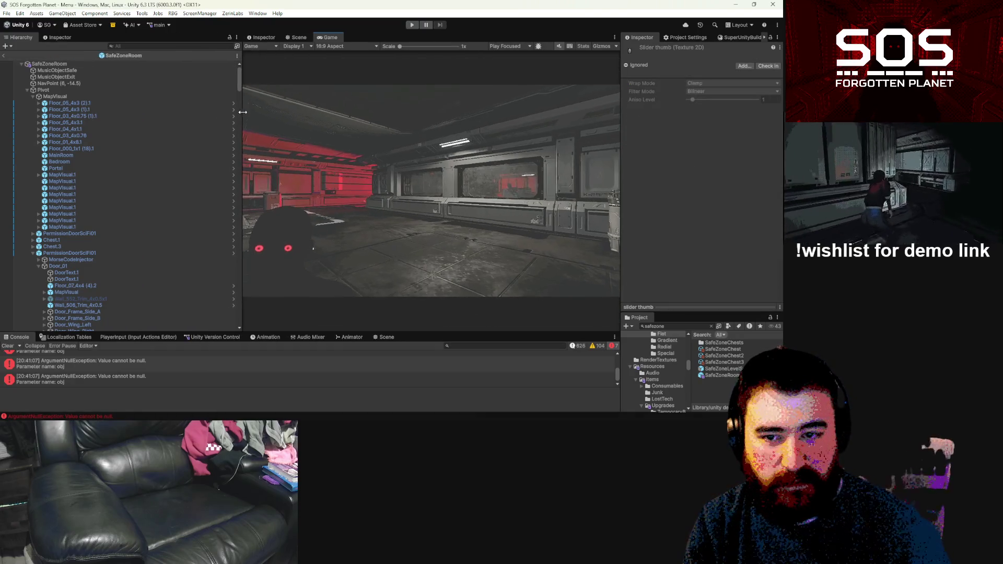
left_click(96, 63)
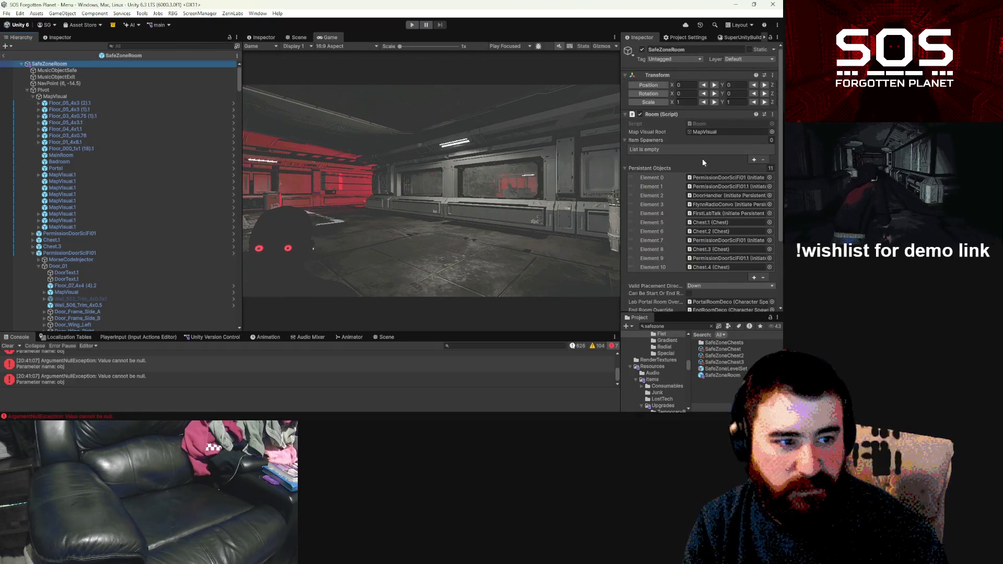
left_click(772, 114)
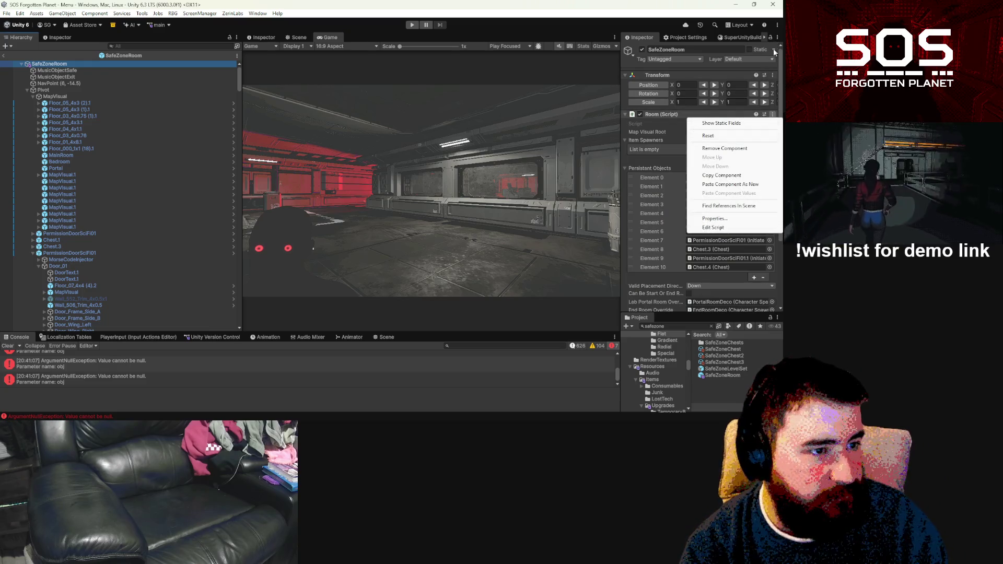
left_click(691, 315)
left_click_drag(621, 239, 491, 241)
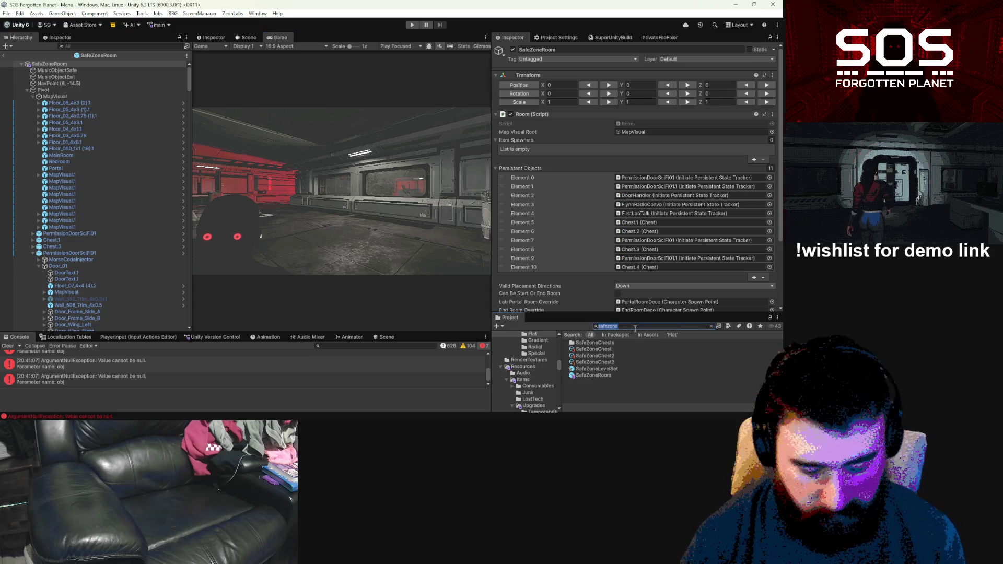
Step: Search the project assets for 'precision'
type("precisio")
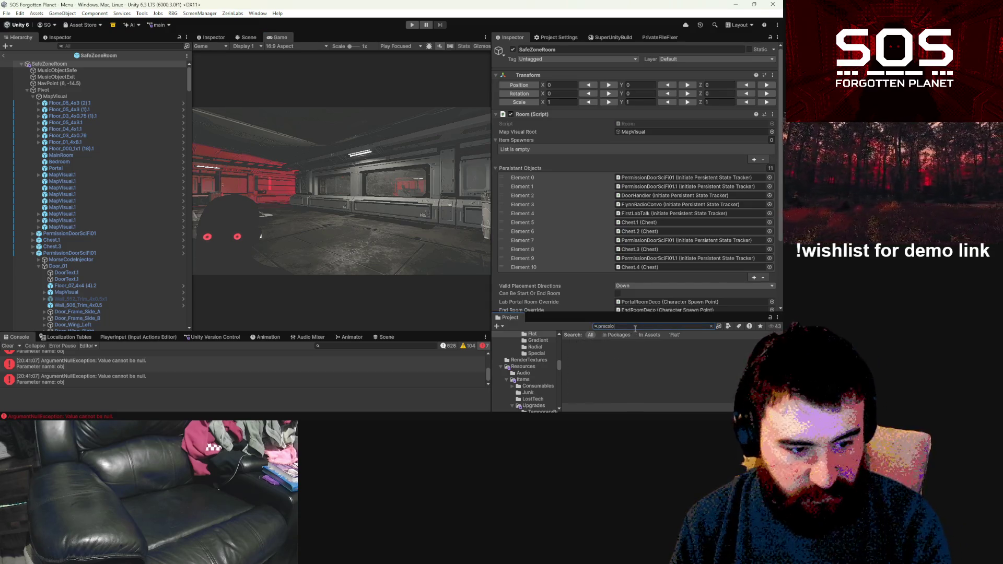
key("BackSpace")
key("BackSpace")
key("BackSpace")
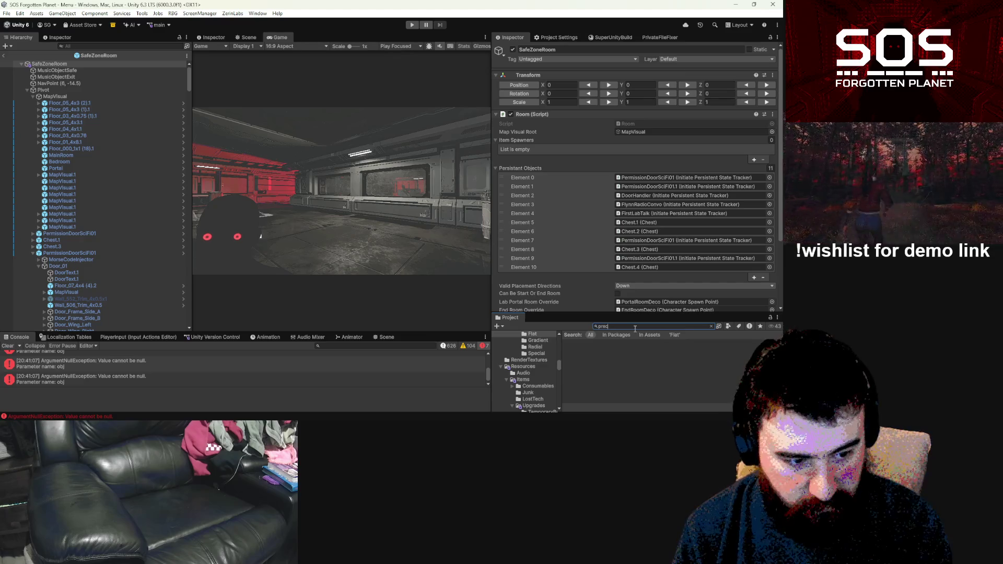
type("ision")
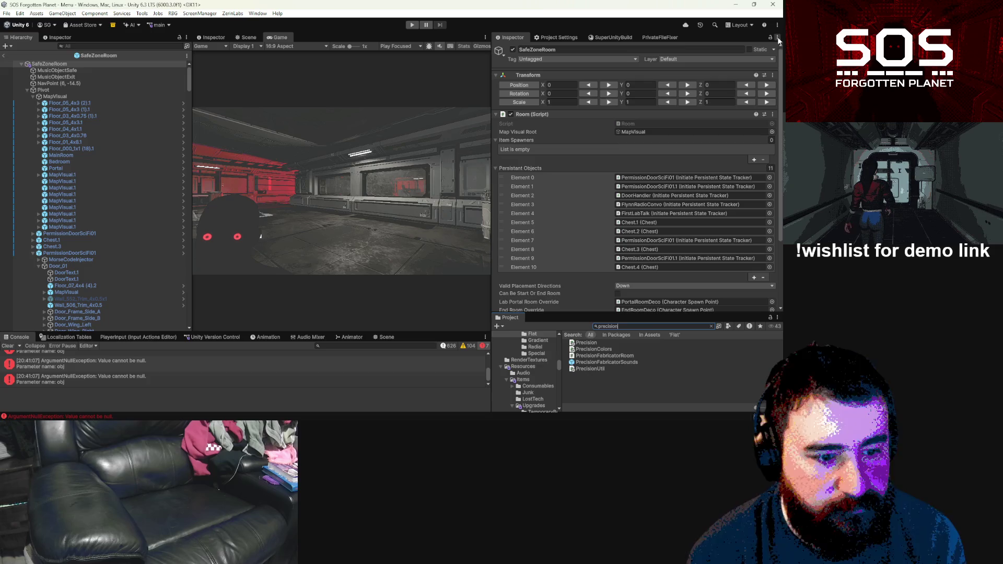
Step: Show the pending version control changes and filter them by 'safez'
left_click(228, 338)
mouse_move(420, 333)
left_mouse_down()
mouse_move(293, 205)
mouse_move(209, 172)
left_mouse_up()
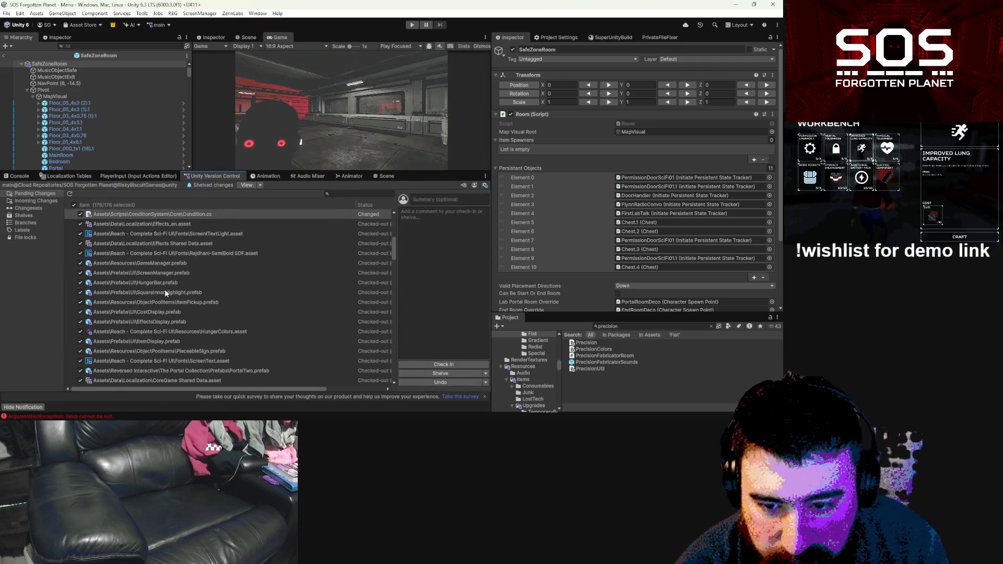
scroll(165, 293, "down", 2)
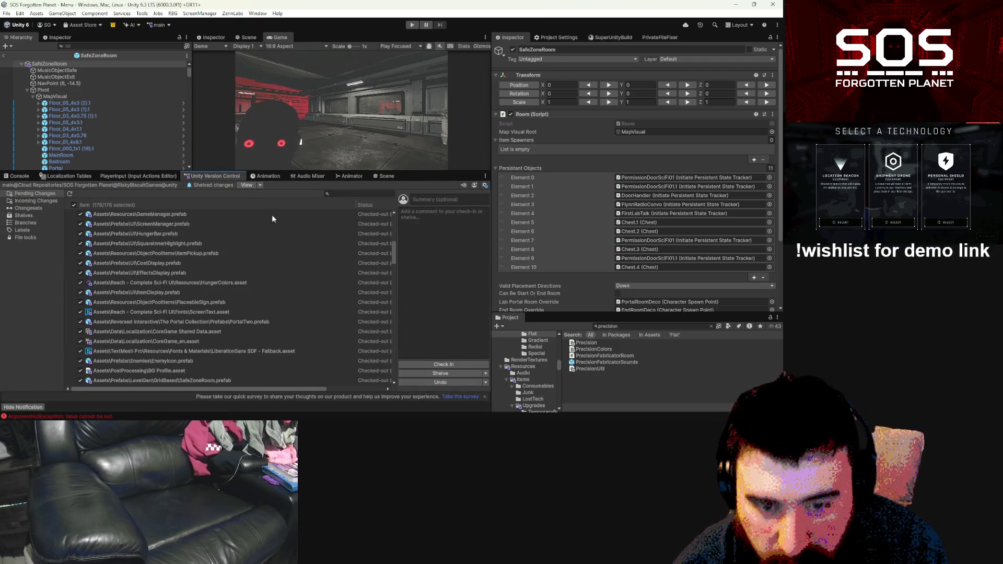
left_click(345, 194)
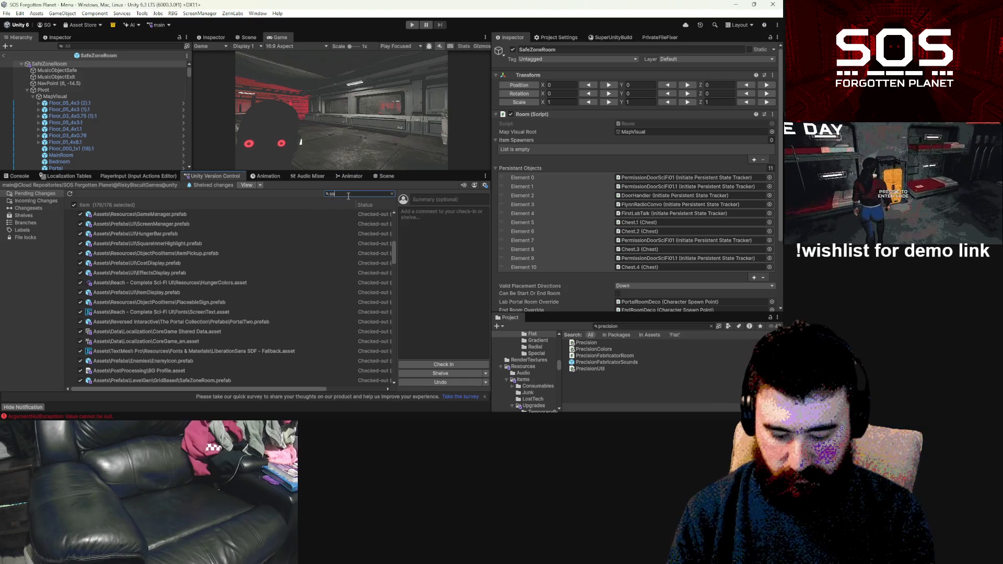
type("safezon")
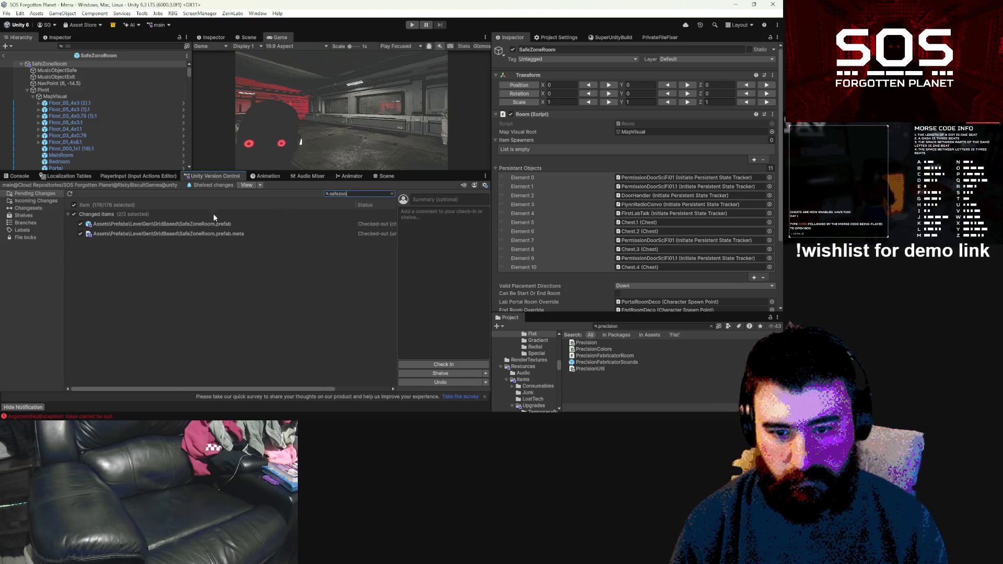
Step: Check in only SafeZoneRoom.prefab with the comment 'Backup safezone'
left_click(96, 225)
left_click(73, 214)
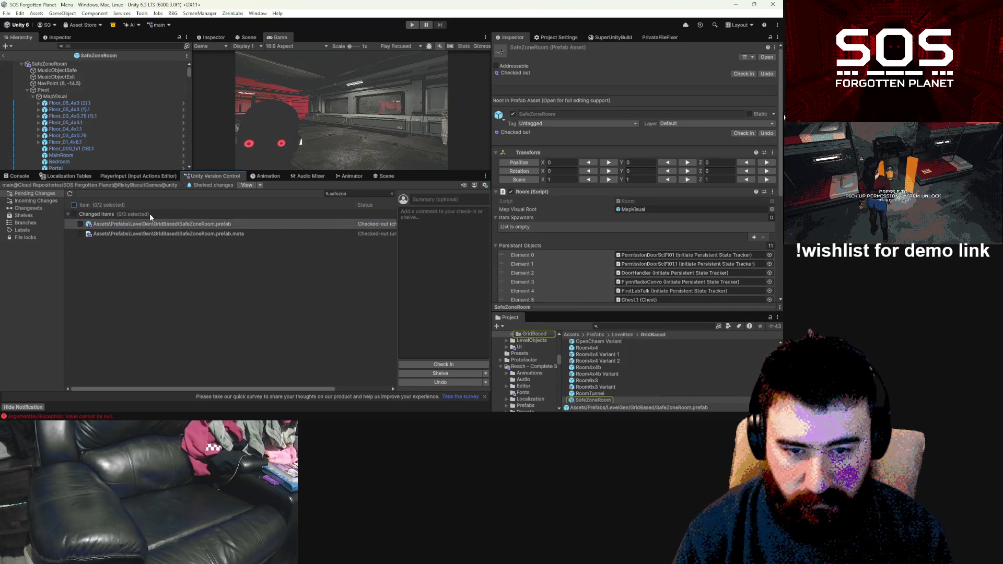
left_click(81, 225)
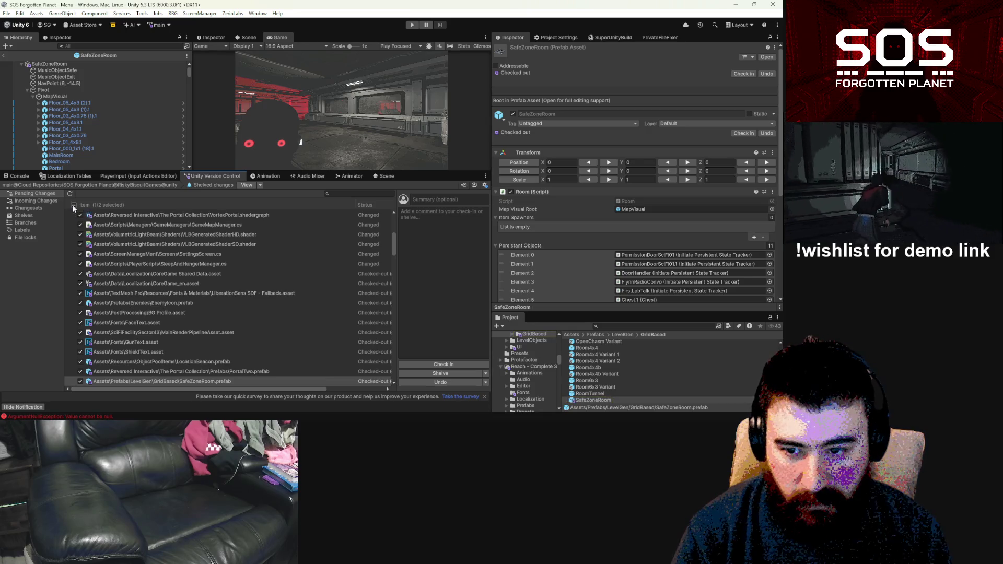
left_click(80, 381)
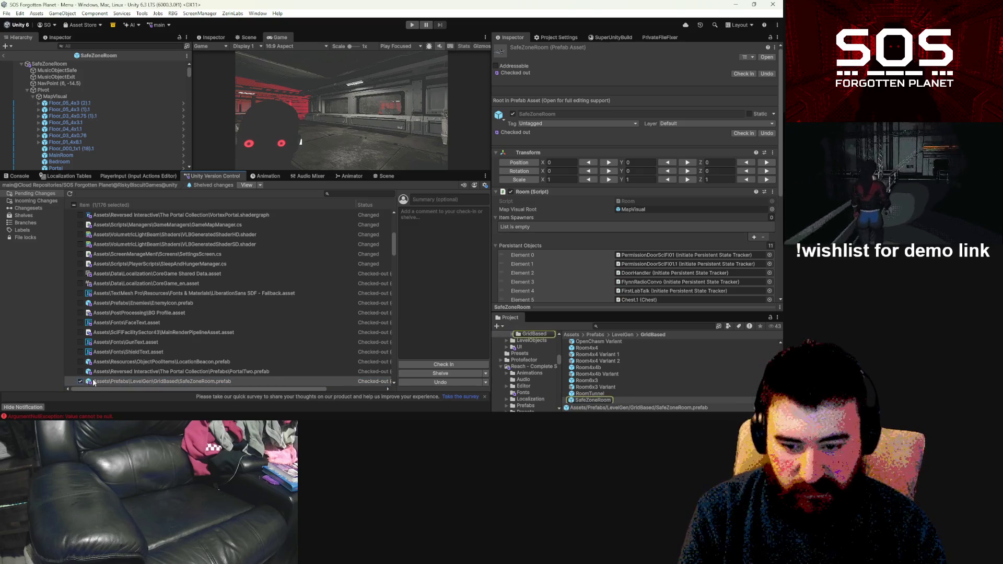
left_click(462, 340)
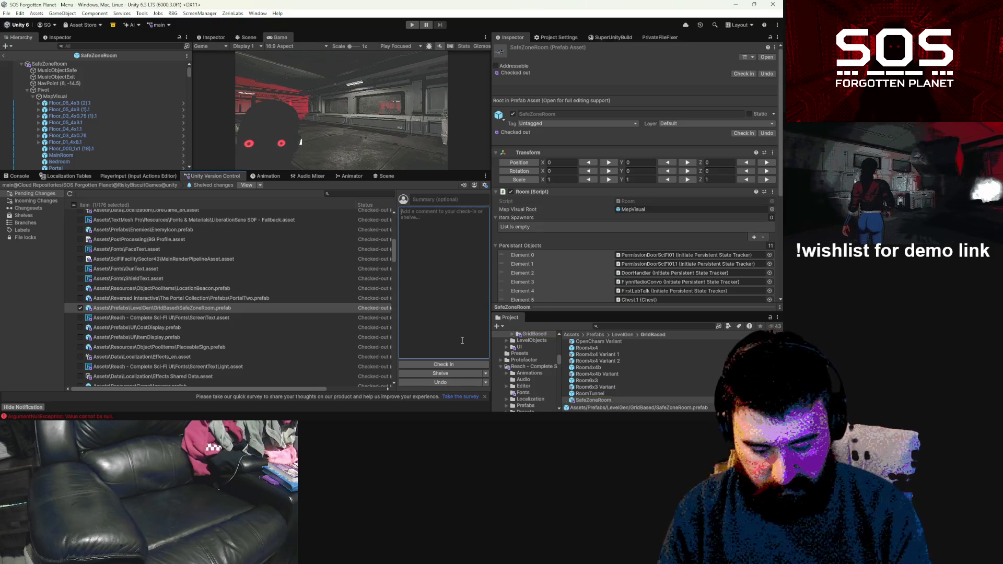
type("Backup safezone")
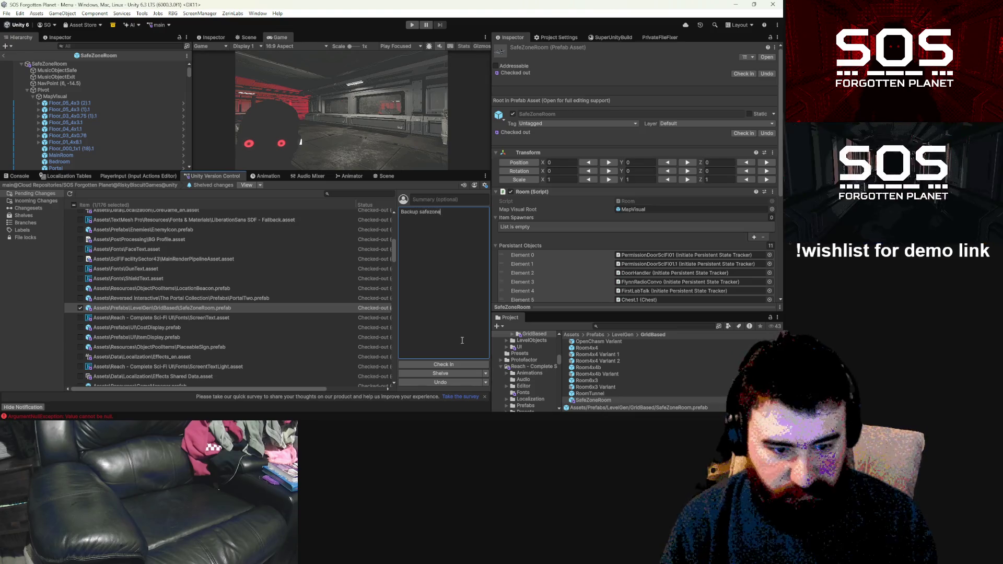
left_click(450, 366)
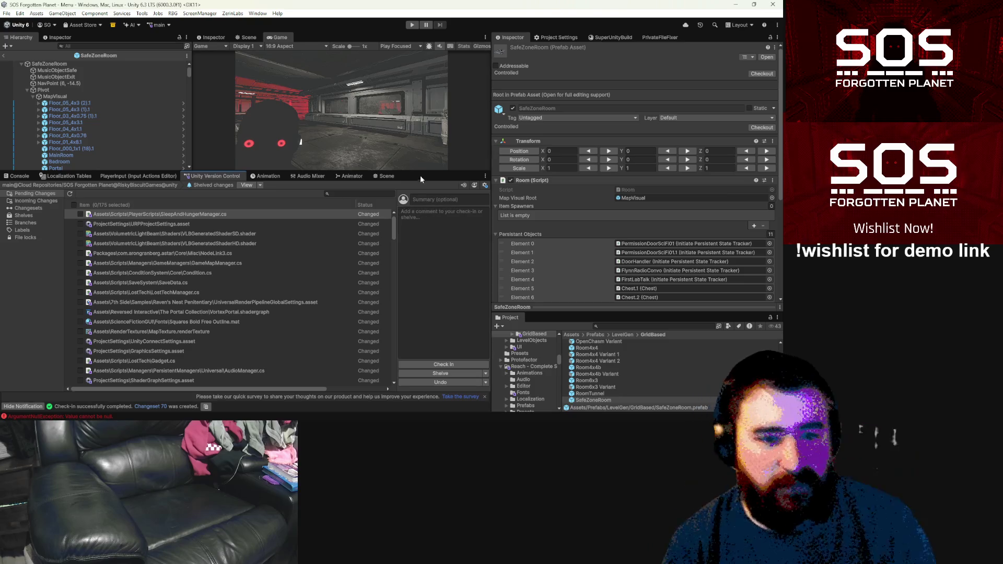
Step: Deactivate the MapVisual object under Door_01
left_click_drag(448, 169, 429, 276)
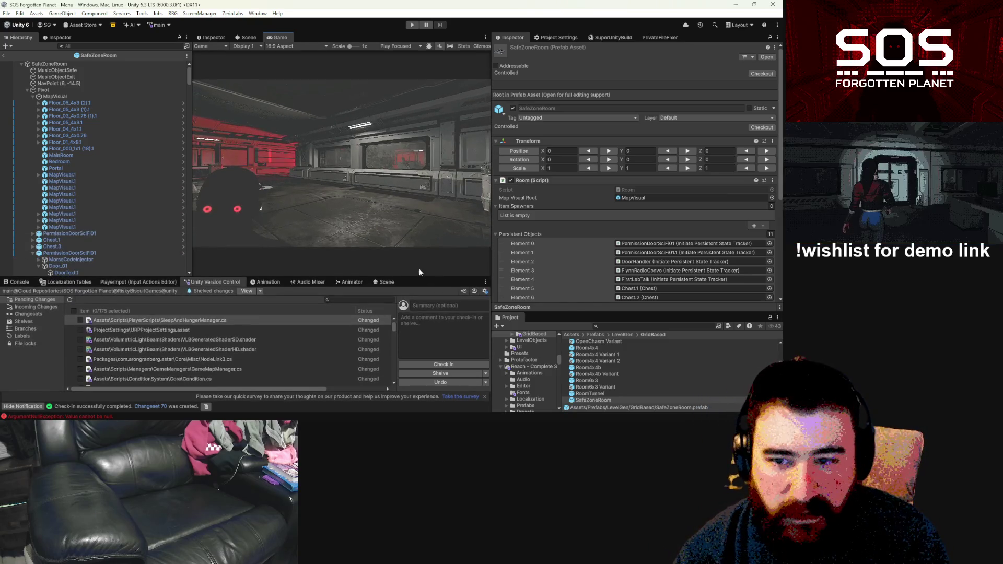
scroll(673, 199, "down", 2)
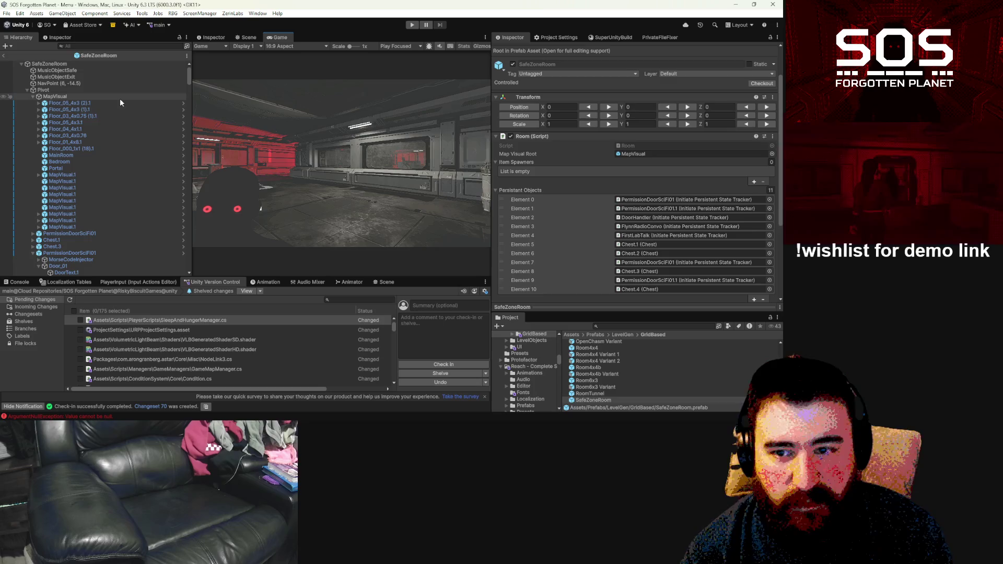
scroll(105, 164, "down", 5)
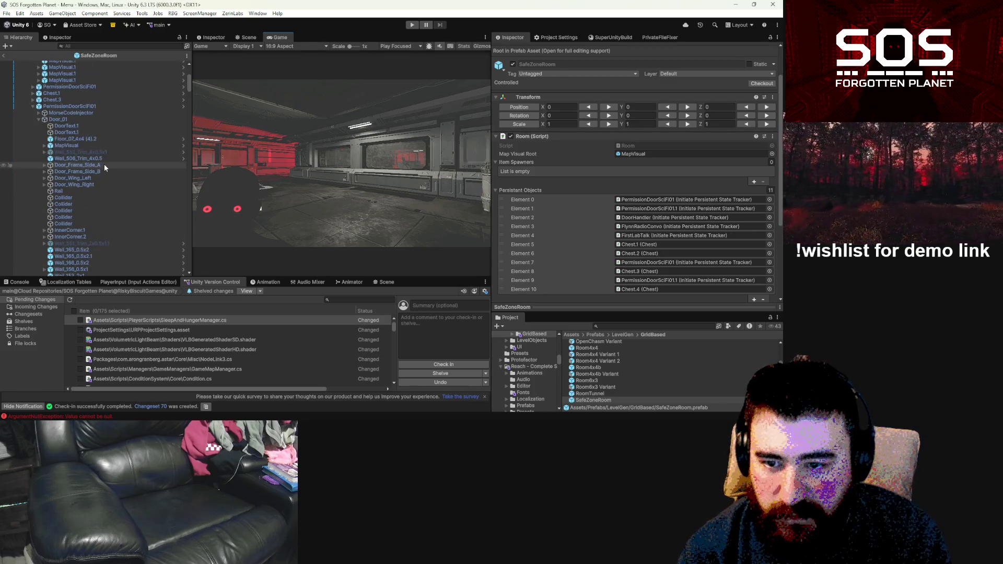
left_click(84, 145)
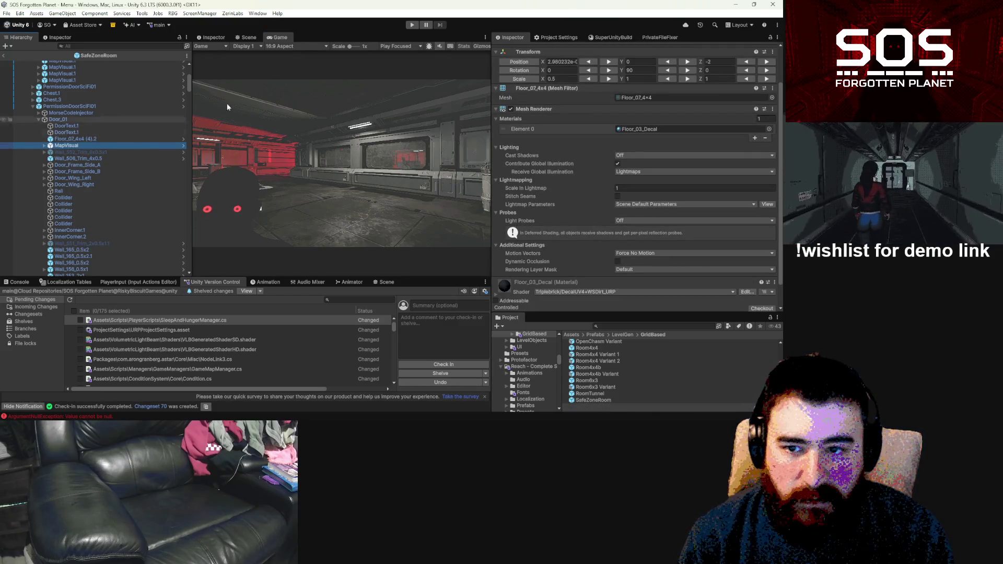
scroll(517, 58, "up", 2)
left_click(513, 50)
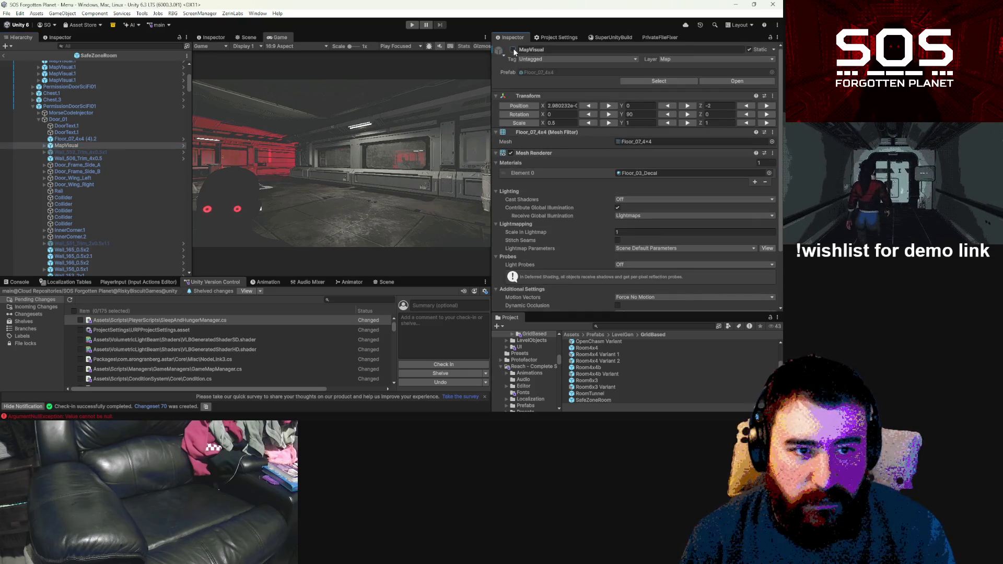
Step: Deactivate the MapVisual objects under Door_01 of the other permission doors
left_click(33, 87)
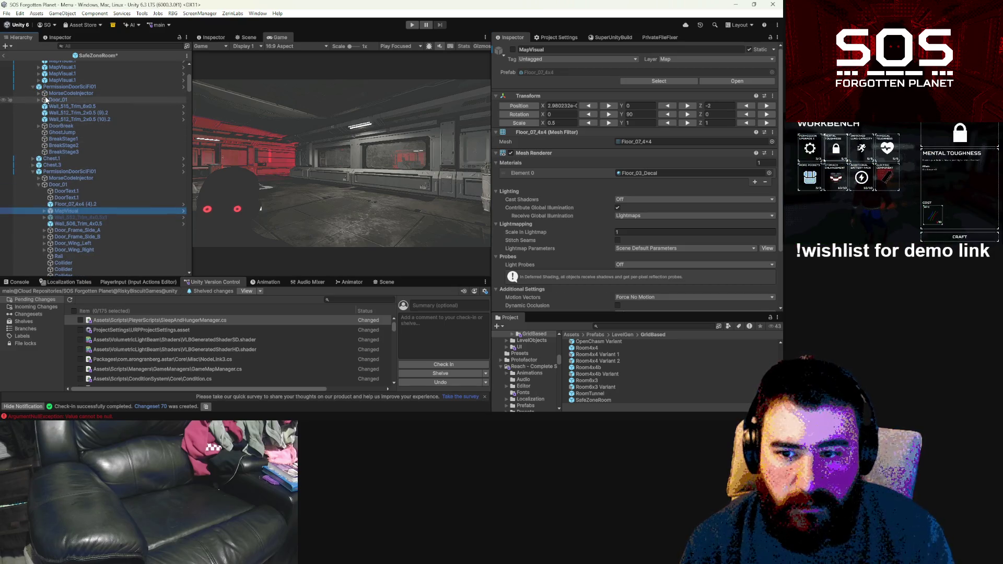
left_click(40, 100)
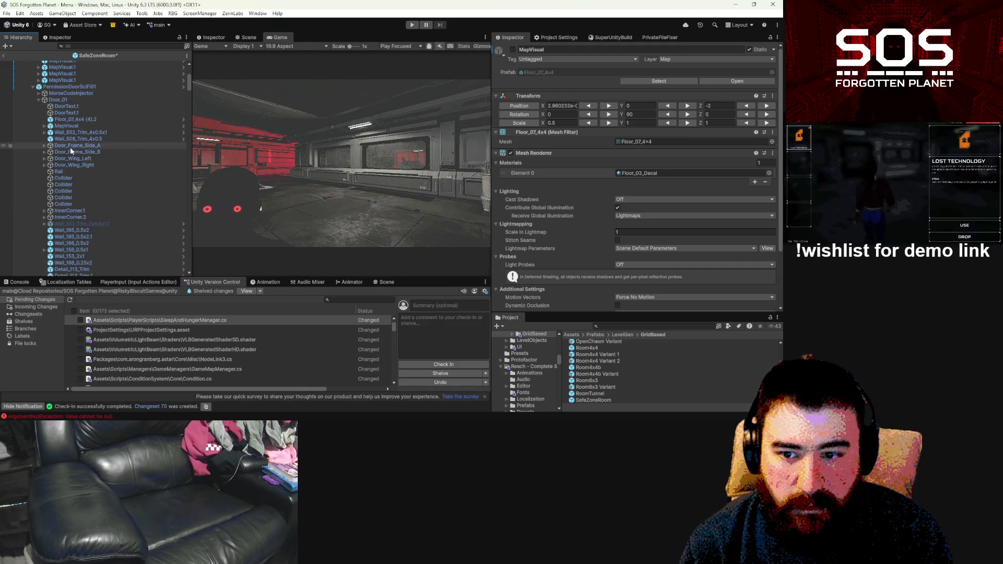
left_click(71, 126)
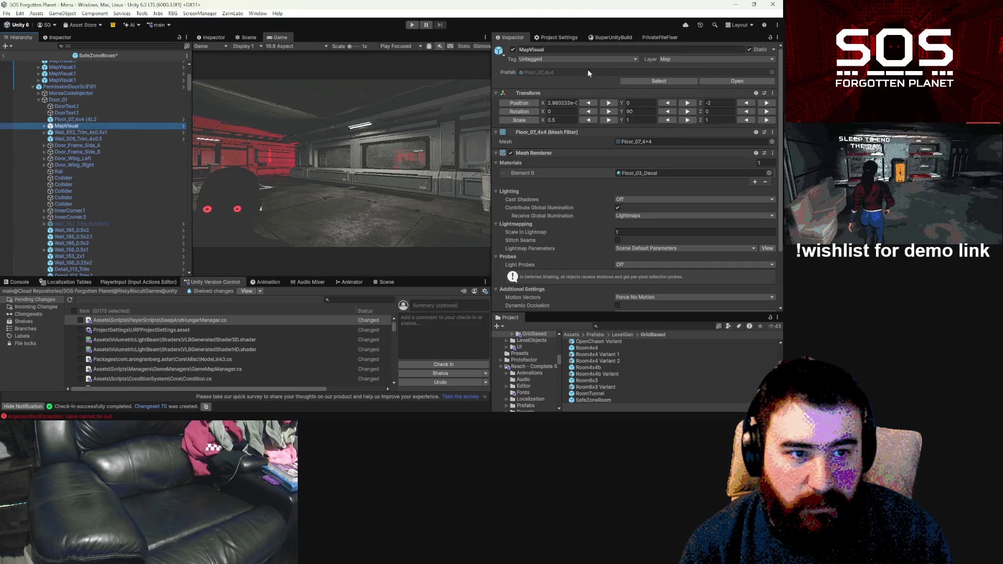
left_click(512, 49)
scroll(76, 190, "up", 3)
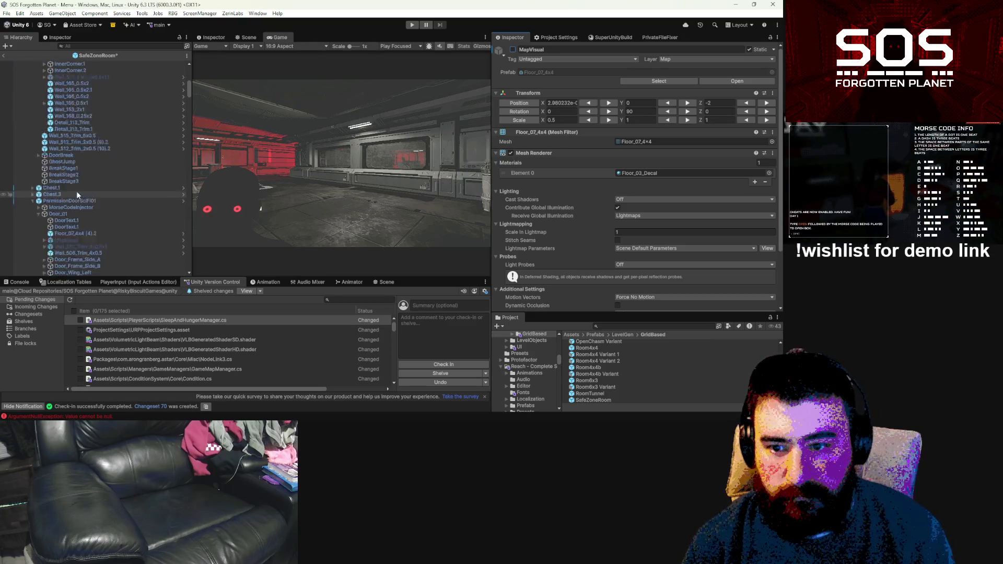
scroll(47, 157, "up", 5)
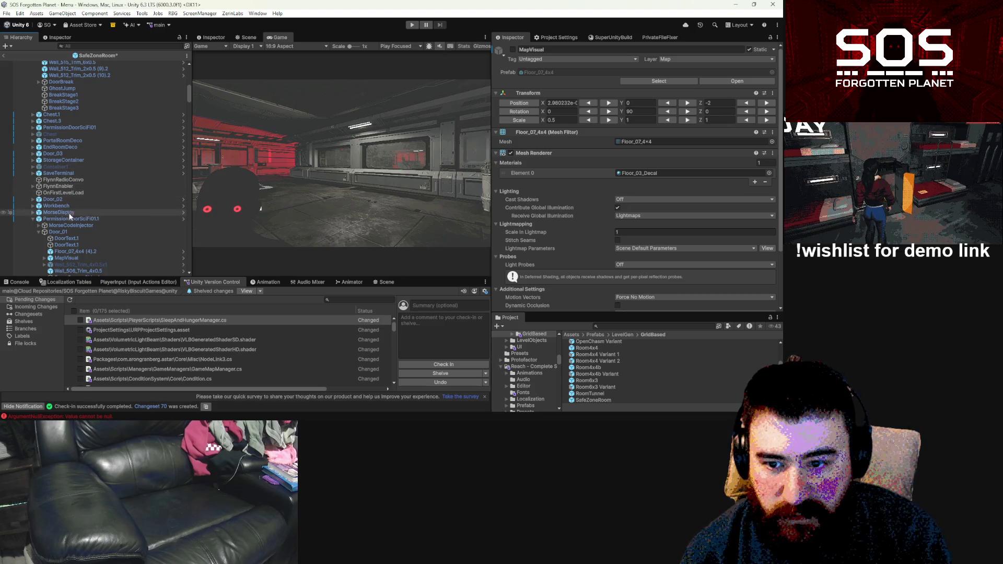
left_click(84, 259)
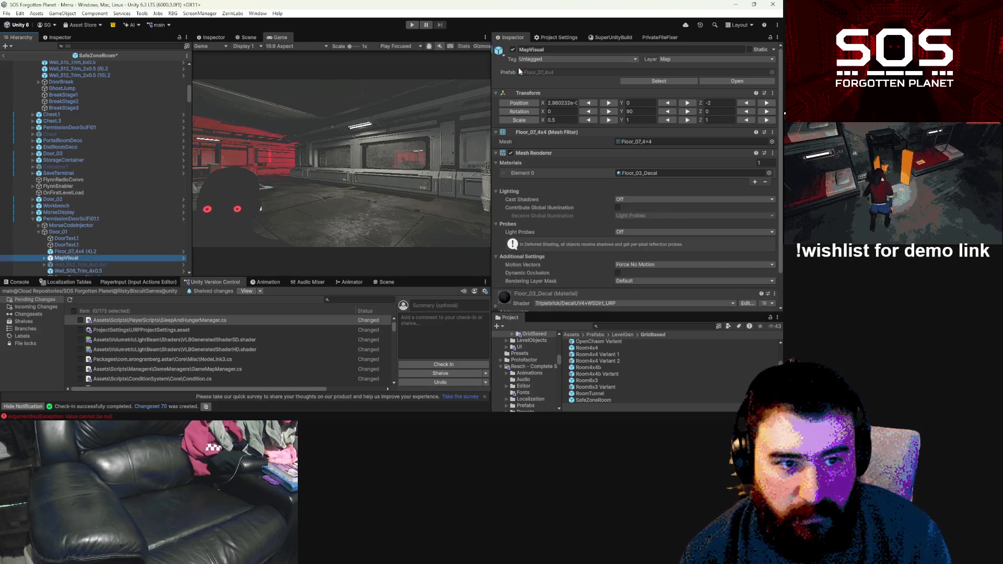
left_click(513, 50)
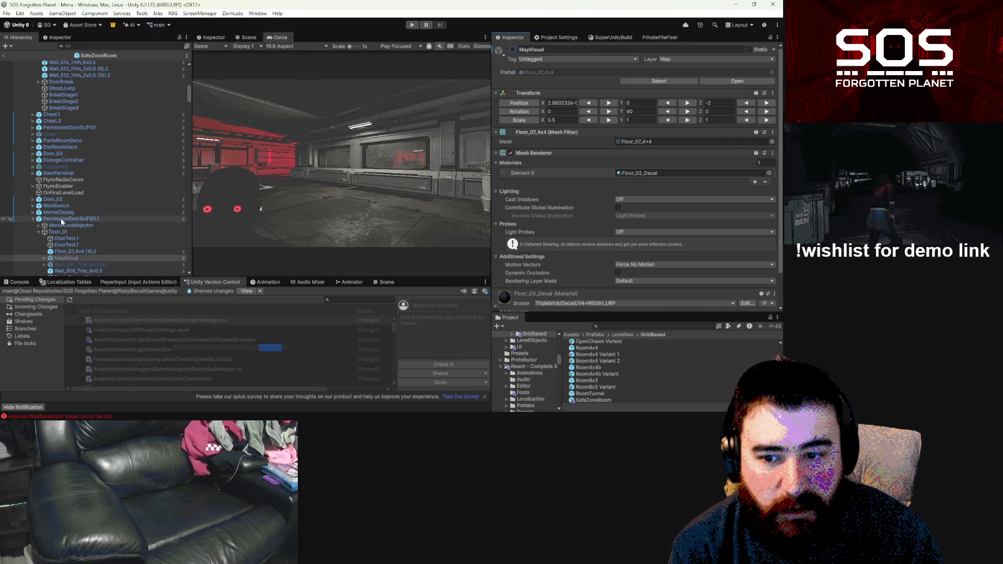
Step: Select the SafeZoneRoom root to show its Room component settings
left_click(62, 220)
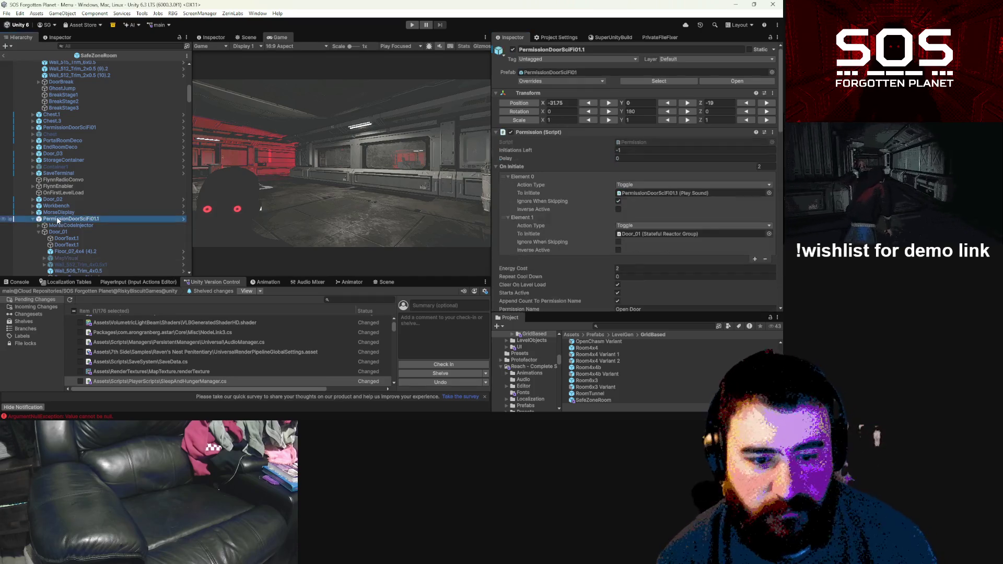
scroll(58, 206, "up", 5)
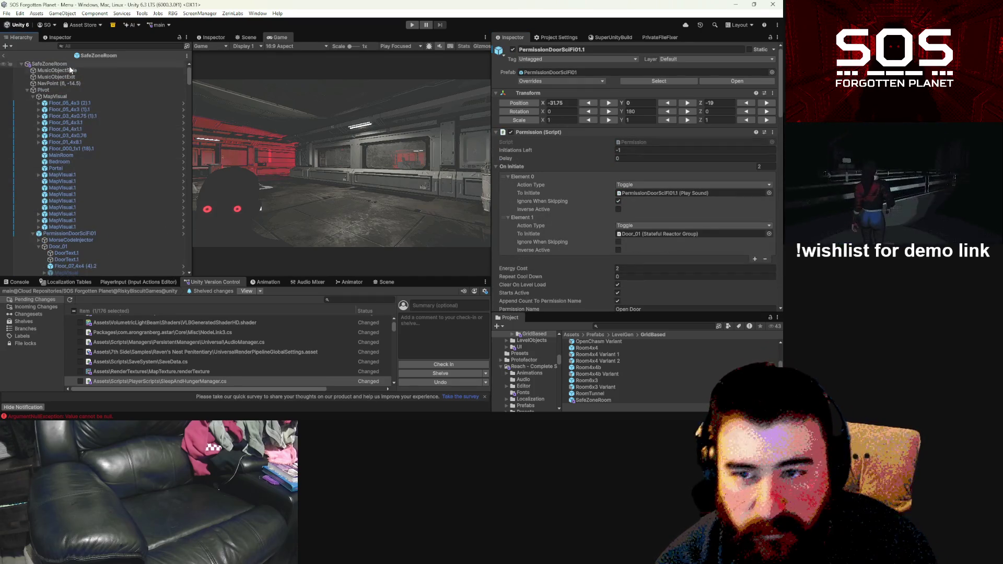
left_click(49, 64)
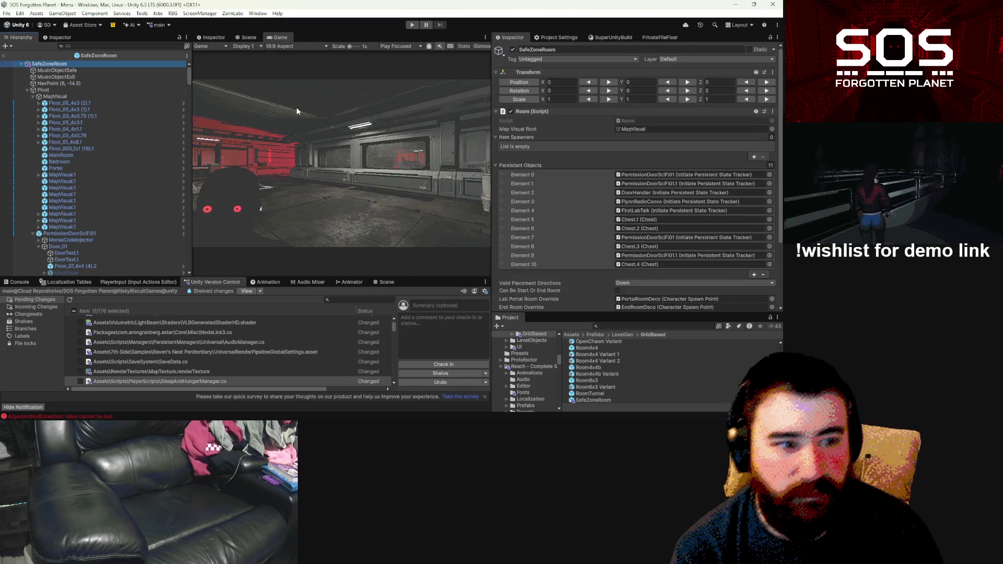
Step: In Debug Inspector mode, replace the Room script with PrecisionFabricatorRoom
left_click(777, 38)
left_click(706, 78)
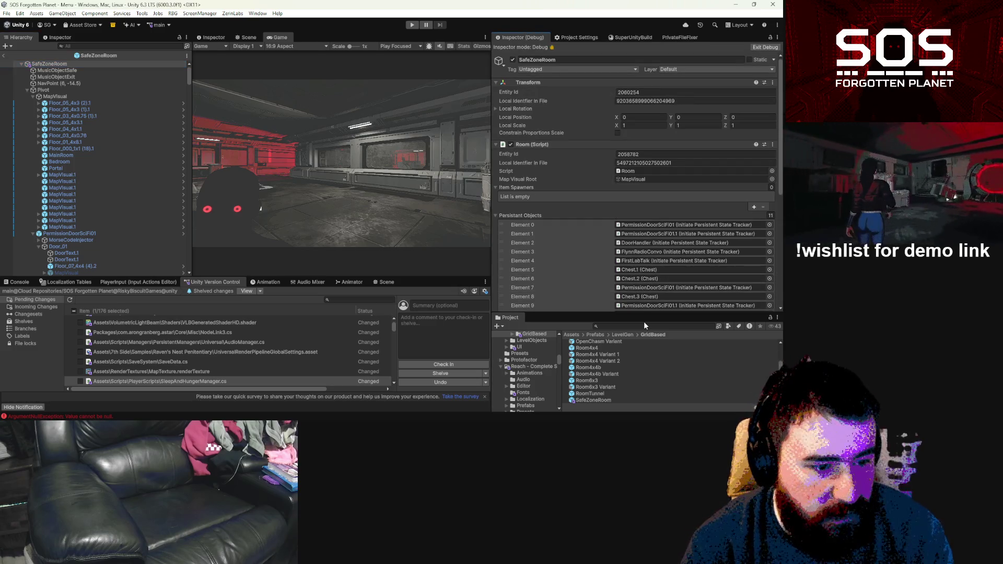
left_click(645, 325)
type("pe")
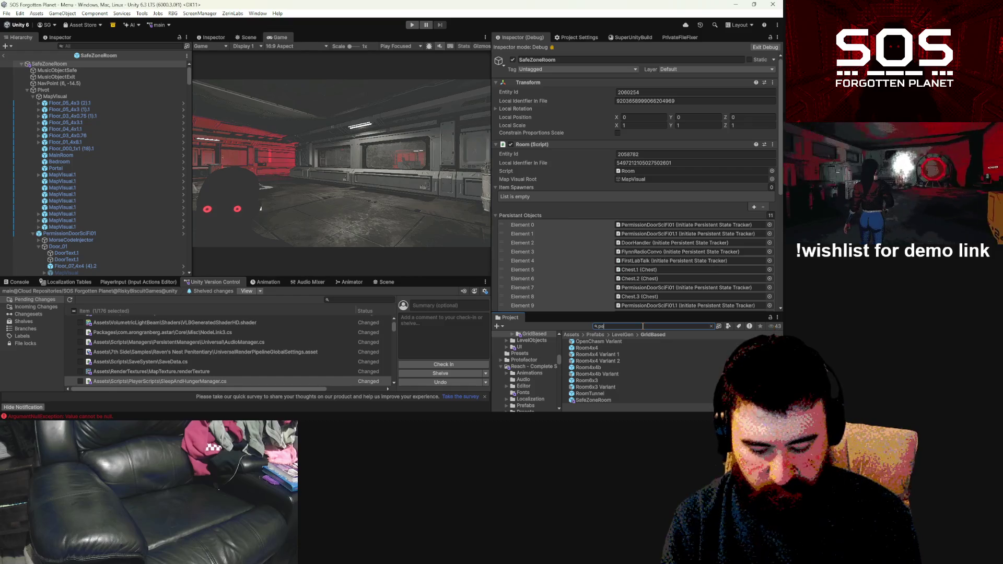
type("re")
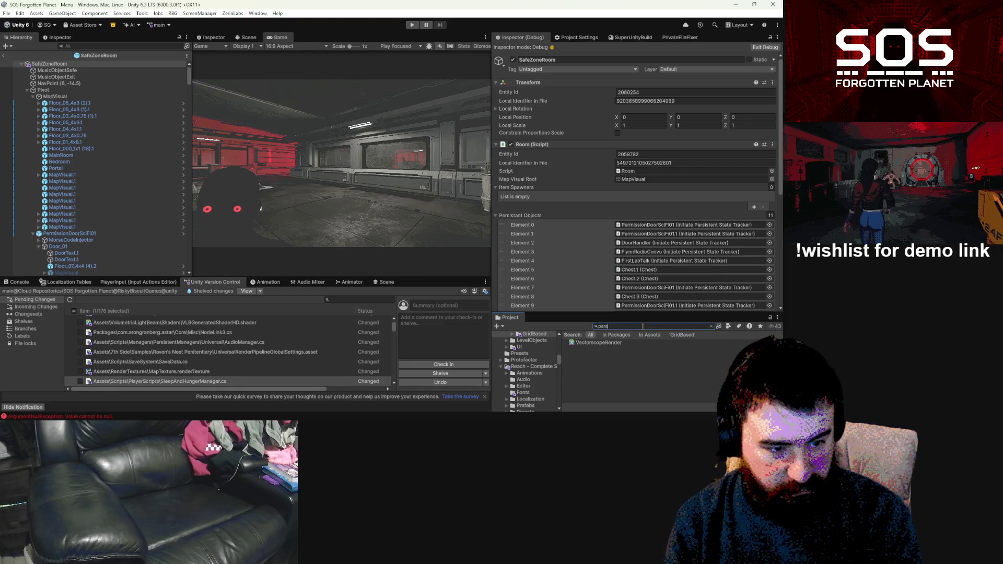
type("rec")
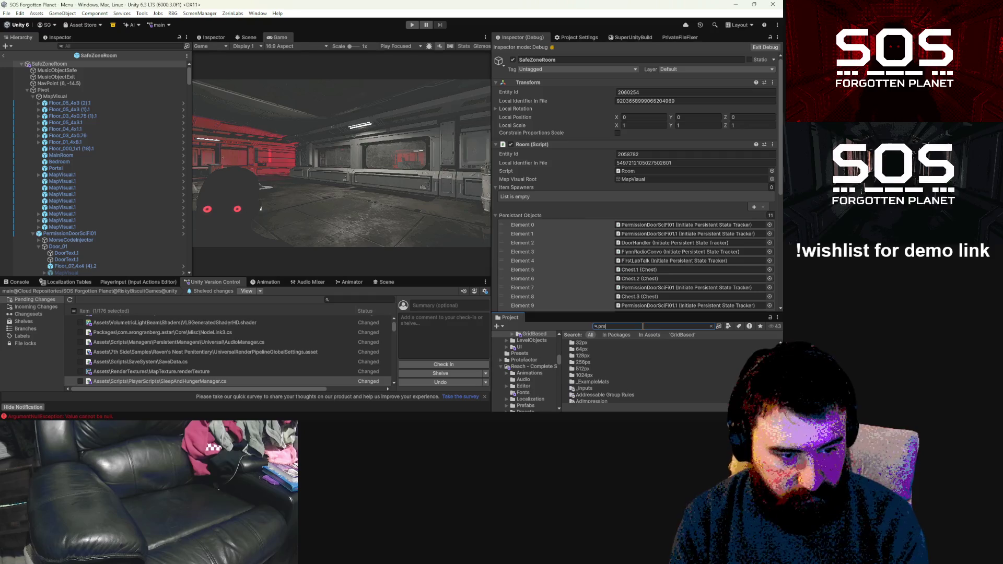
type("isi")
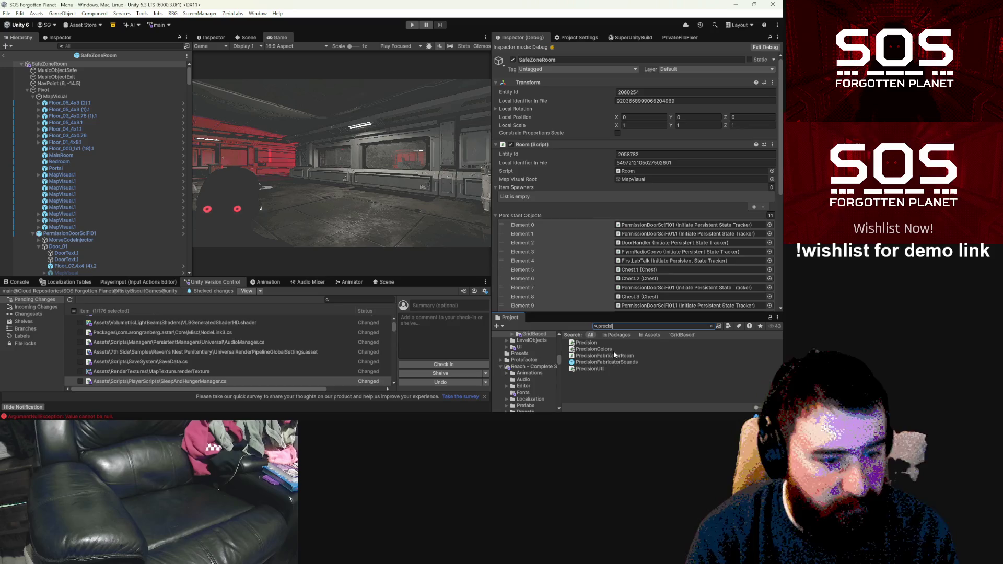
mouse_move(615, 356)
left_mouse_down()
mouse_move(642, 356)
mouse_move(644, 177)
left_mouse_up()
Step: Confirm the Persistant Objects list was kept and return the Inspector to normal mode
scroll(633, 195, "down", 5)
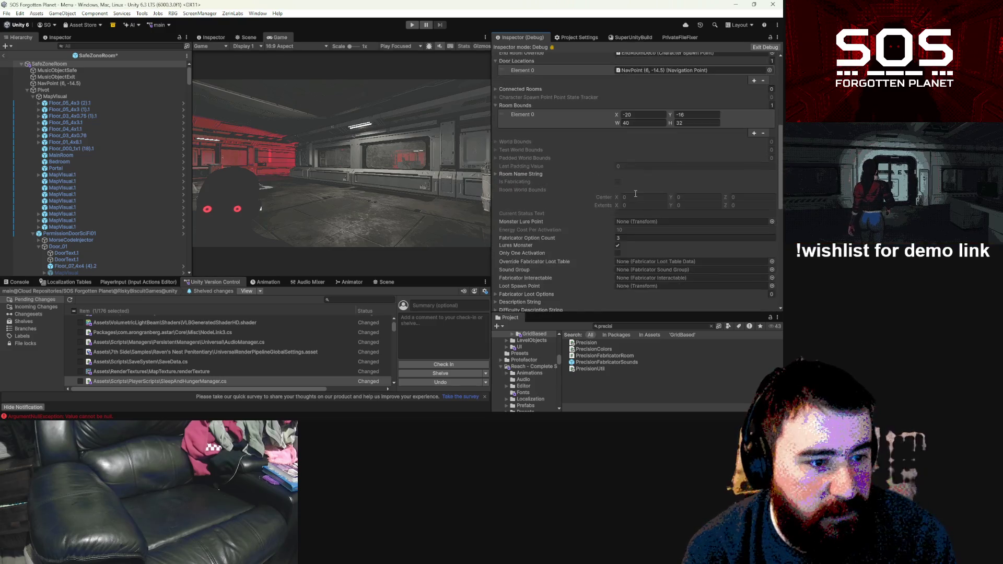
scroll(636, 194, "up", 5)
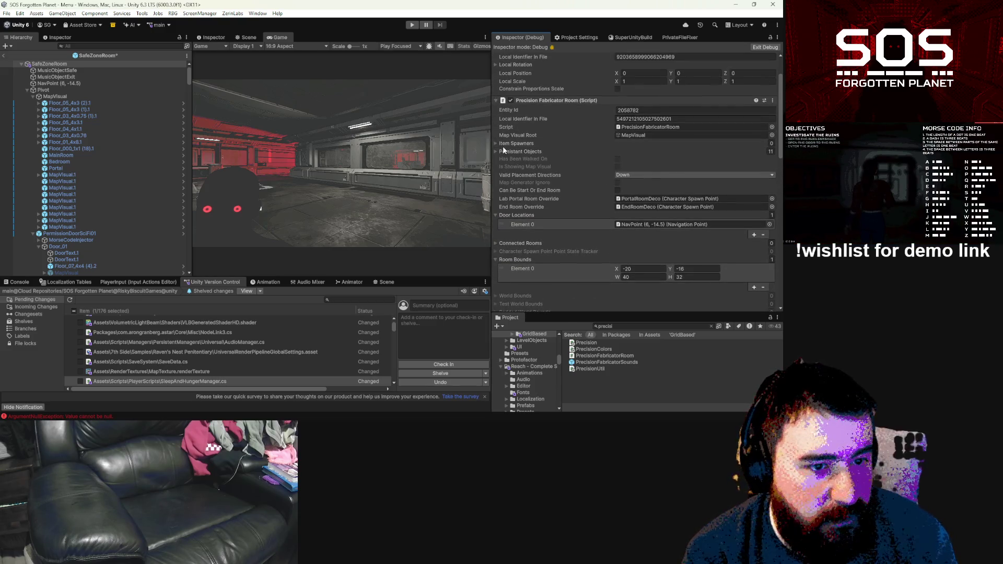
left_click(496, 152)
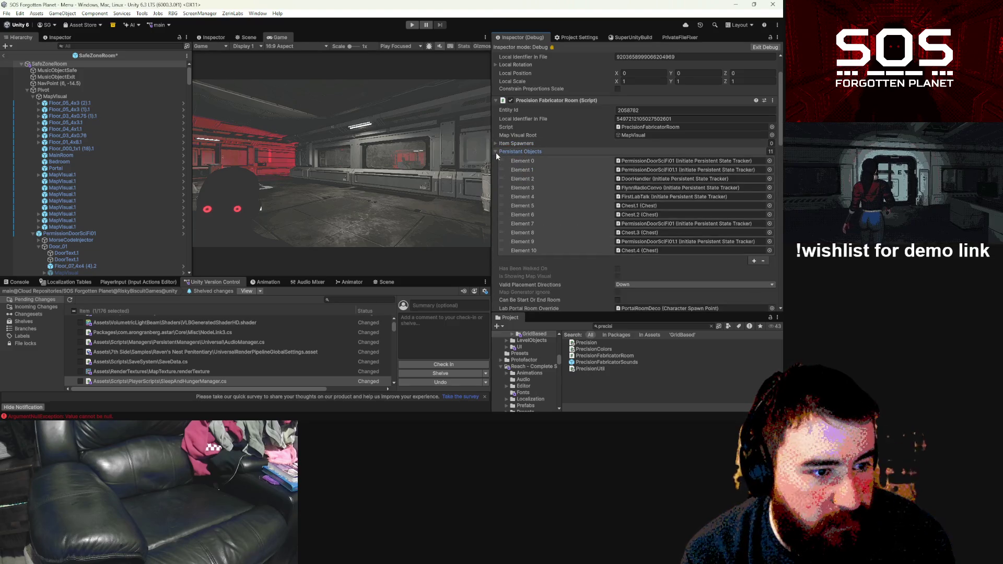
left_click(497, 152)
scroll(587, 183, "down", 2)
scroll(588, 183, "down", 2)
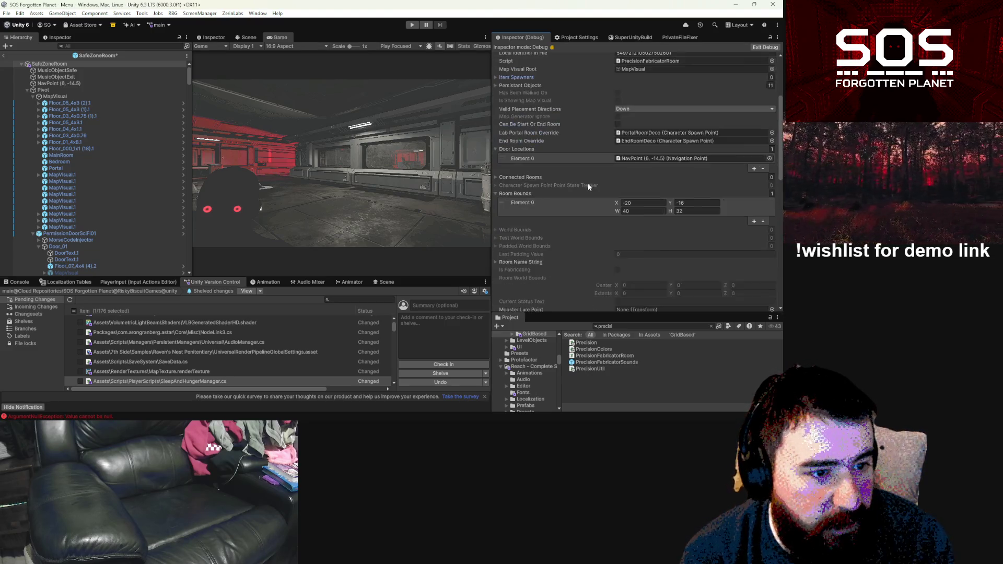
left_click(766, 48)
scroll(621, 180, "up", 2)
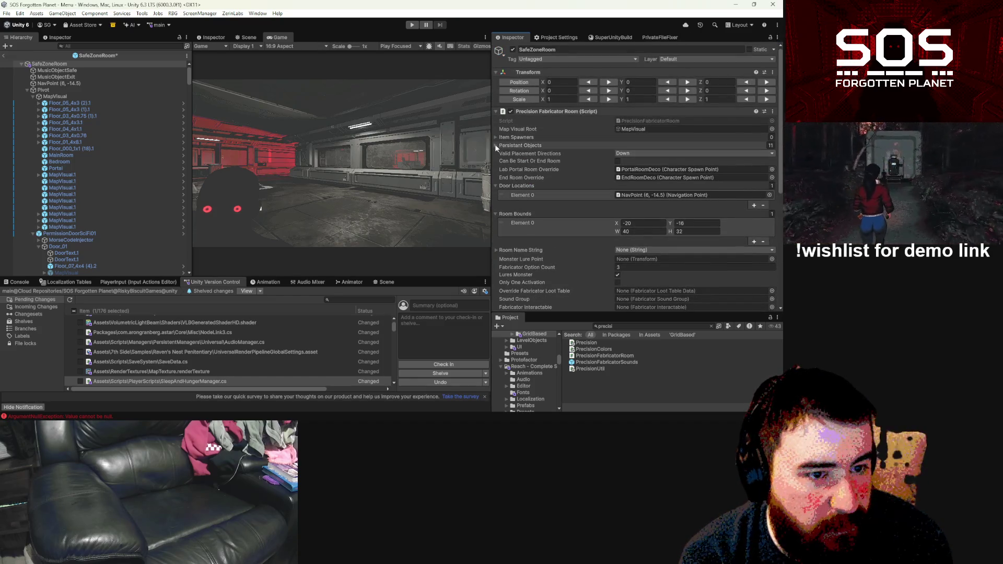
Step: Set Description String to Fabricator/PrecisionFabricatorDescription and expand the Room Name String settings
left_click(496, 145)
scroll(662, 220, "down", 5)
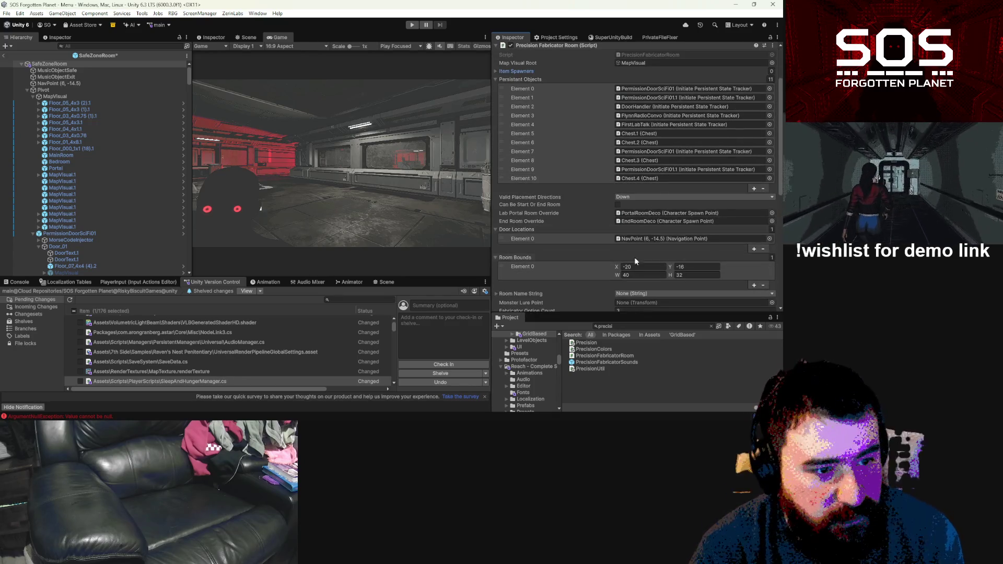
scroll(618, 258, "down", 5)
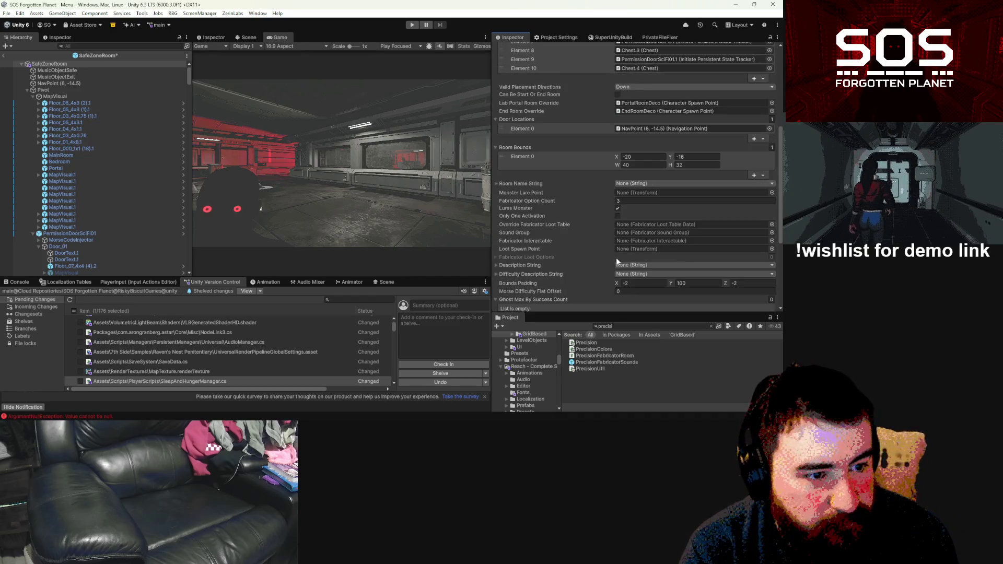
scroll(617, 261, "down", 4)
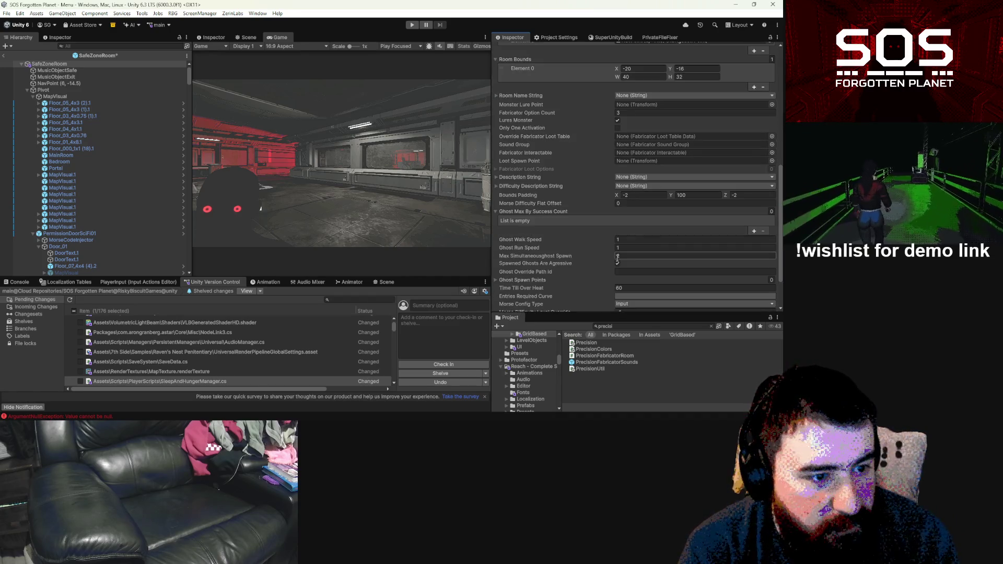
scroll(617, 257, "down", 2)
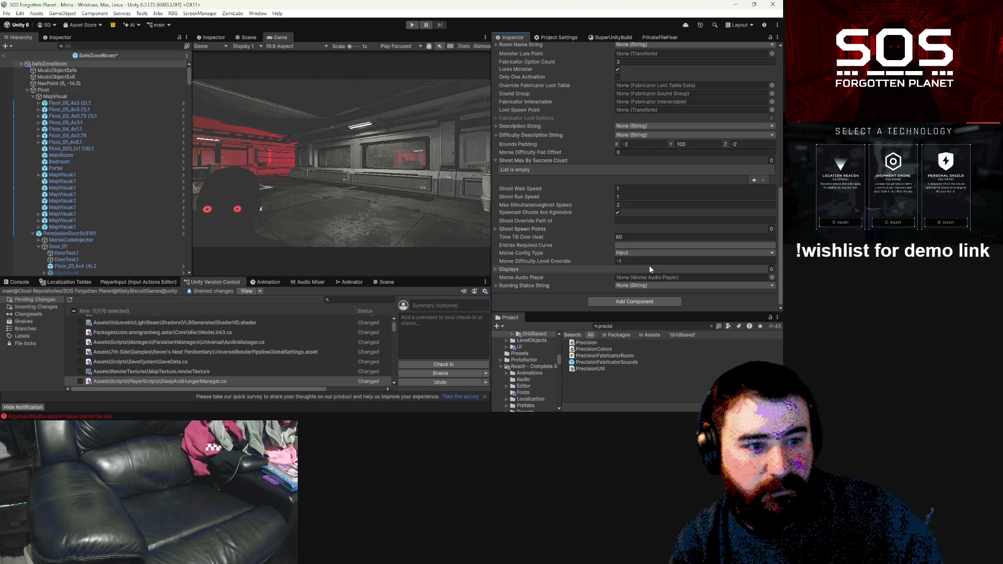
left_click(635, 127)
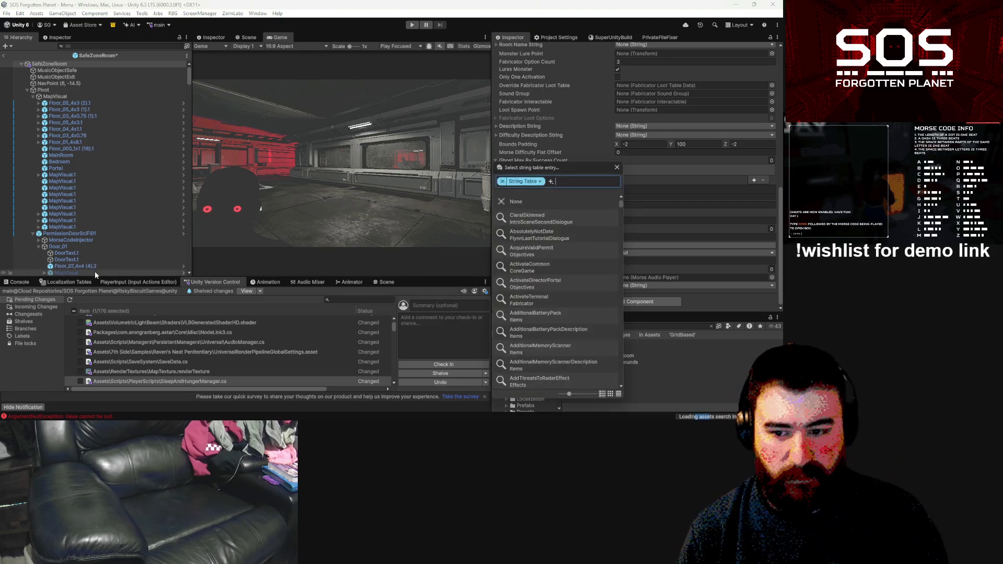
type("precisi")
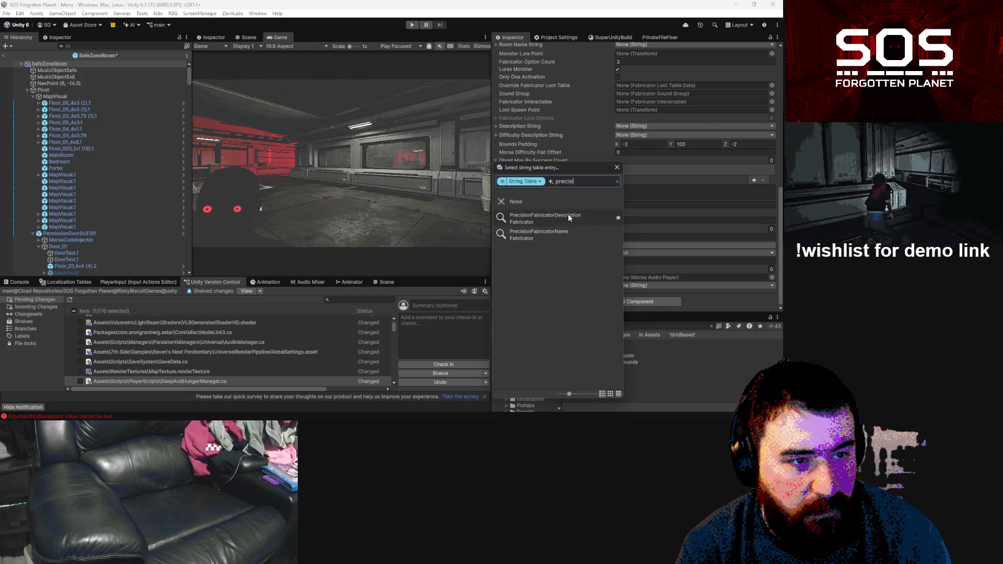
left_click(569, 214)
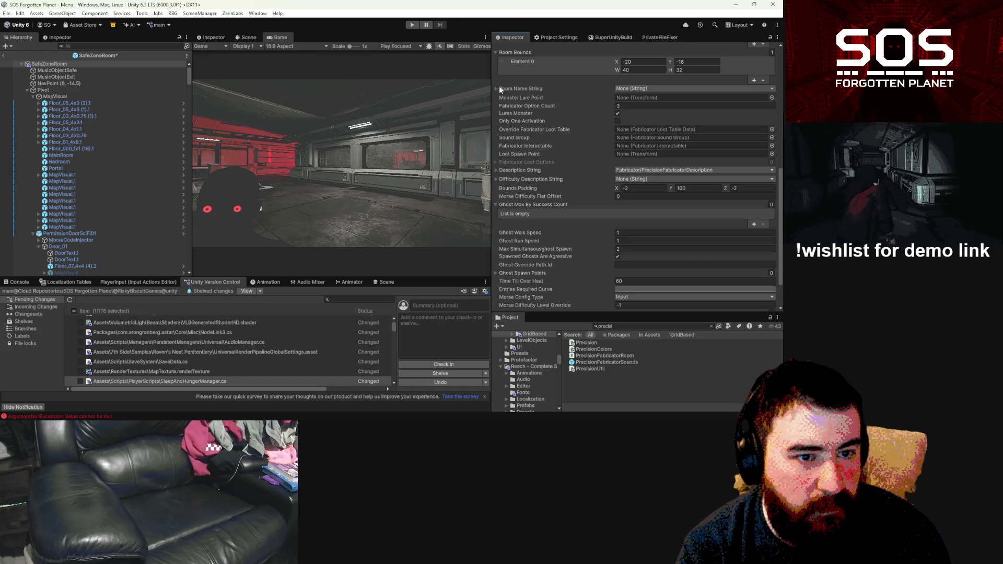
left_click(497, 89)
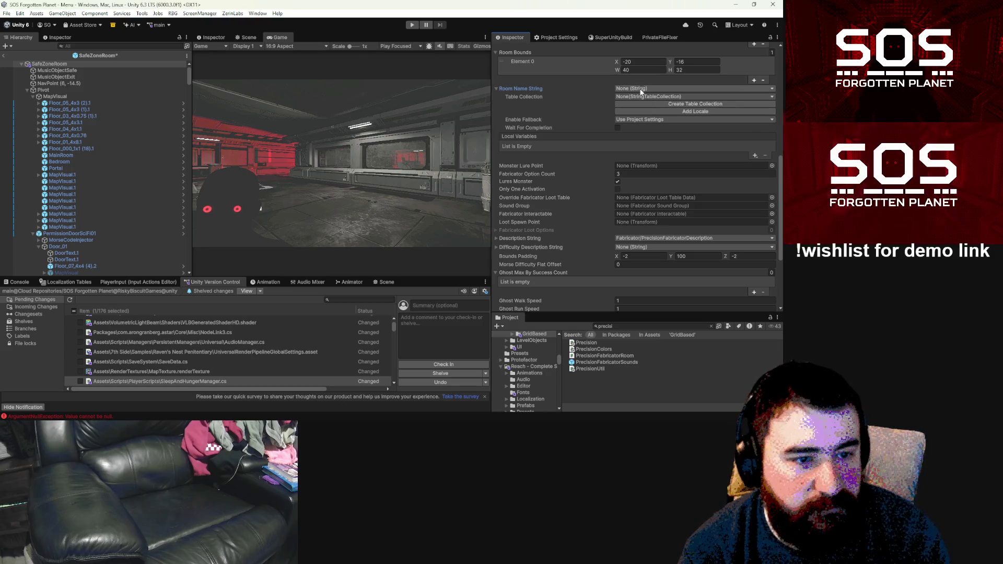
scroll(653, 202, "up", 2)
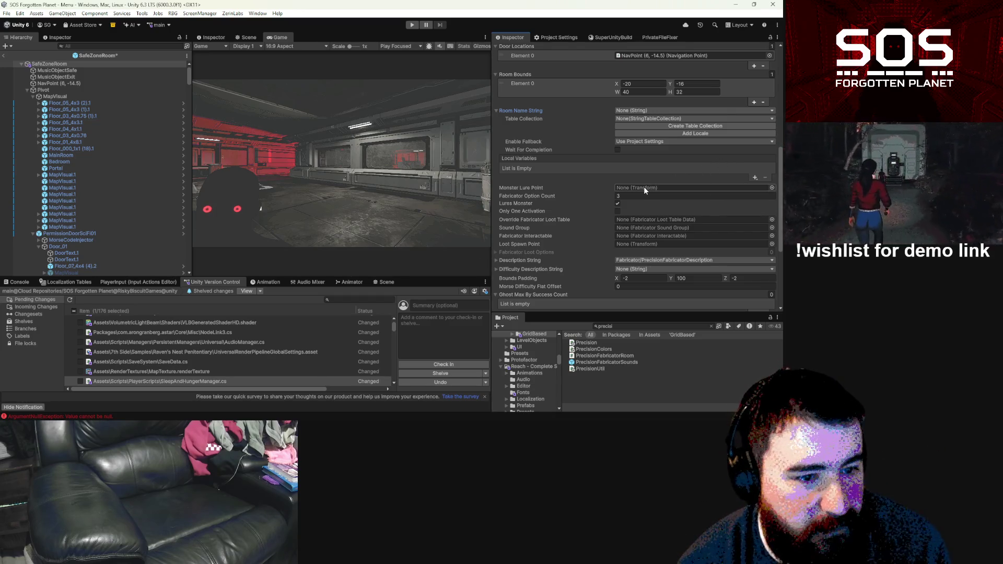
Step: Turn off Lures Monster and set the loot table override to MedicalItems
left_click(622, 203)
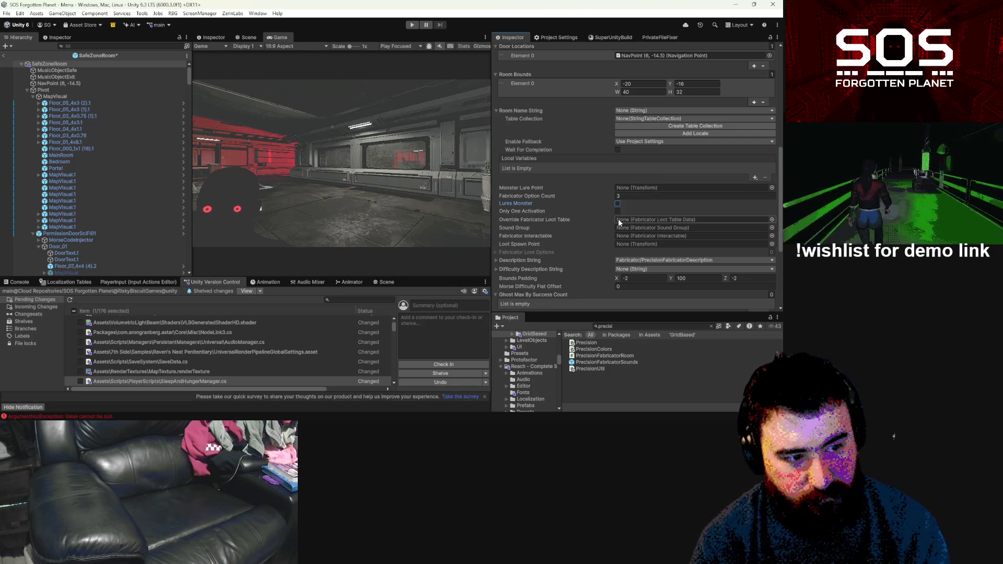
left_click(772, 220)
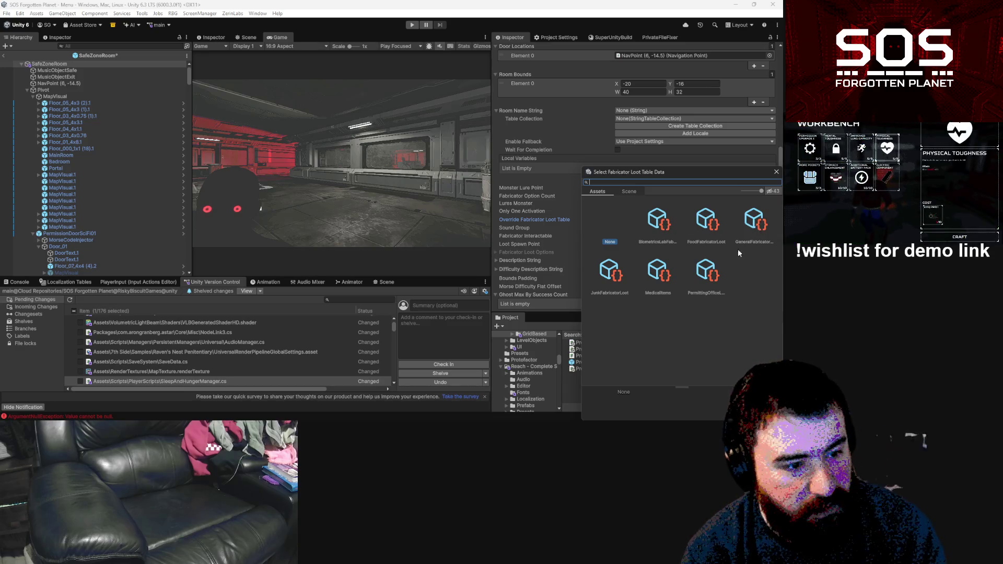
double_click(667, 268)
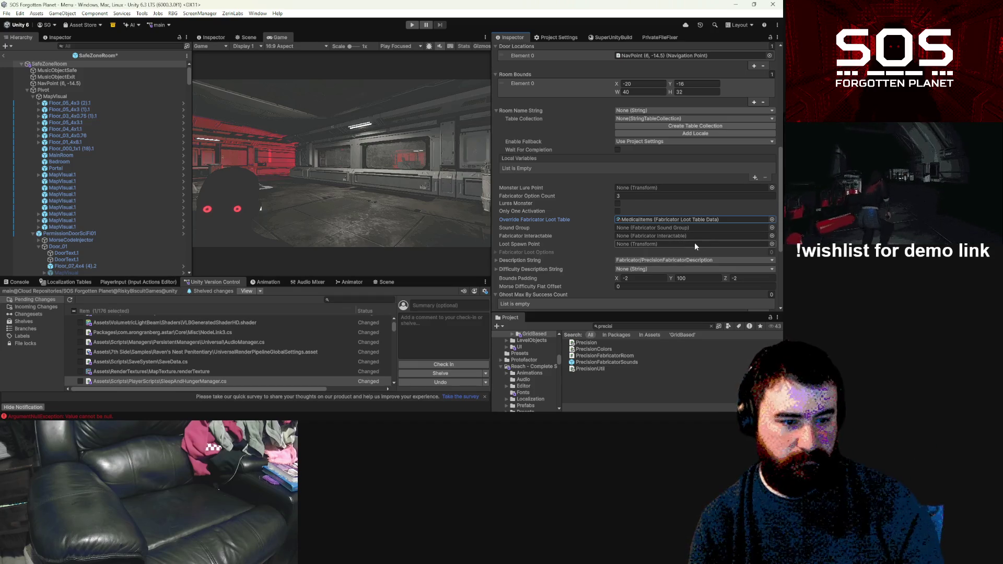
scroll(695, 243, "down", 2)
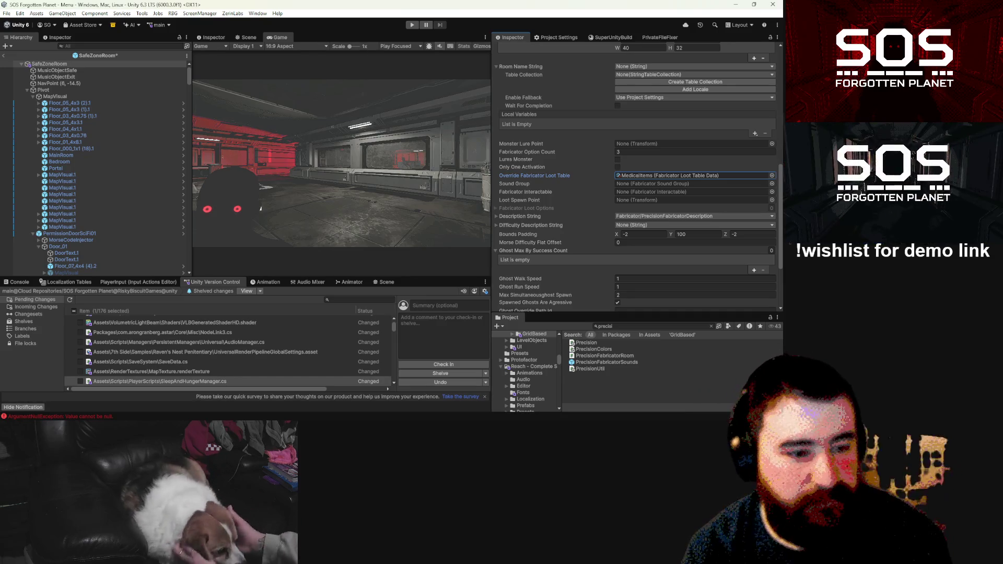
Step: Search the string entry picker for precision entries, then clear it and close without assigning
left_click(634, 226)
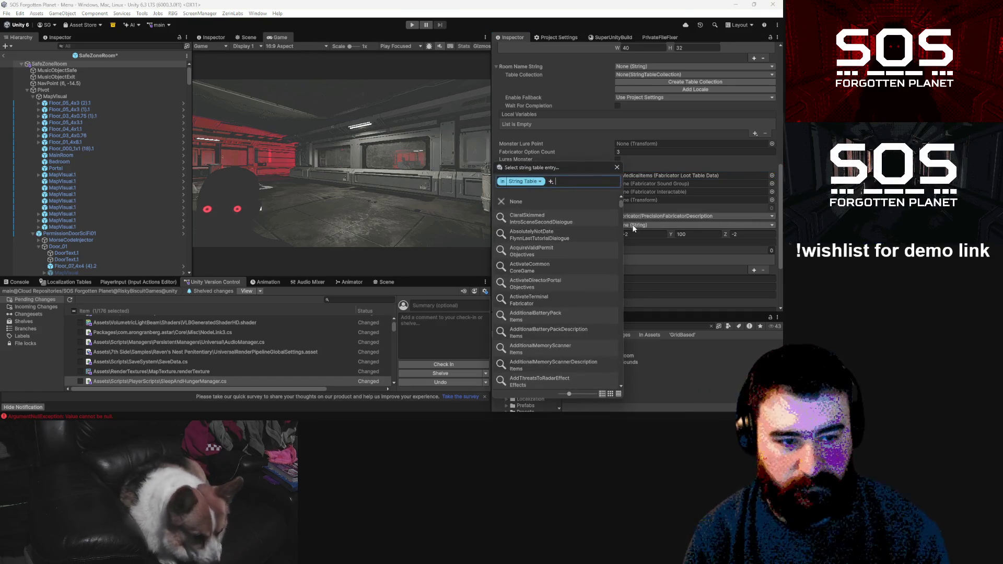
type("precui")
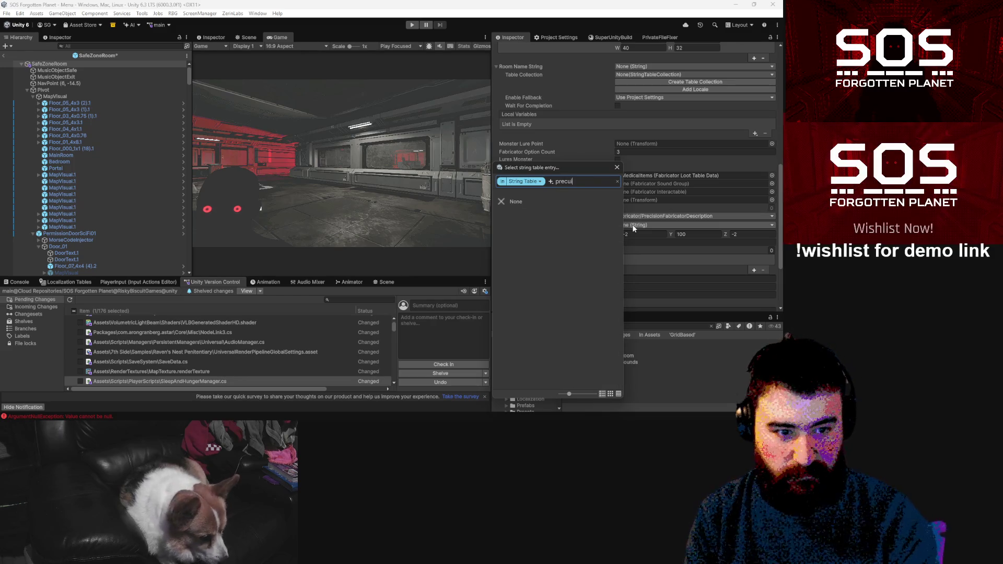
key("BackSpace")
key("BackSpace")
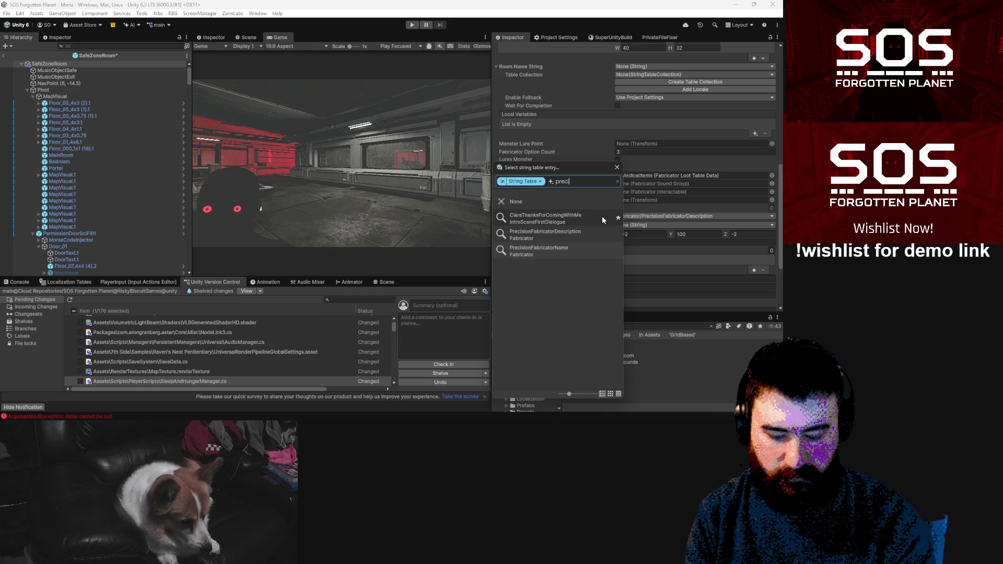
key("BackSpace")
key("BackSpace")
key("BackSpace")
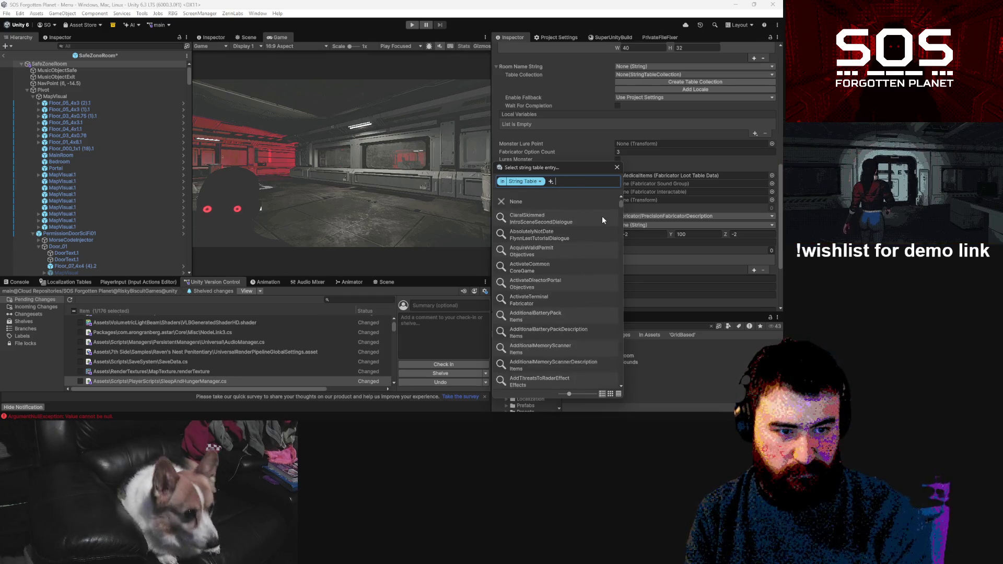
left_click(618, 168)
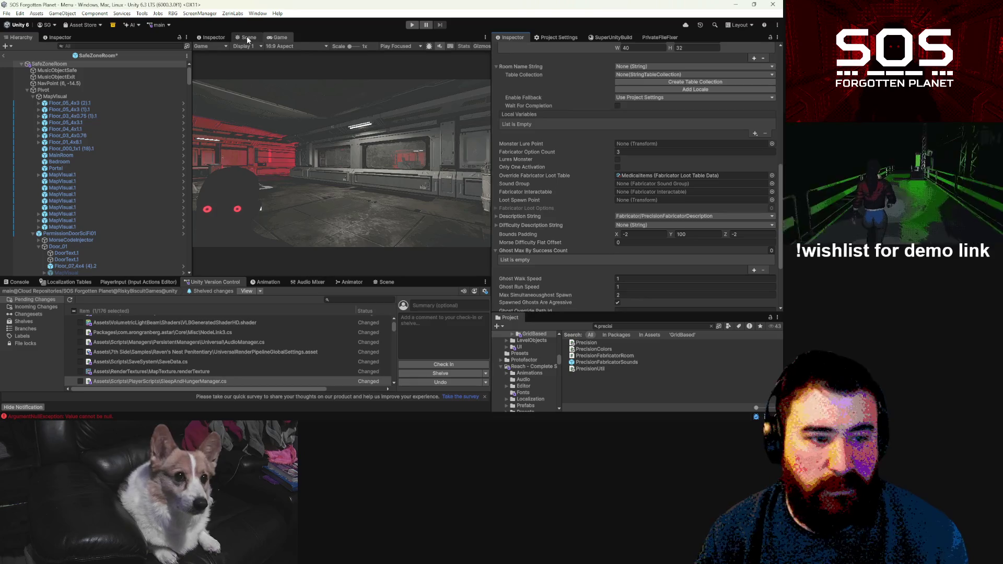
scroll(598, 275, "down", 3)
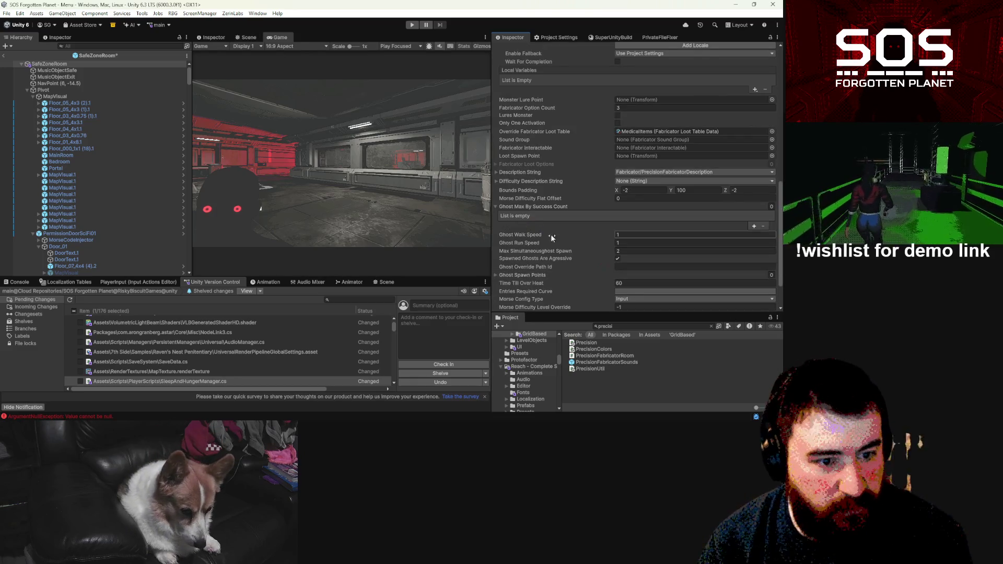
Step: Turn off Spawned Ghosts Are Agressive and set Max Simultaneous Ghost Spawn to 0
left_click(618, 258)
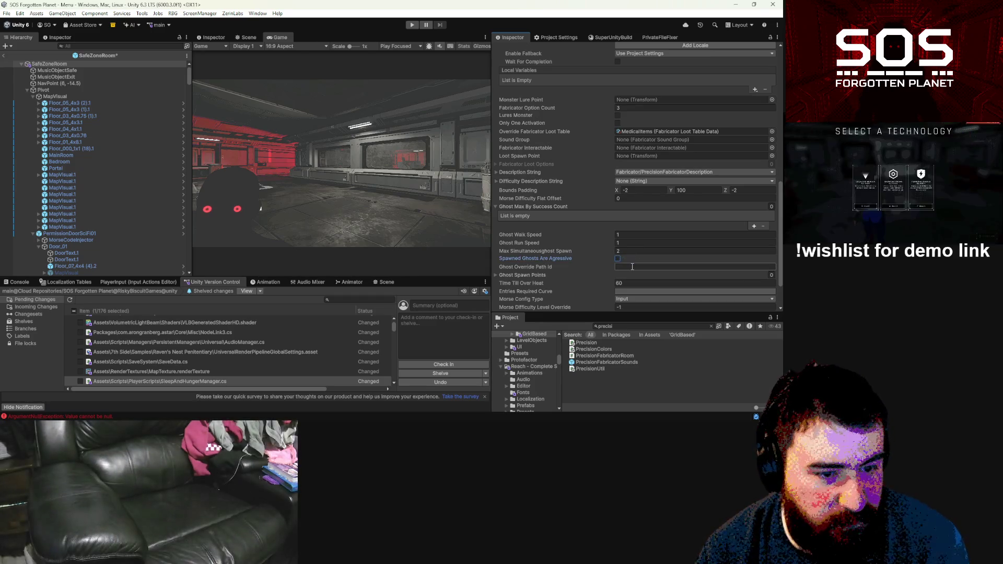
scroll(633, 269, "down", 1)
left_click(634, 229)
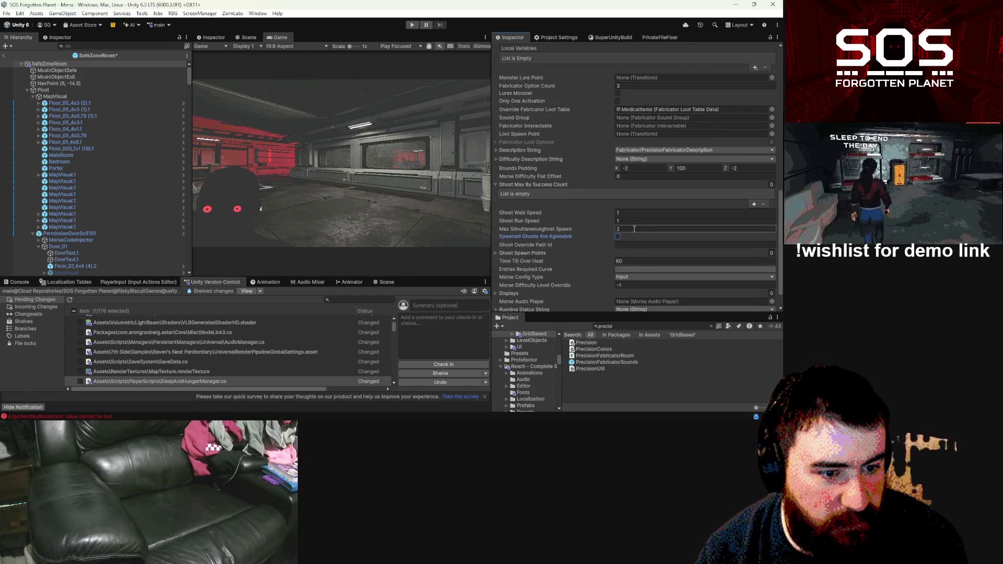
type("0")
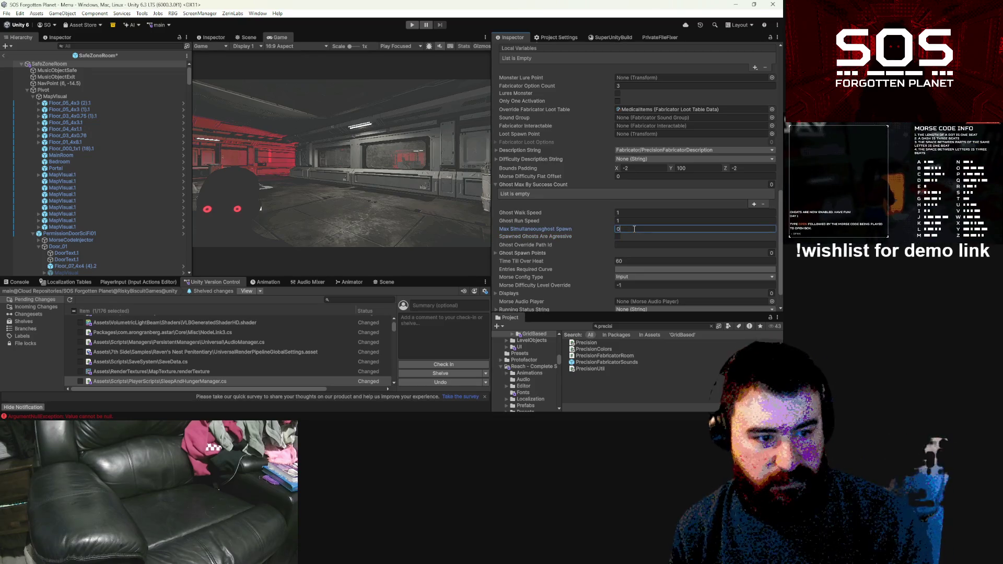
left_click(632, 262)
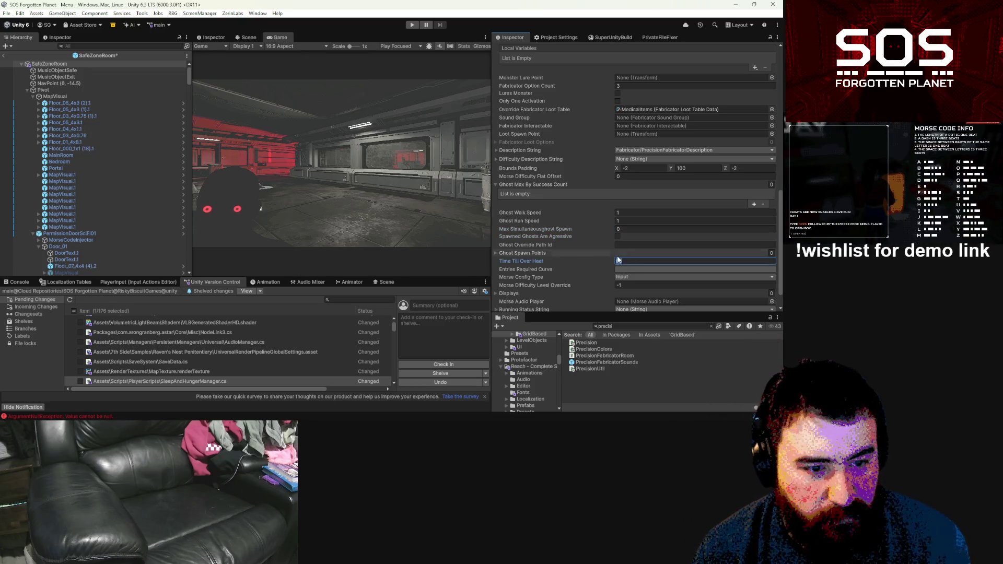
left_click(495, 253)
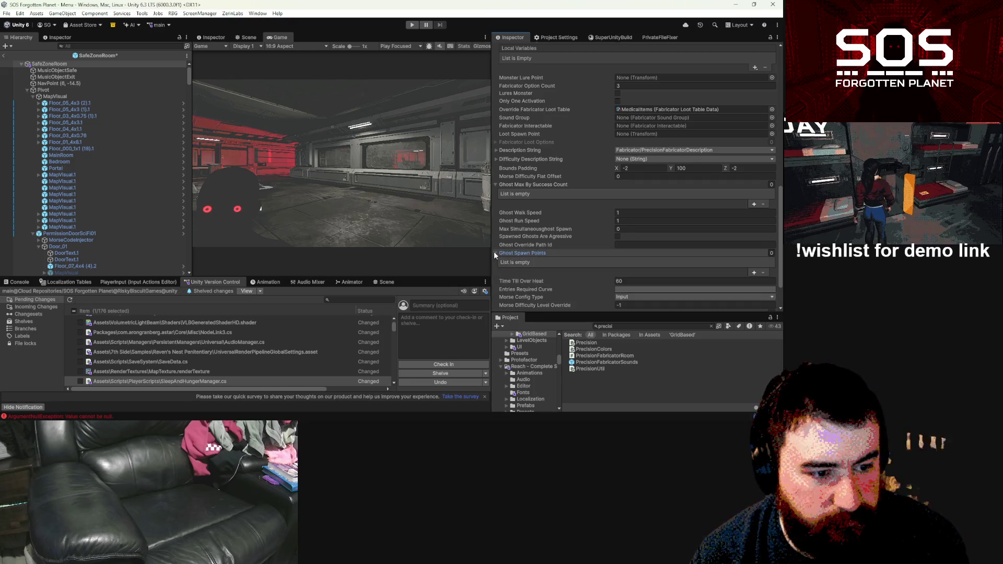
left_click(495, 253)
left_click(630, 238)
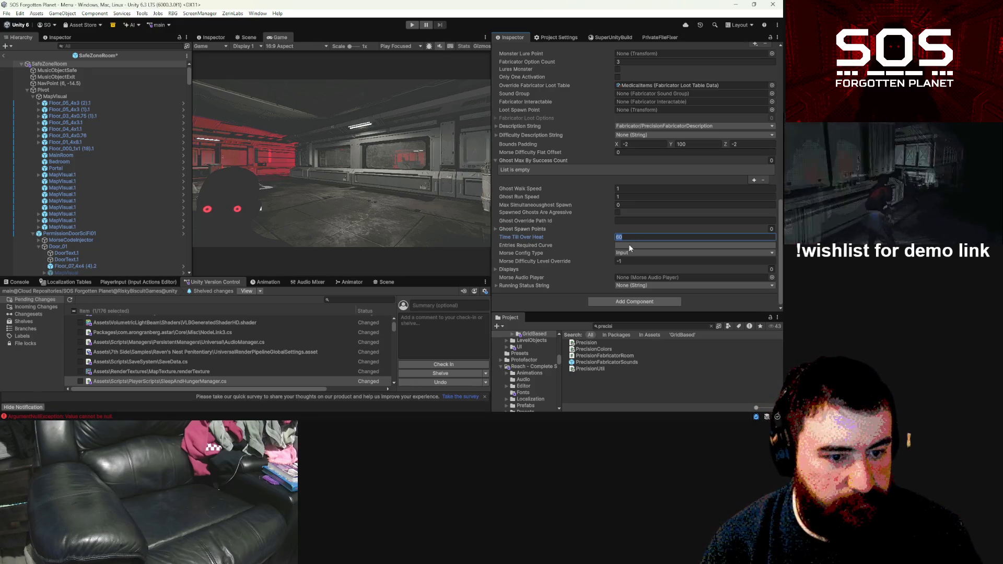
Step: Set Morse Config Type to Listen and expand the Running Status String settings
left_click(627, 253)
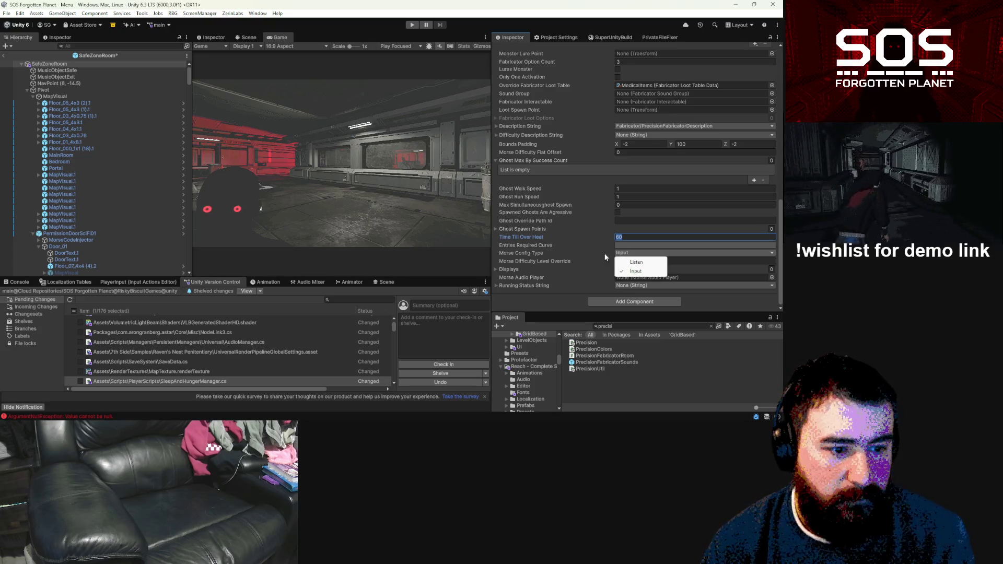
left_click(594, 254)
left_click(629, 254)
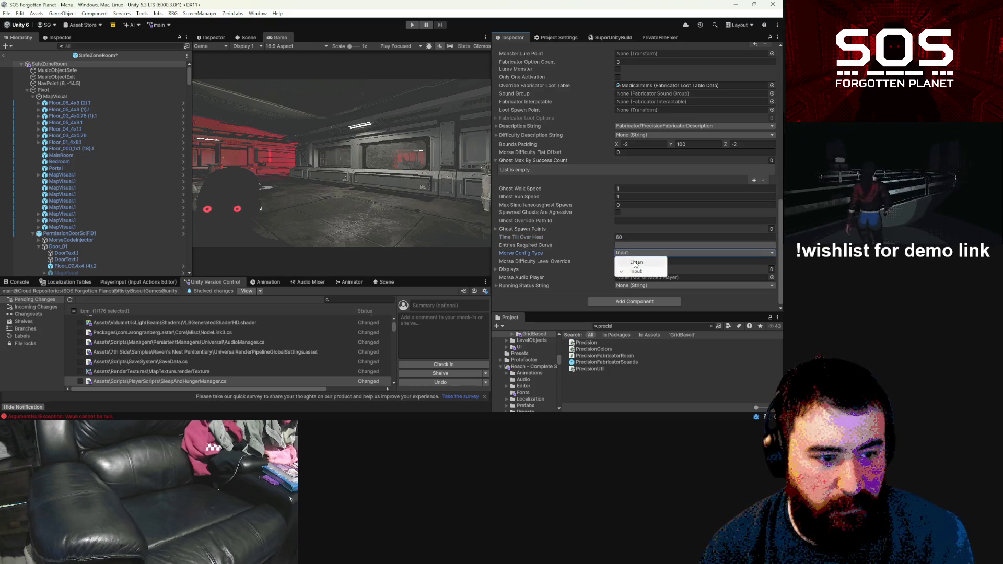
left_click(635, 263)
left_click(629, 244)
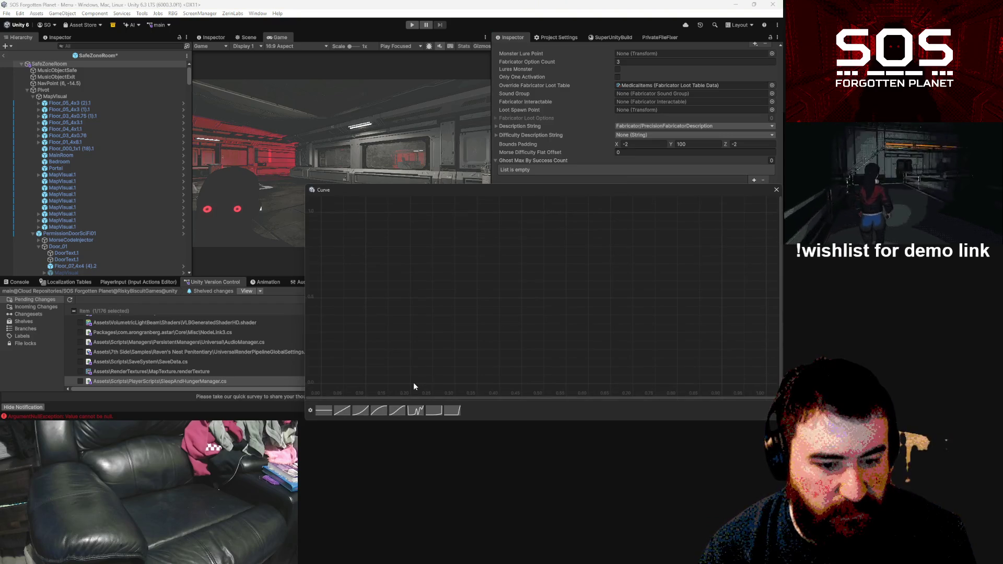
left_click(773, 189)
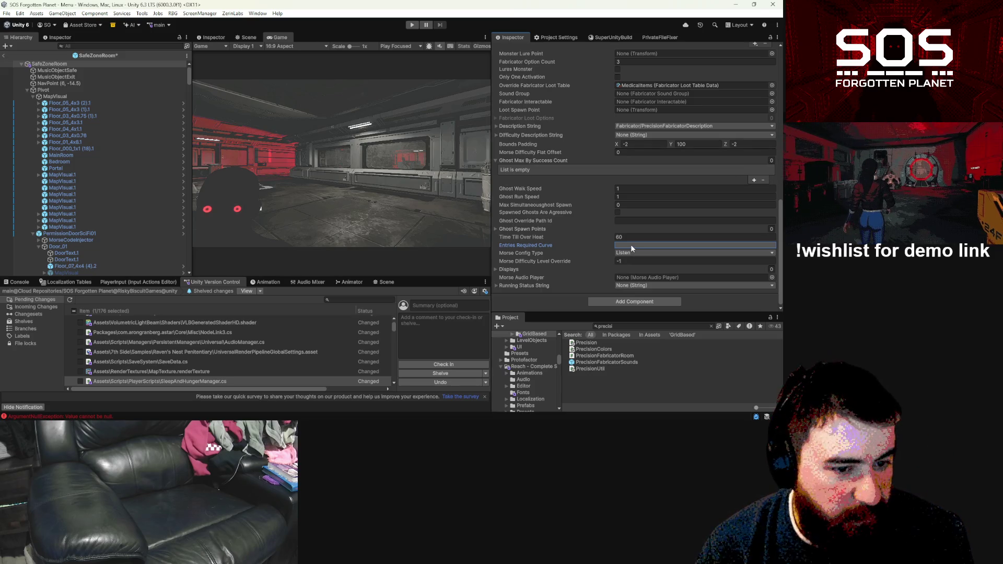
left_click(496, 285)
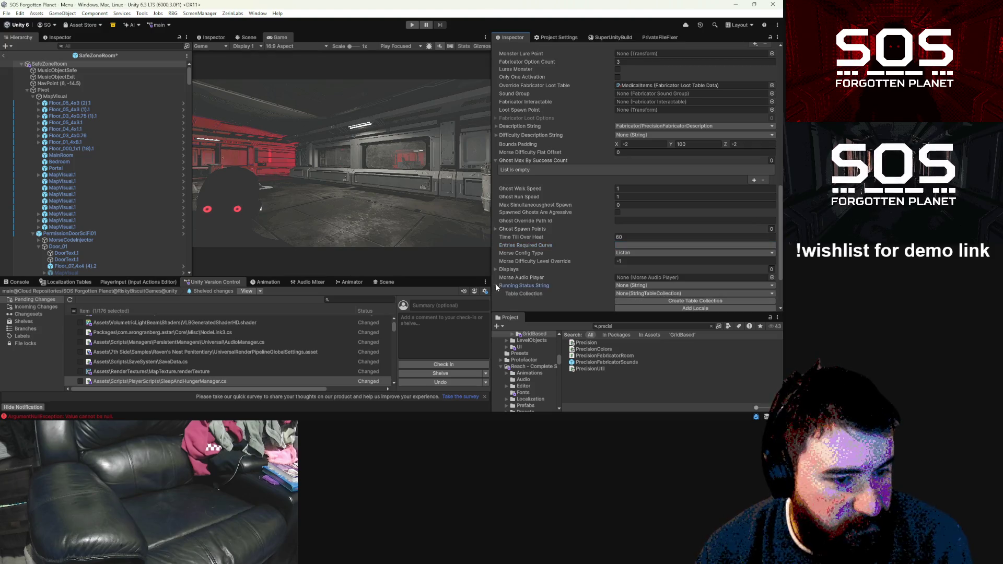
scroll(542, 271, "down", 3)
scroll(615, 255, "up", 3)
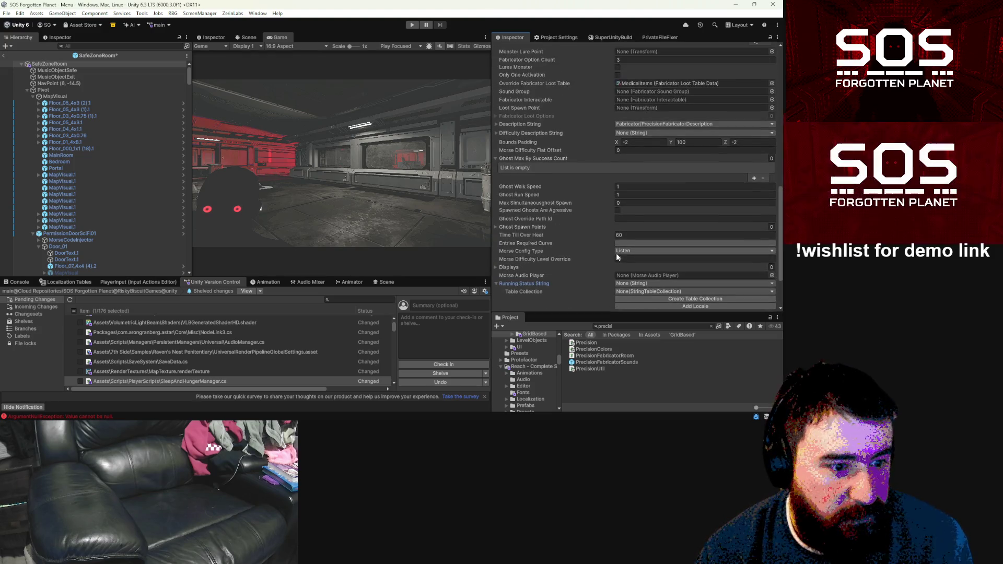
Step: Filter the project assets by 'fabricato' and collapse the Pivot and Static hierarchy groups
left_click(618, 328)
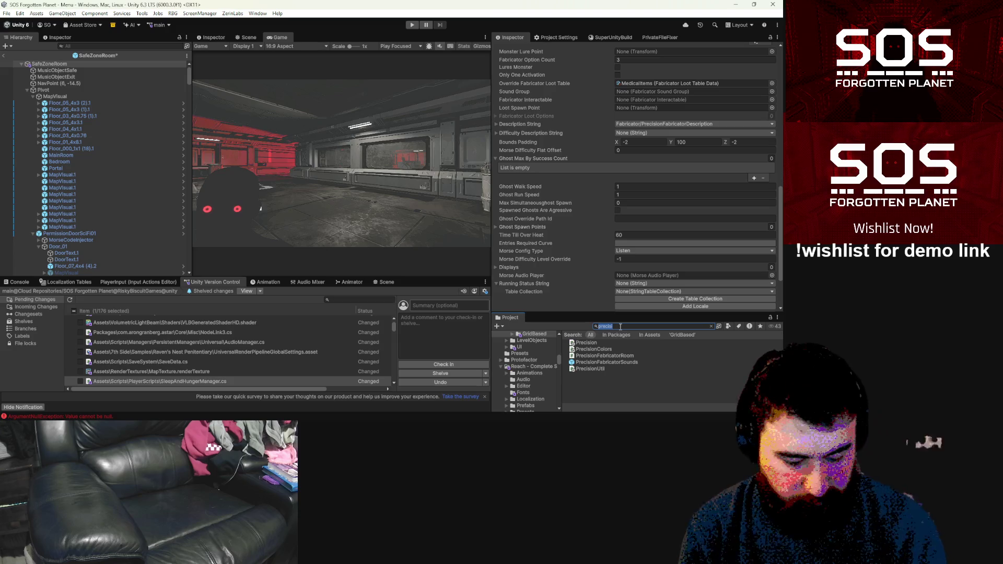
type("fabricato")
key("BackSpace")
key("BackSpace")
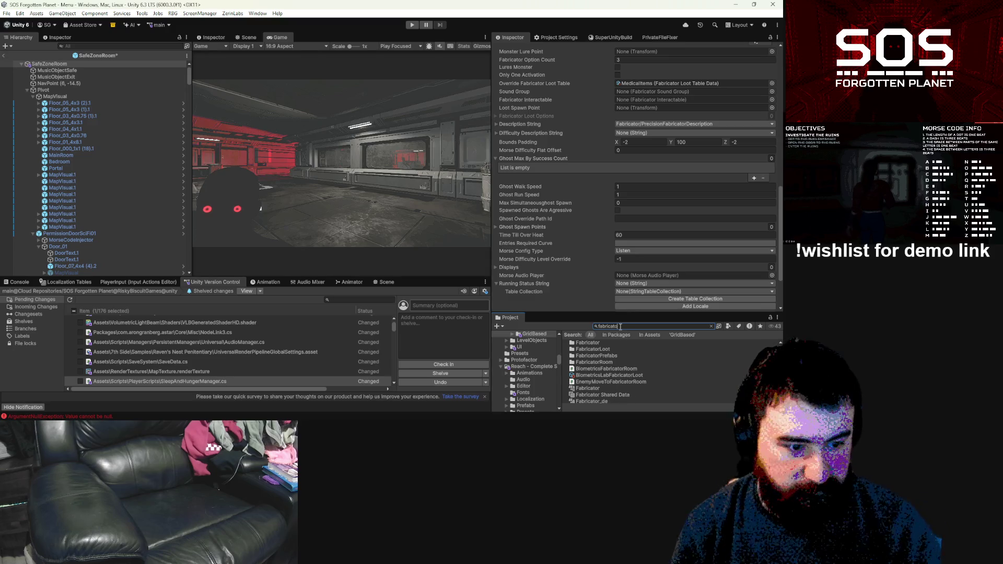
type("o")
scroll(604, 366, "down", 3)
scroll(611, 368, "down", 2)
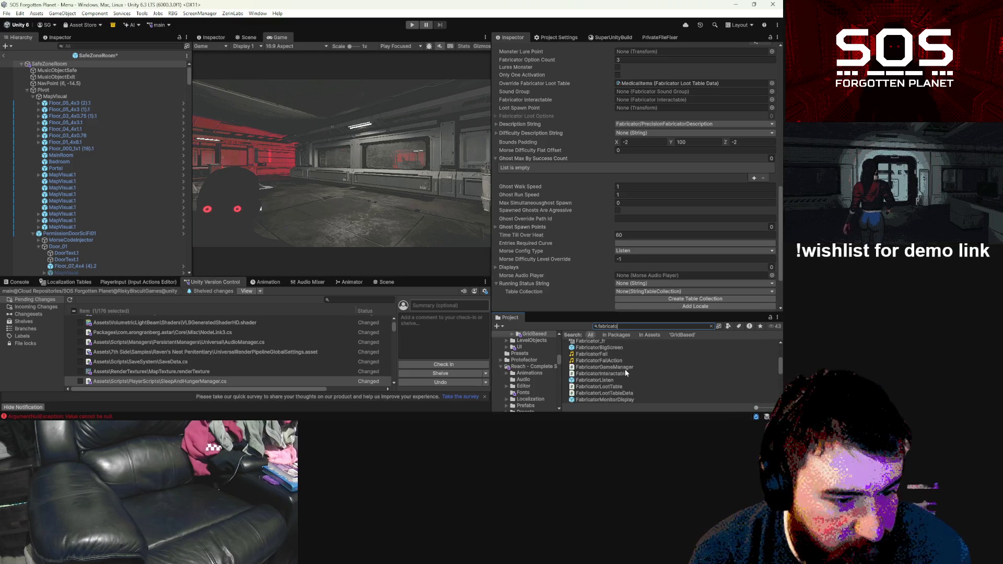
scroll(628, 377, "down", 3)
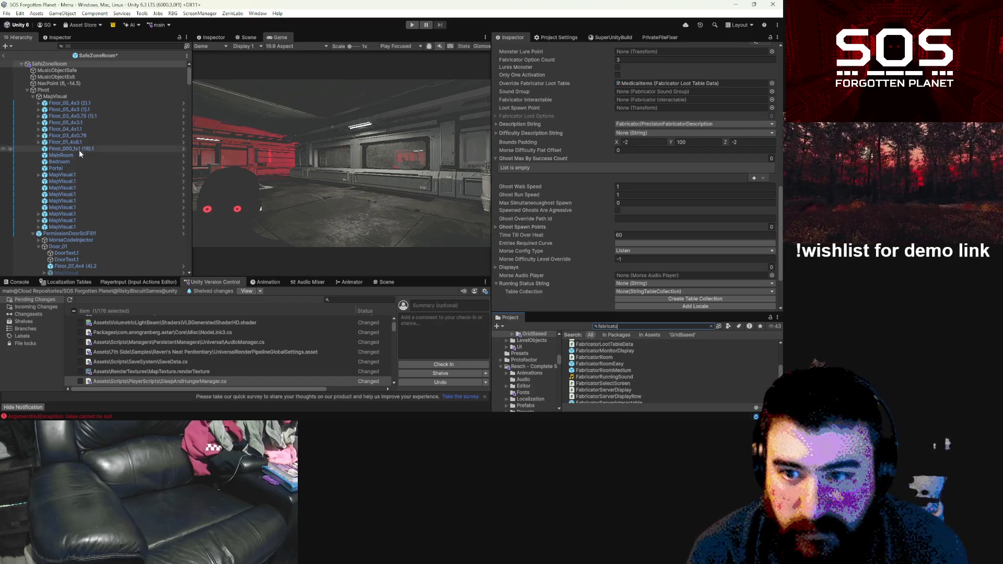
left_click(27, 90)
left_click(26, 97)
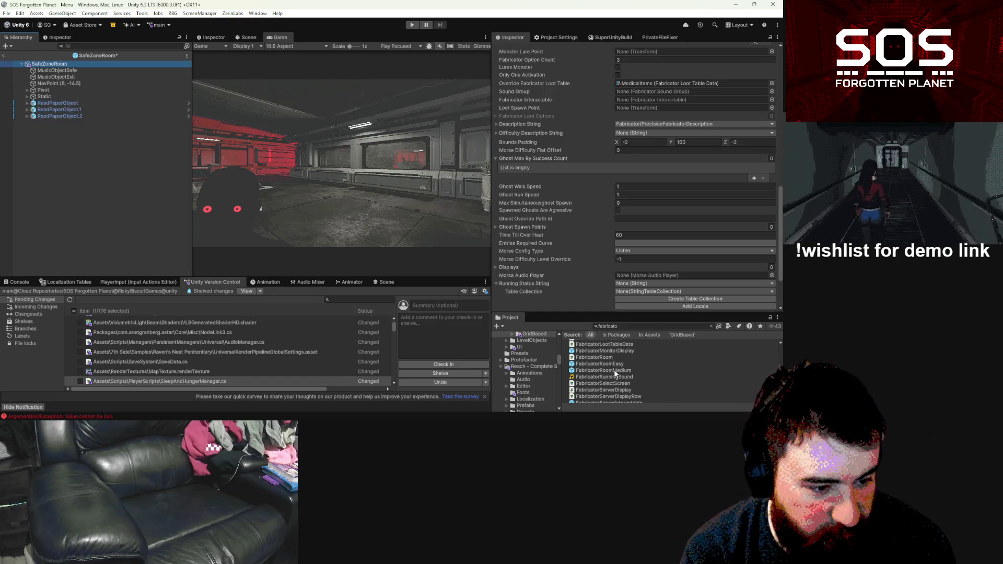
Step: Place a FabricatorRoomMedium prefab in the scene, frame it, then delete it
left_click_drag(48, 150, 45, 145)
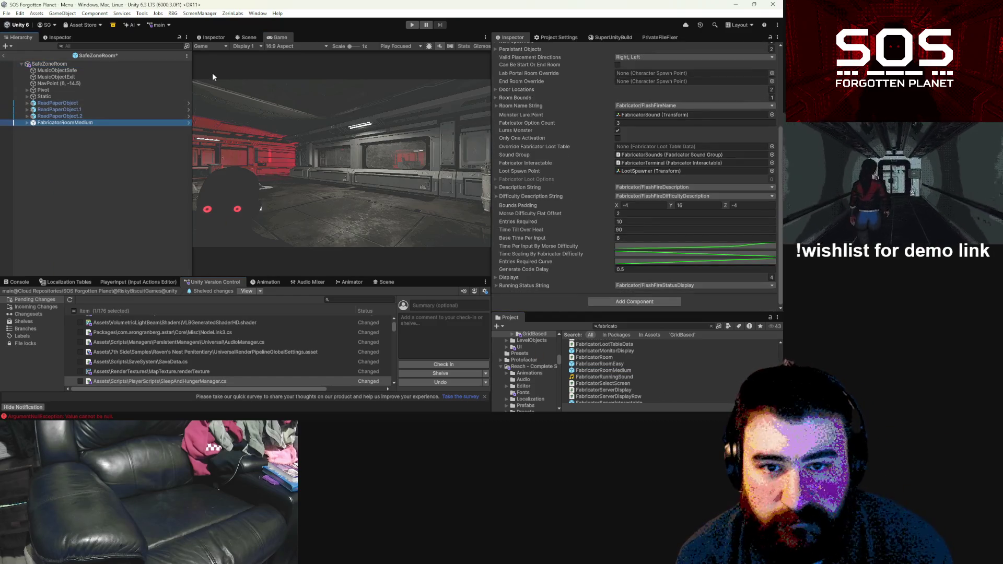
left_click(251, 36)
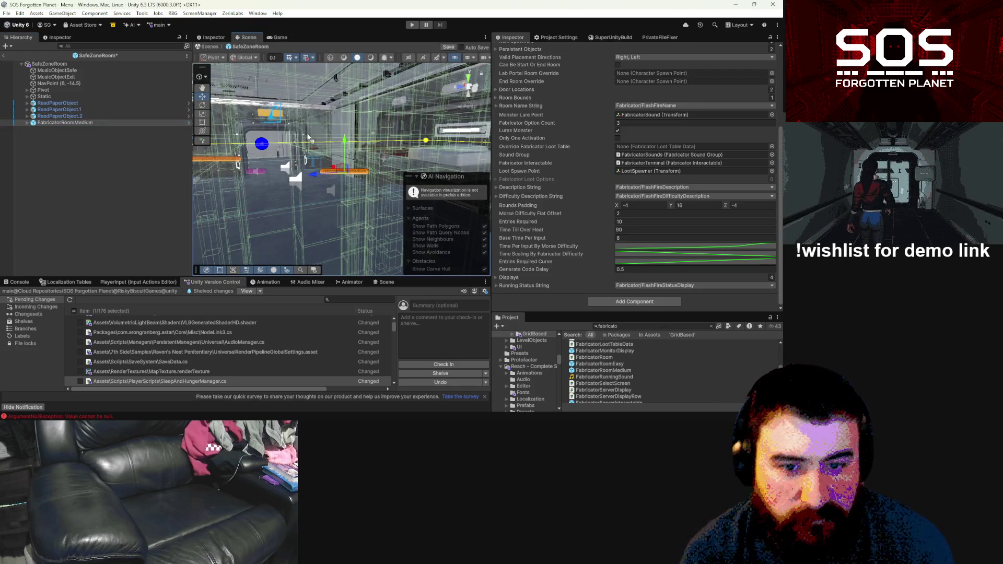
mouse_move(378, 172)
left_mouse_down()
mouse_move(444, 176)
mouse_move(433, 179)
left_mouse_up()
key("f")
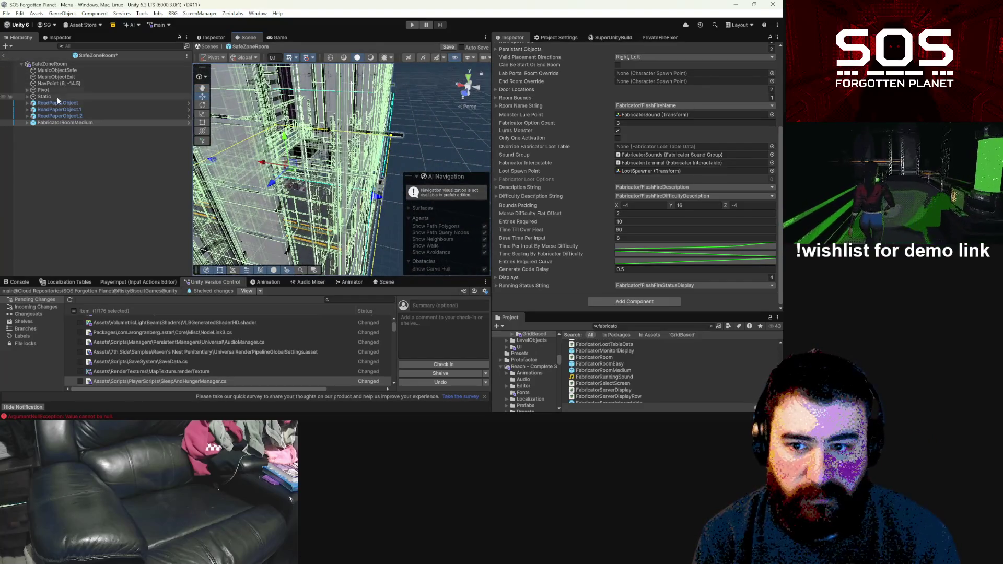
left_click(71, 122)
key("Delete")
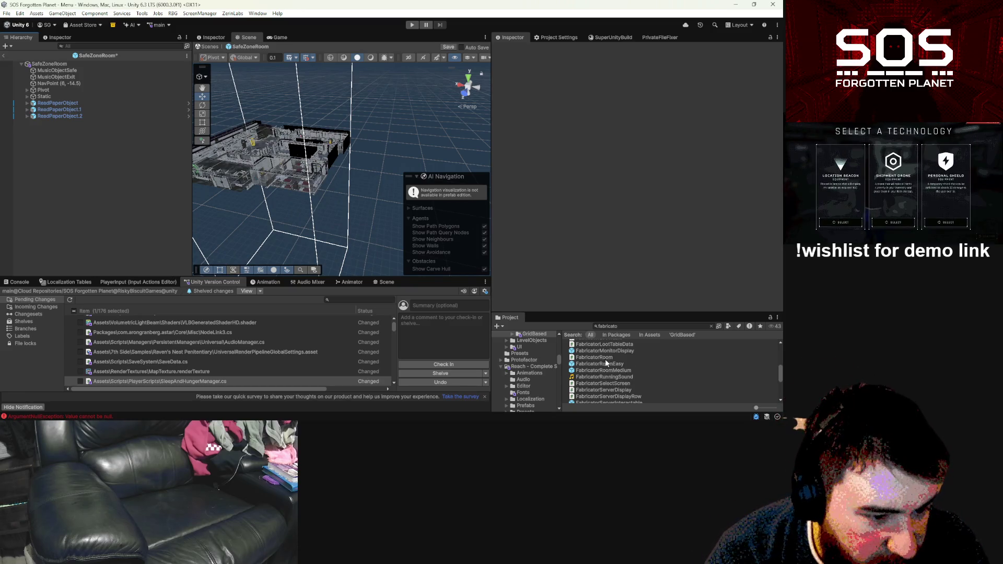
Step: Add the PrecisionFabricatorSounds prefab under the Static group
scroll(617, 358, "down", 3)
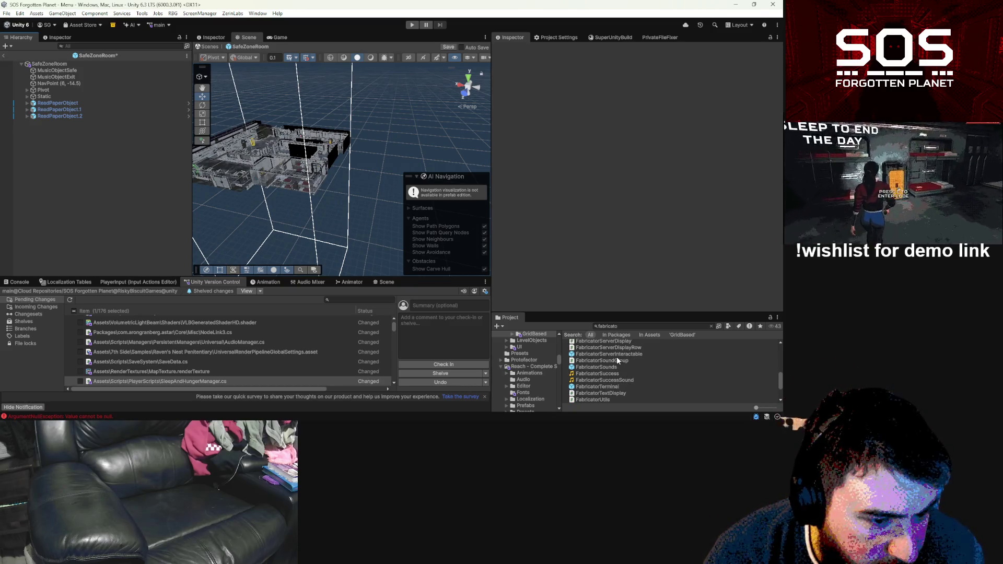
scroll(618, 359, "down", 3)
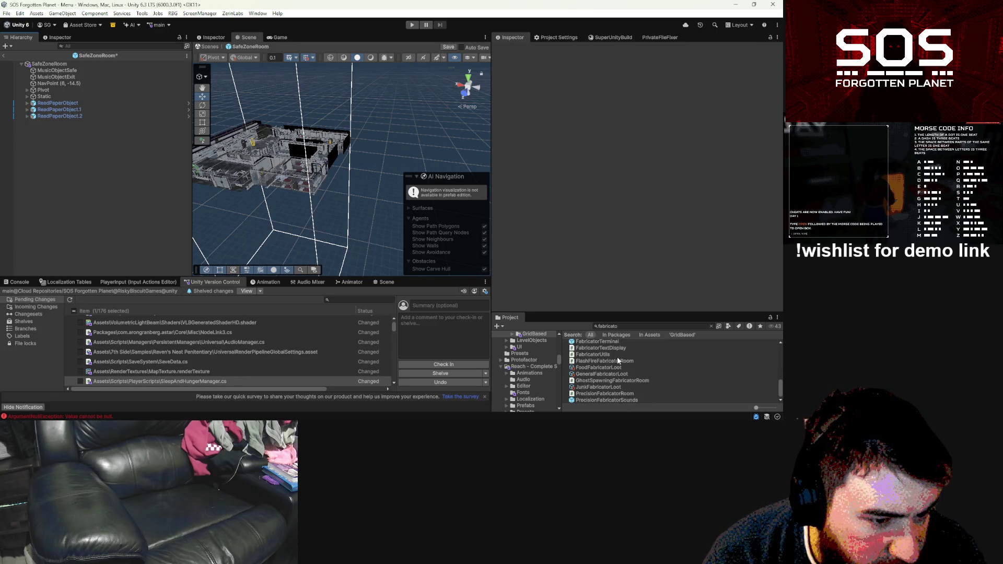
scroll(617, 360, "up", 2)
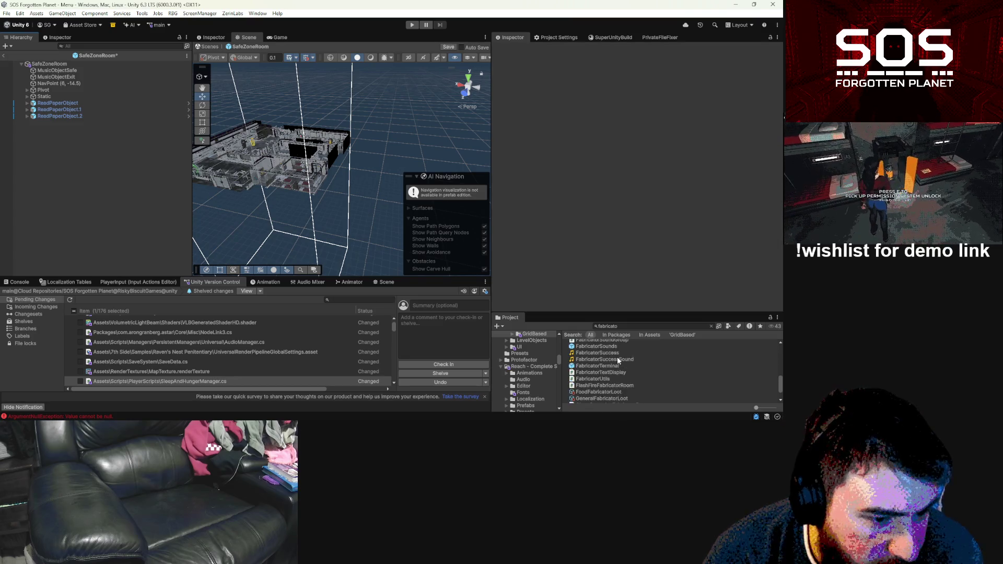
scroll(617, 357, "down", 2)
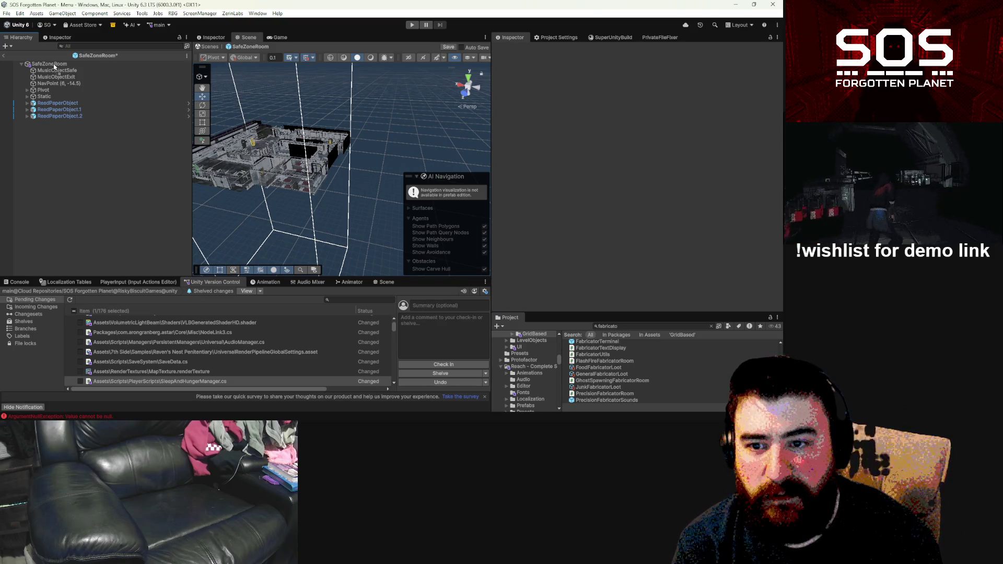
left_click_drag(54, 67, 44, 96)
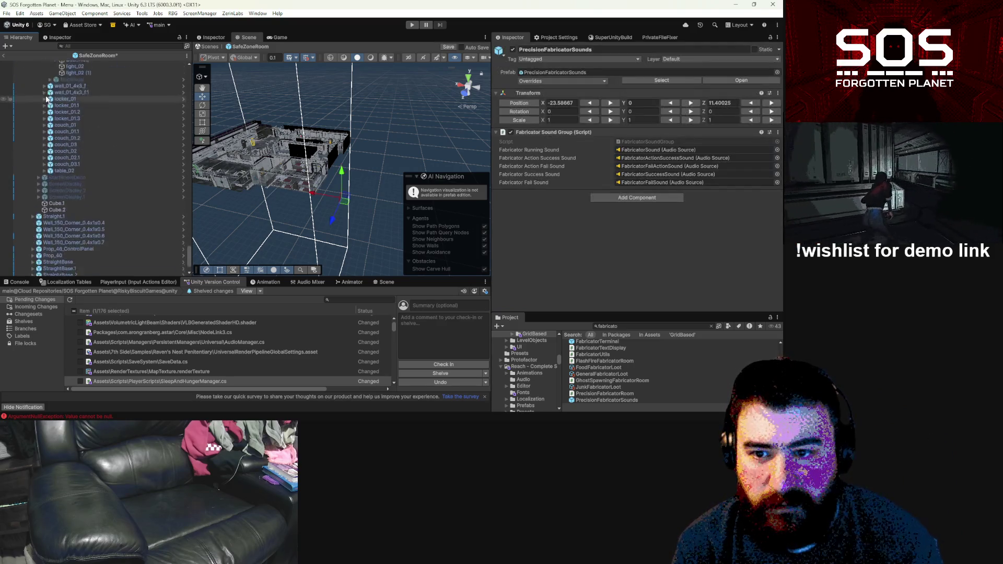
Step: Narrow the Hierarchy panel and move PrecisionFabricatorSounds to the scene root
scroll(104, 193, "up", 10)
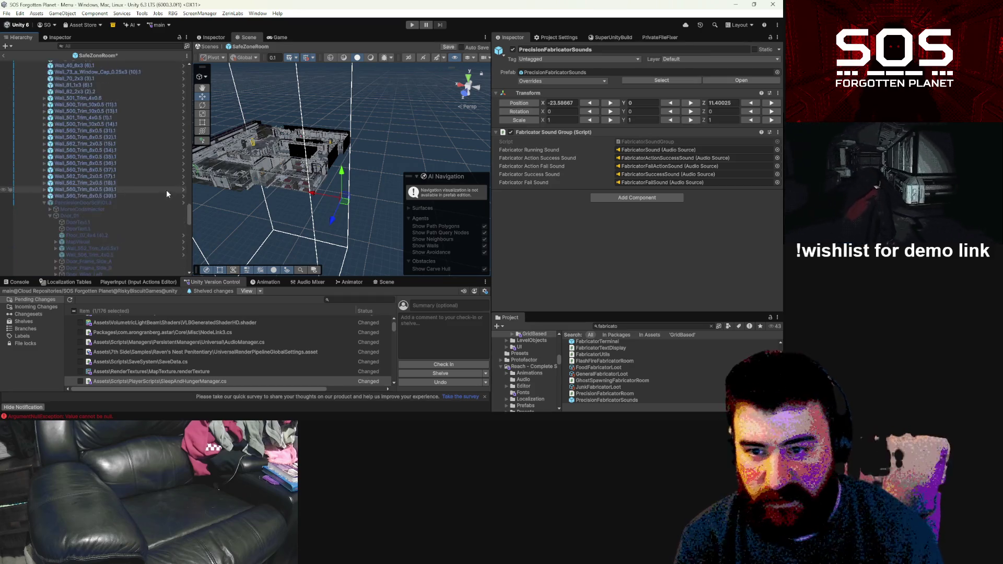
left_click_drag(190, 210, 174, 37)
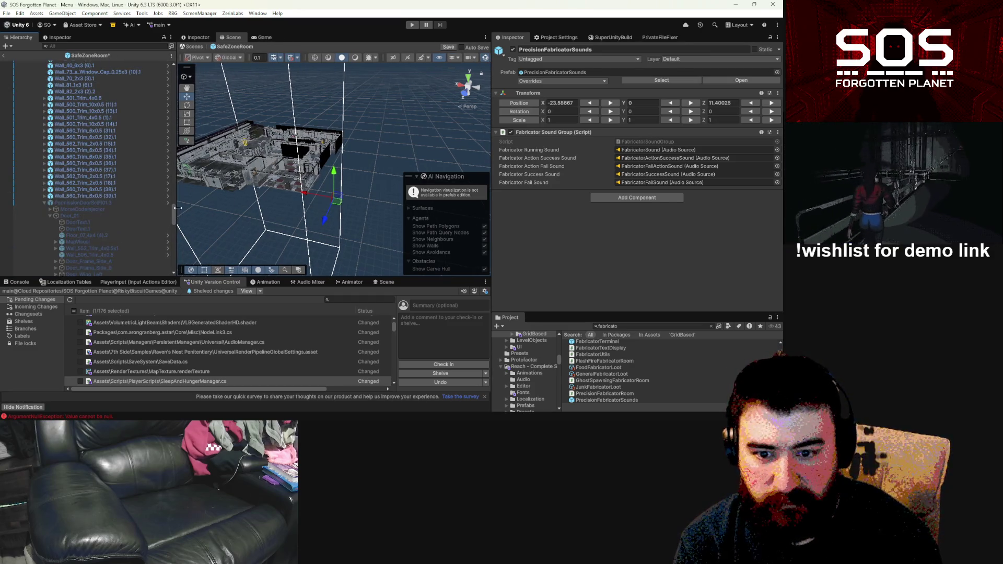
left_click_drag(176, 211, 166, 62)
scroll(164, 220, "down", 10)
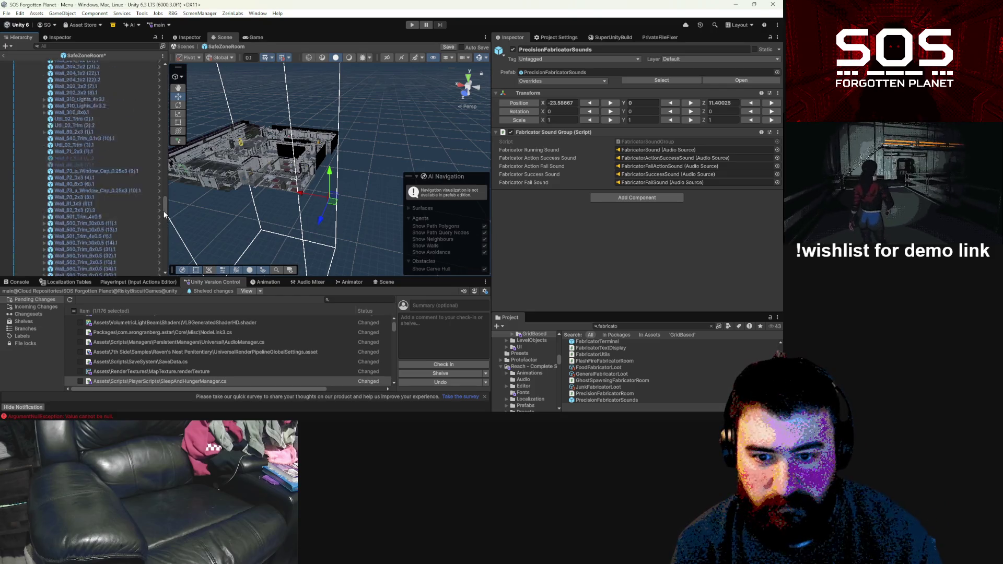
left_click_drag(42, 261, 38, 259)
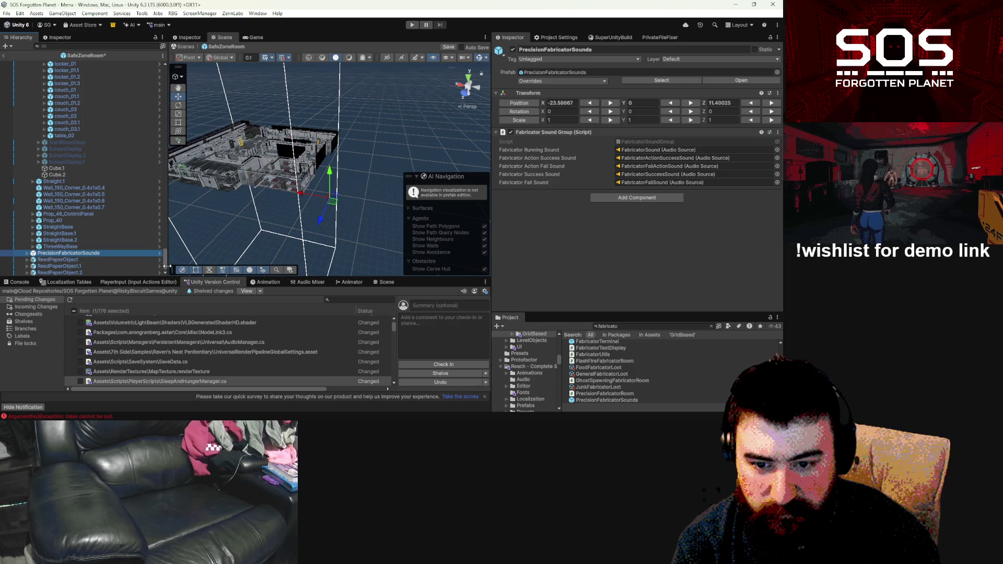
left_click_drag(164, 265, 168, 61)
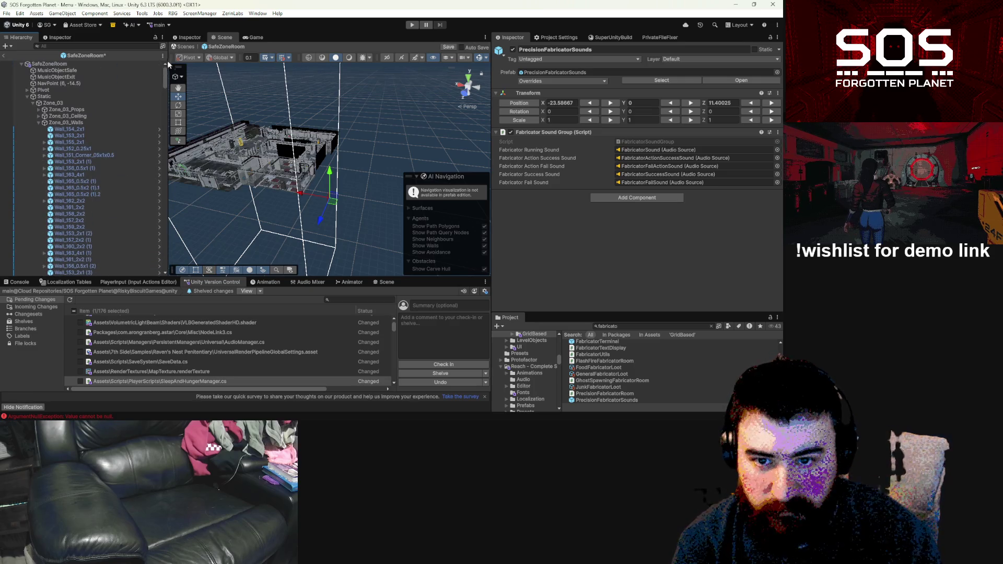
Step: Collapse Static and inspect the FabricatorRoomEasy prefab asset with the Project search cleared
left_click(27, 96)
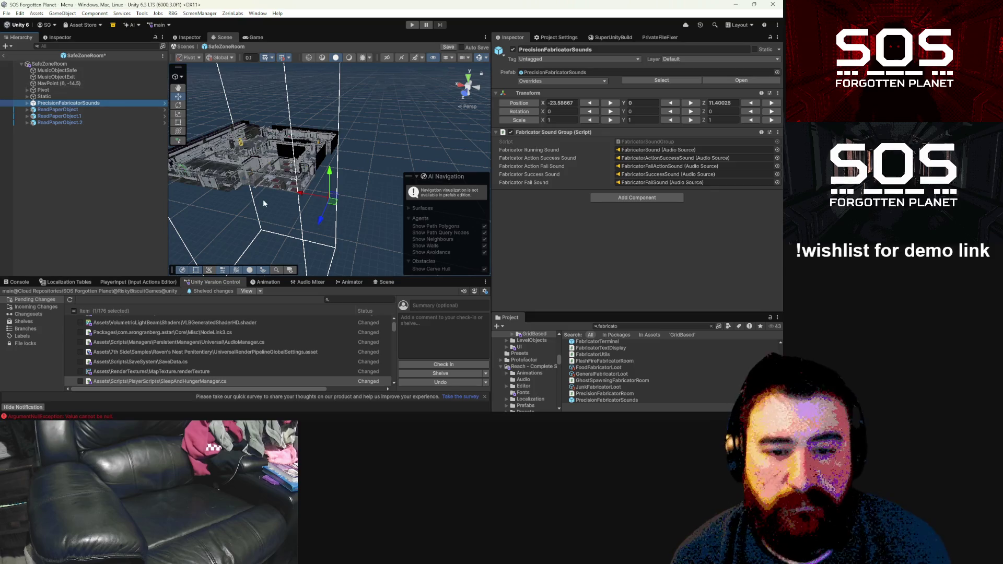
mouse_move(346, 249)
left_mouse_down()
mouse_move(347, 217)
mouse_move(347, 231)
mouse_move(463, 254)
mouse_move(369, 184)
mouse_move(207, 193)
left_mouse_up()
scroll(635, 366, "up", 3)
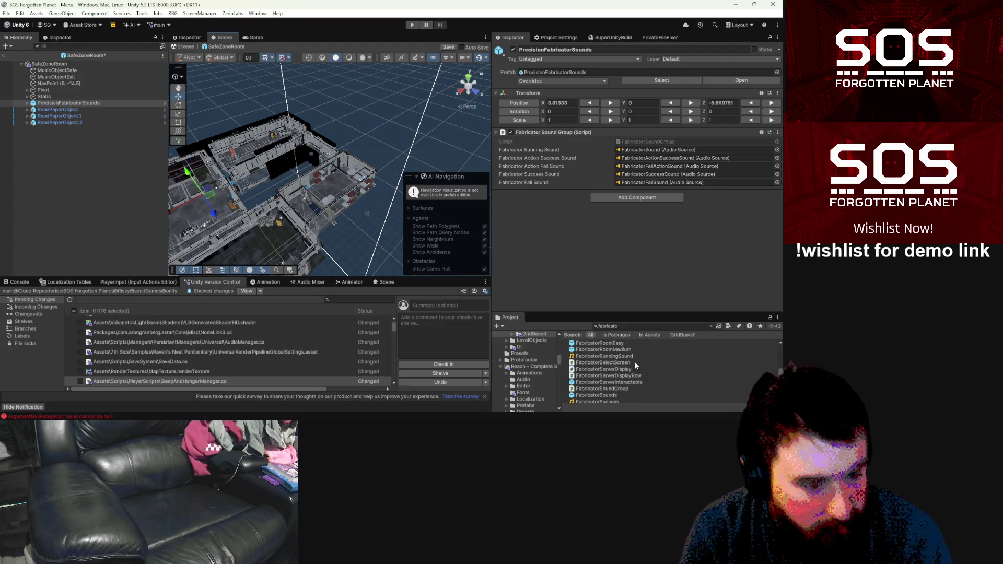
scroll(634, 370, "up", 2)
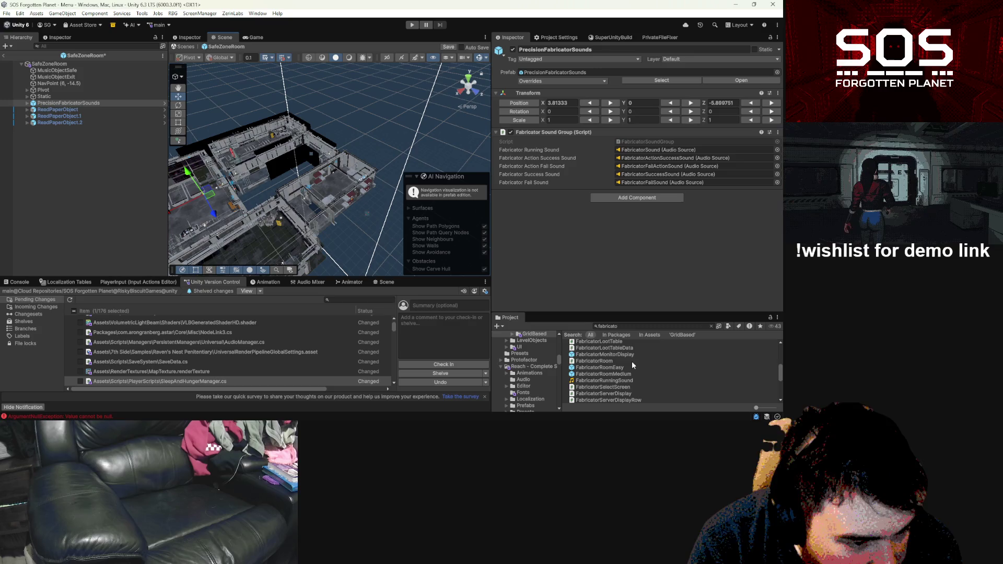
left_click(630, 367)
left_click(711, 326)
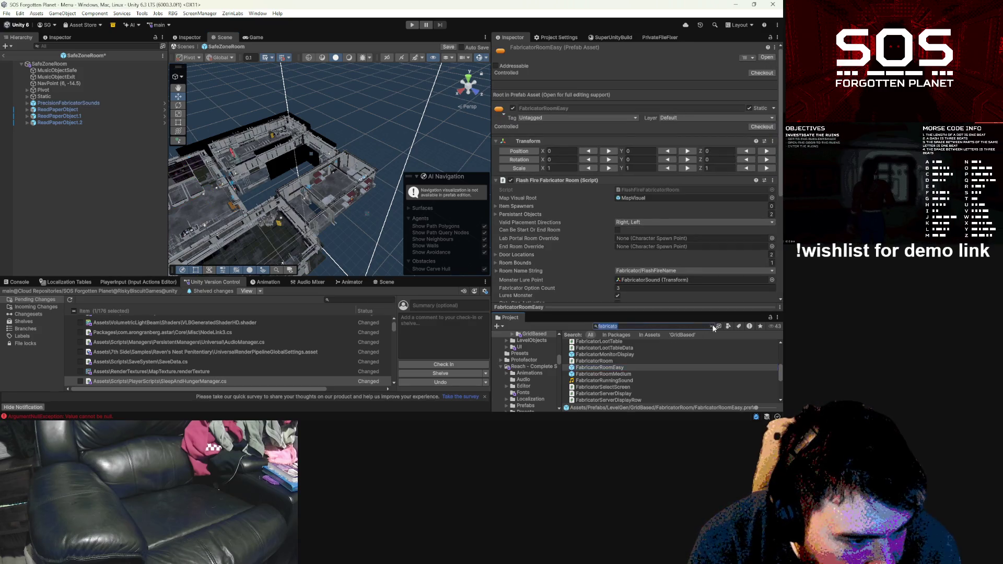
Step: Place a FabricatorListen prefab instance and lower it to about Position Y -15.28
mouse_move(600, 350)
left_mouse_down()
mouse_move(523, 361)
mouse_move(88, 181)
left_mouse_up()
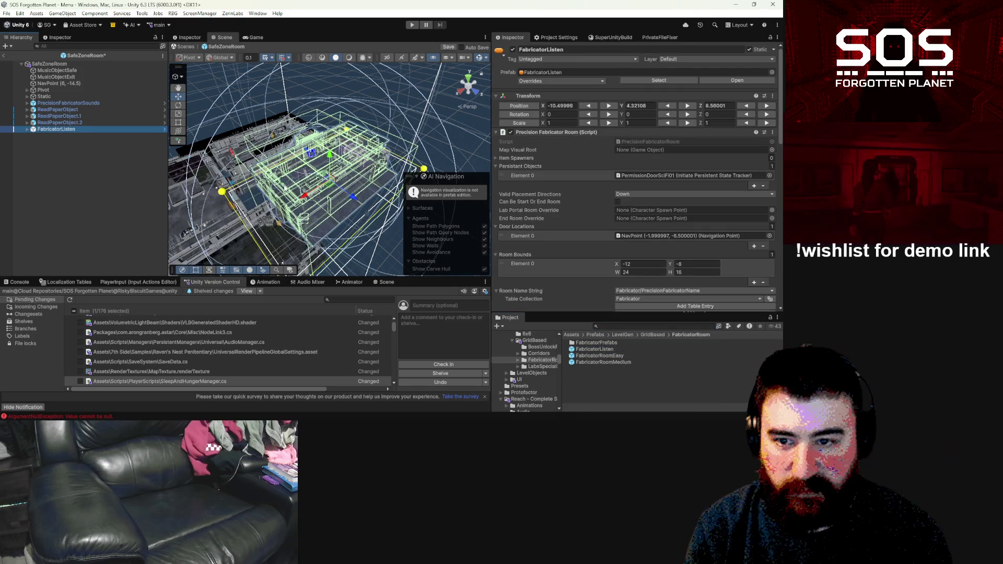
left_click_drag(330, 155, 342, 230)
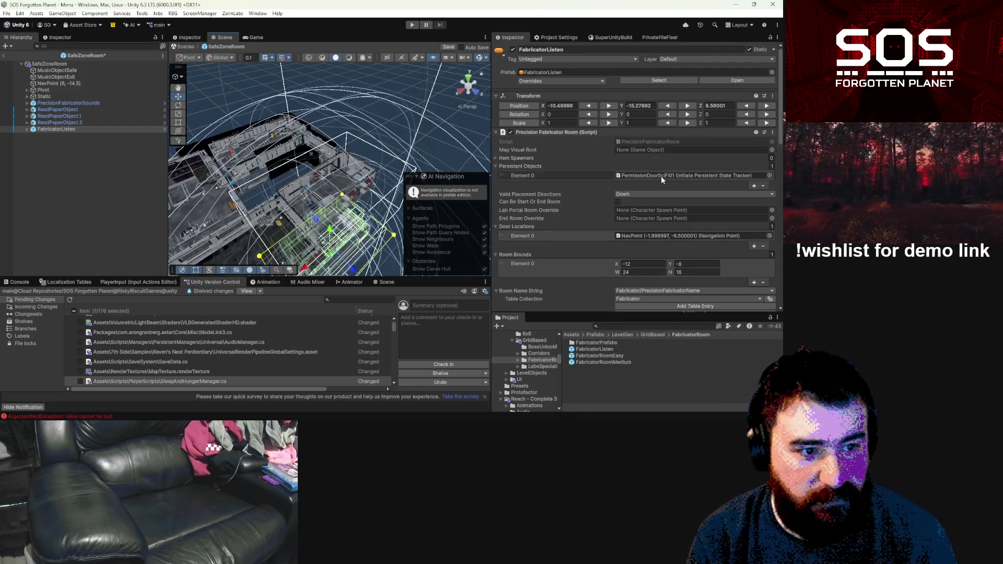
scroll(664, 184, "down", 10)
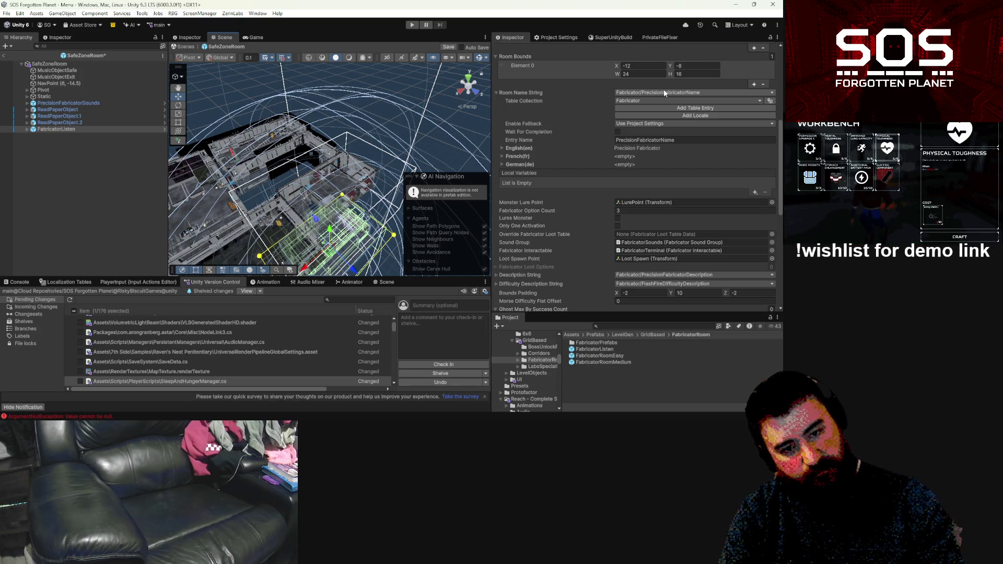
left_click_drag(470, 157, 418, 204)
left_click(81, 64)
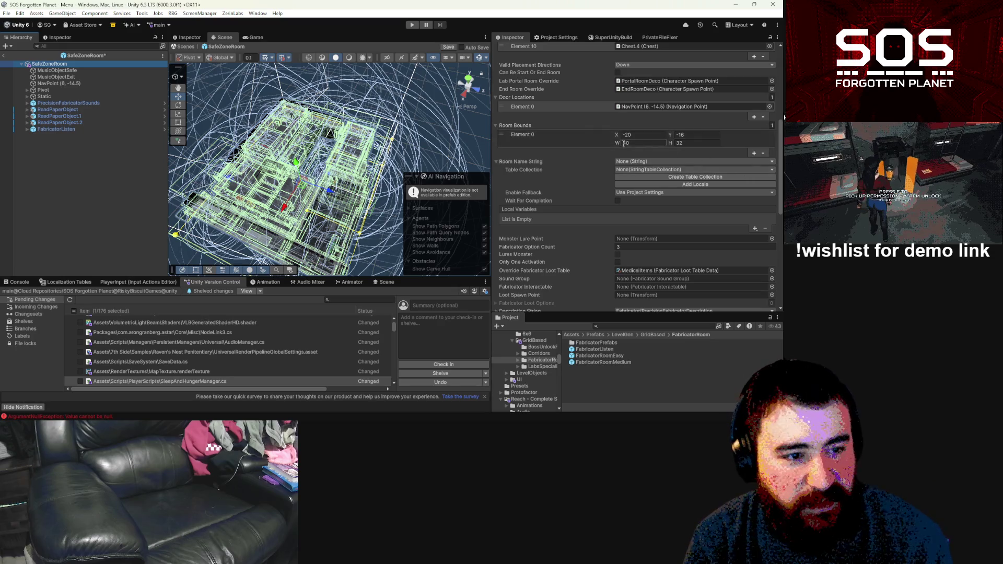
scroll(643, 220, "down", 7)
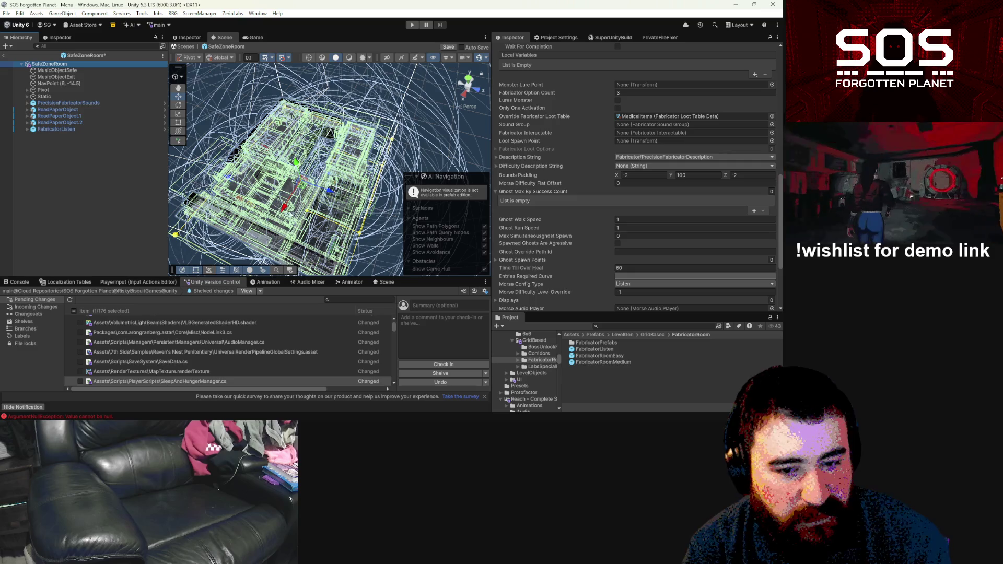
mouse_move(273, 201)
left_mouse_down()
mouse_move(309, 210)
mouse_move(368, 147)
mouse_move(266, 165)
mouse_move(263, 117)
mouse_move(170, 139)
mouse_move(471, 142)
left_mouse_up()
scroll(333, 156, "up", 10)
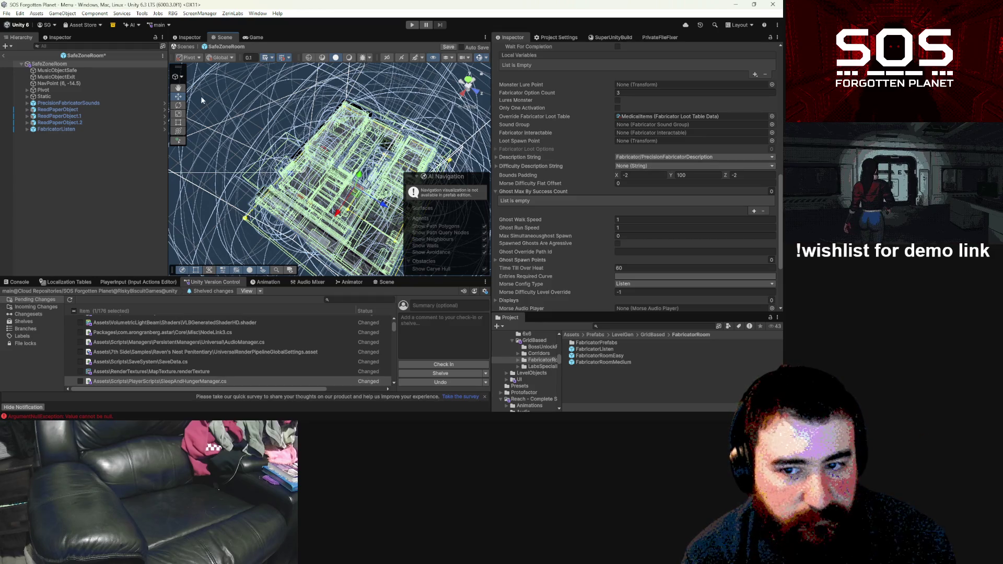
left_click(40, 129)
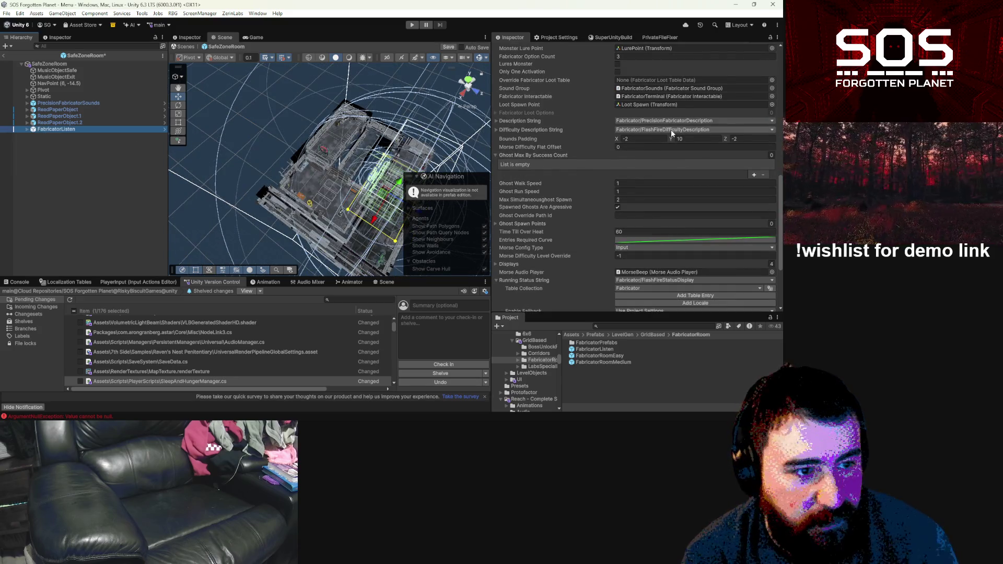
Step: Set SafeZoneRoom's Difficulty Description String to Fabricator/FlashFireDifficultyDescription
left_click(50, 63)
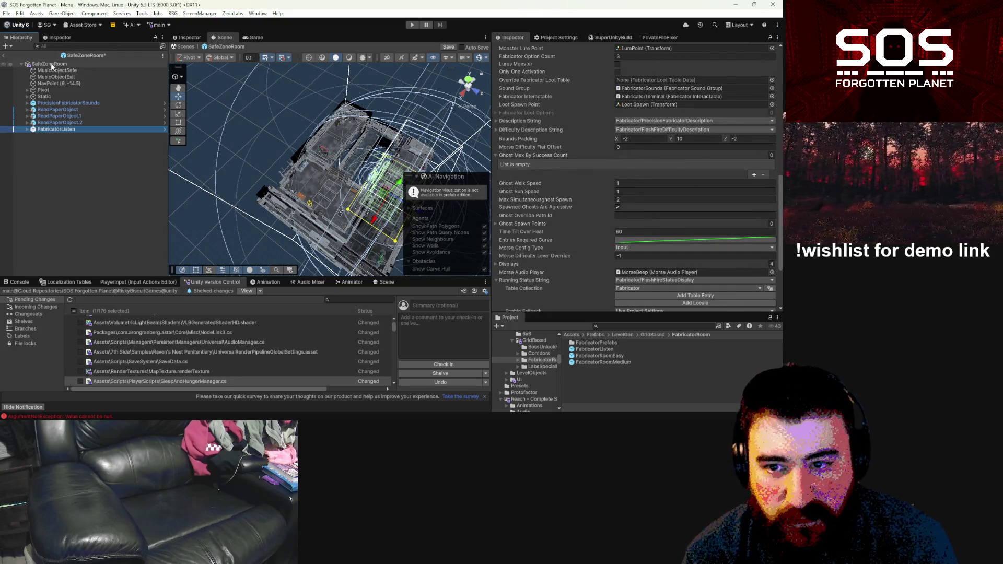
left_click(674, 191)
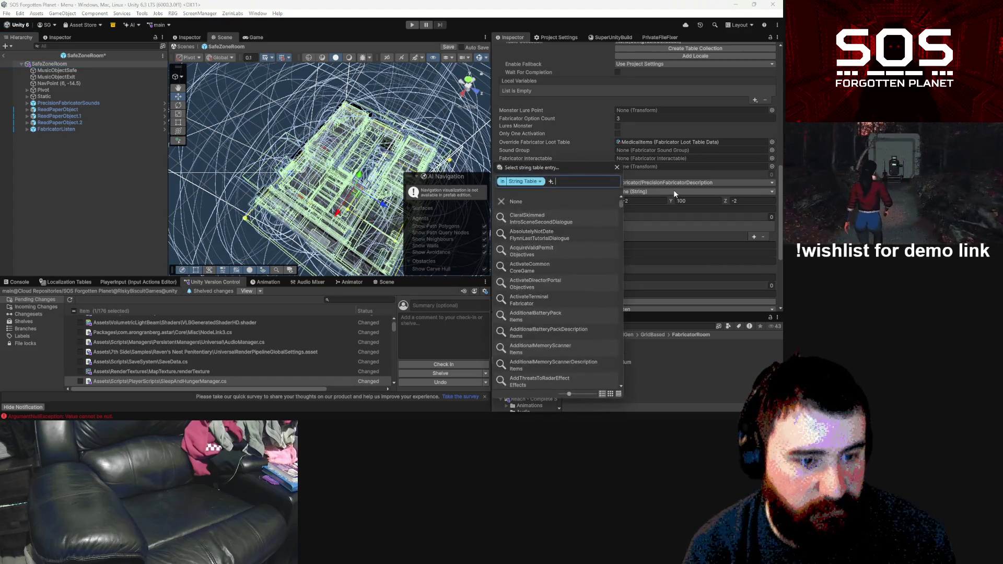
type("flashfir")
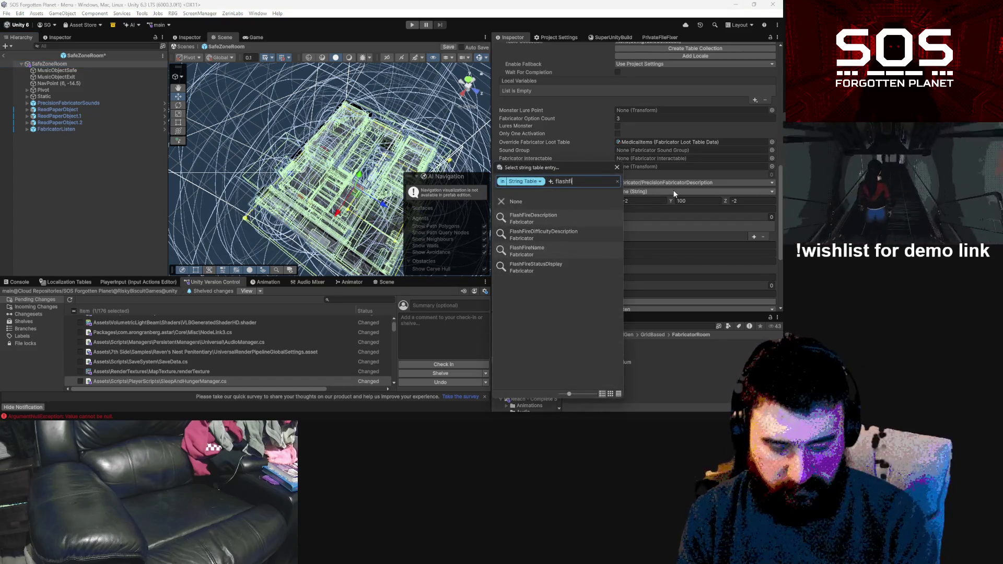
left_click(575, 233)
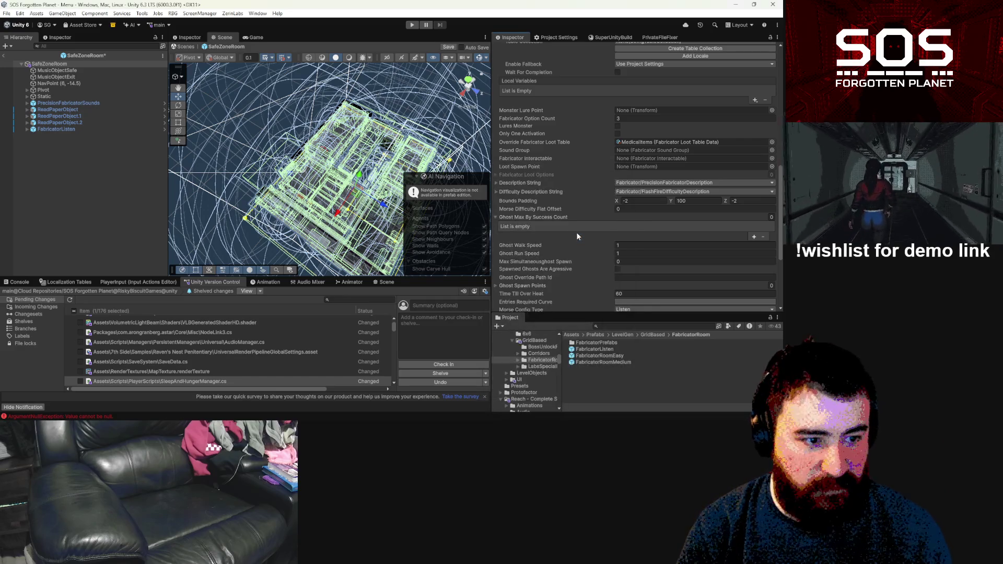
Step: Compare with FabricatorListen and change SafeZoneRoom's Bounds Padding Y from 100 to 10
left_click(83, 130)
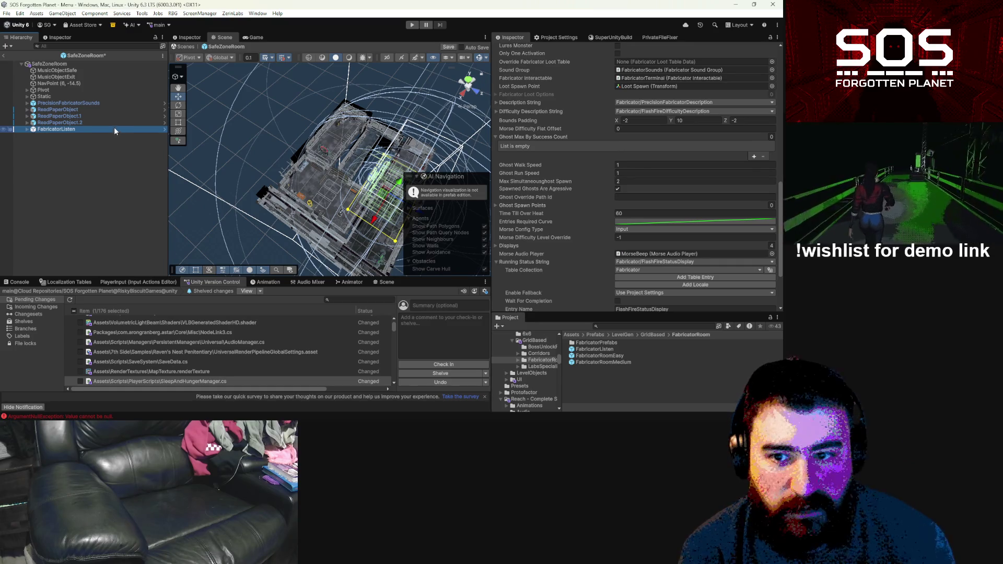
left_click(50, 64)
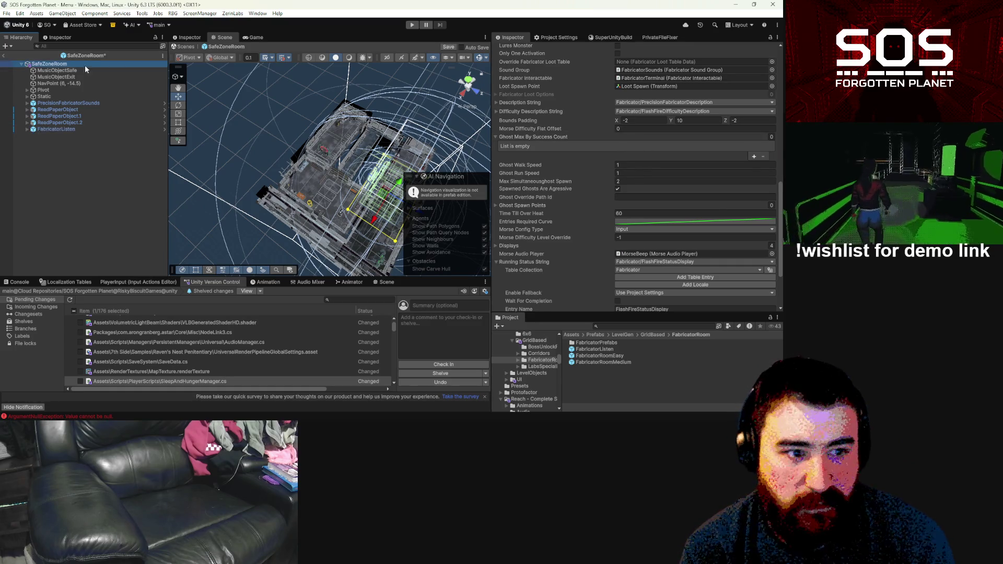
left_click(696, 201)
type("12")
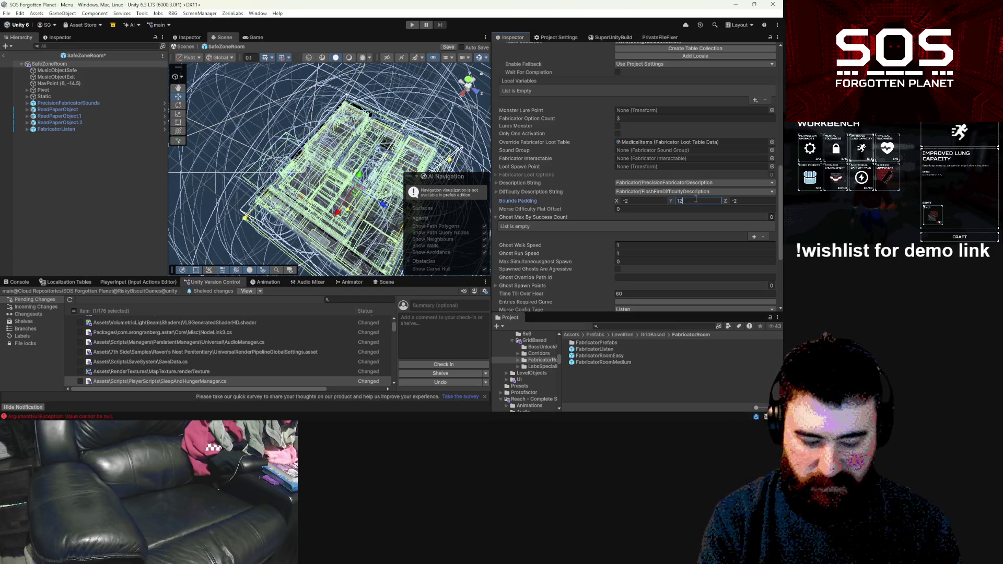
key("BackSpace")
type("0")
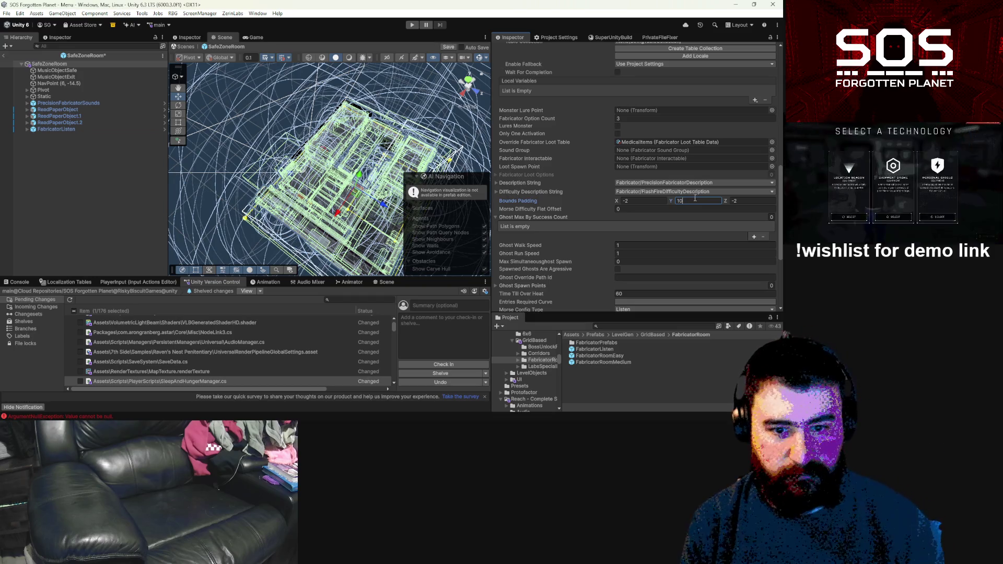
left_click_drag(261, 214, 229, 220)
mouse_move(265, 200)
left_mouse_down()
mouse_move(374, 105)
mouse_move(175, 116)
left_mouse_up()
Step: Duplicate FabricatorTerminal from FabricatorListen/Pivot and move the copy to the scene root
left_click(83, 129)
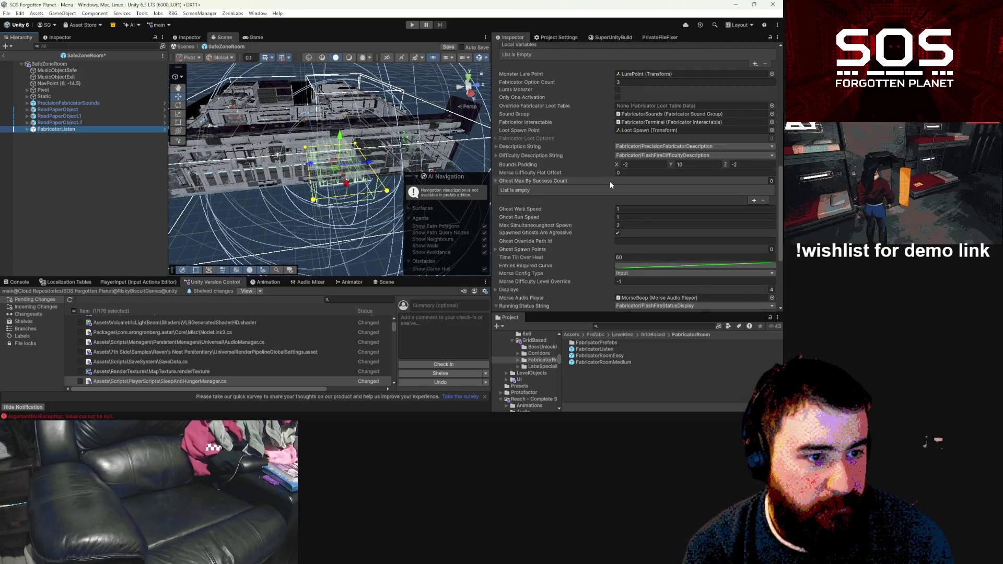
left_click(643, 122)
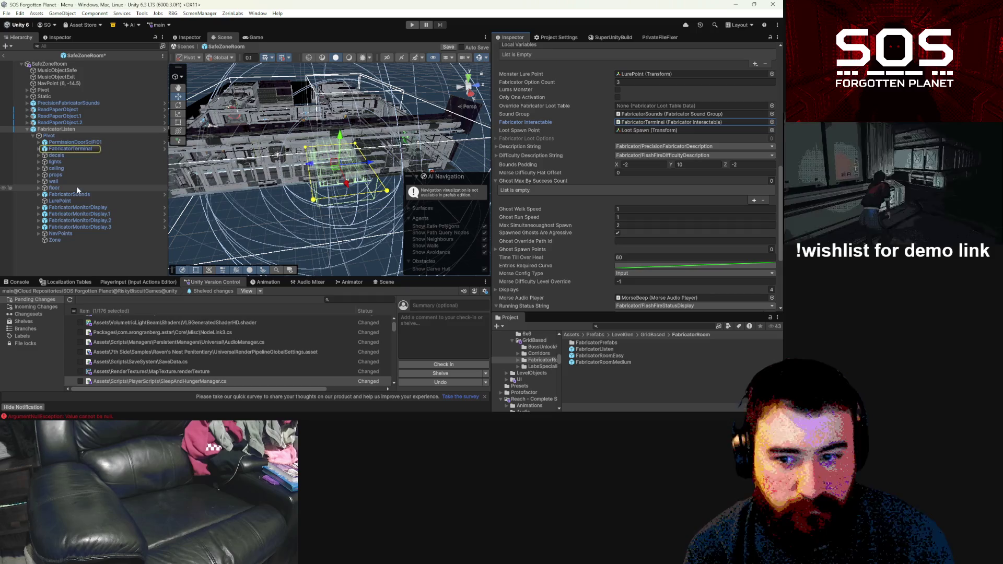
left_click(78, 149)
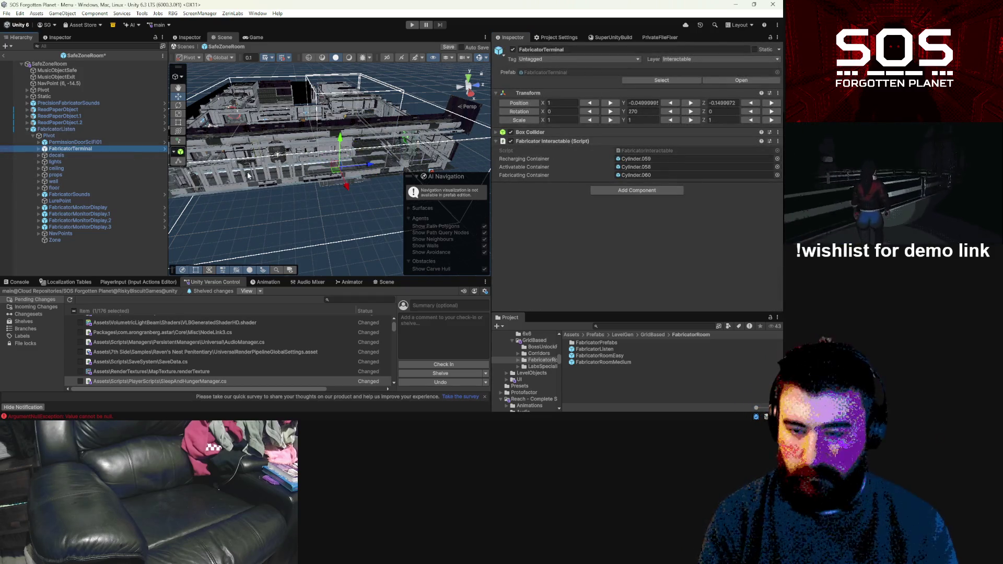
key("ctrl+d")
left_click_drag(76, 116, 76, 126)
Step: Move FabricatorTerminal.1 beside the green tank at X 8.8, Z -1
mouse_move(314, 198)
left_mouse_down()
mouse_move(465, 209)
mouse_move(491, 198)
left_mouse_up()
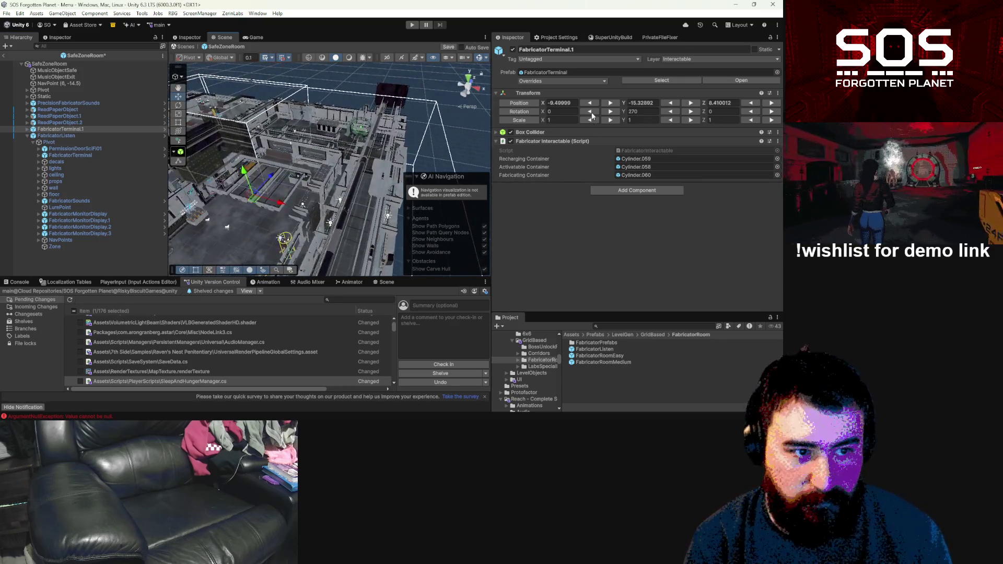
mouse_move(380, 175)
left_mouse_down()
mouse_move(277, 186)
mouse_move(319, 214)
left_mouse_up()
type("7.4")
key("f")
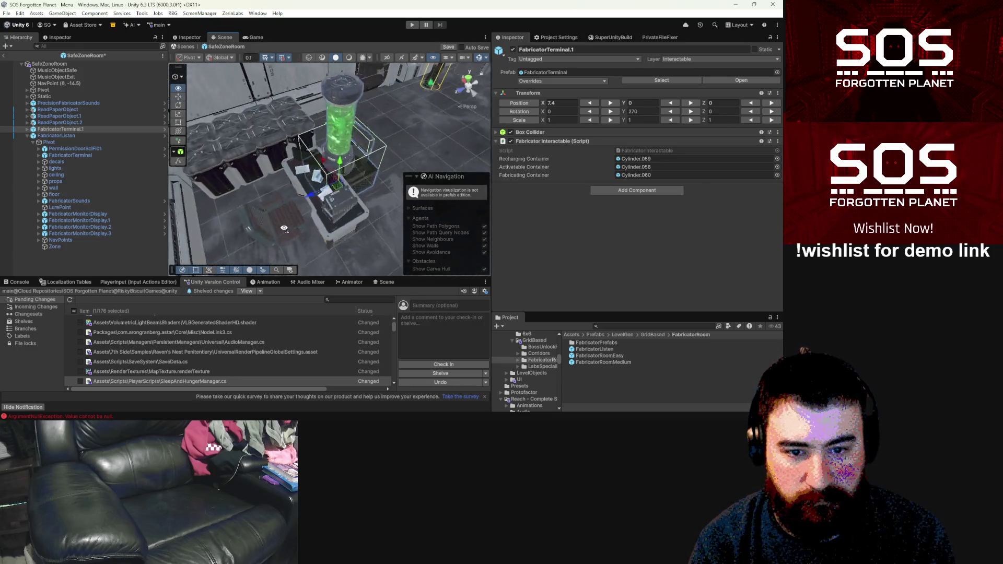
mouse_move(300, 199)
left_mouse_down()
mouse_move(320, 158)
mouse_move(310, 141)
mouse_move(225, 158)
mouse_move(323, 154)
left_mouse_up()
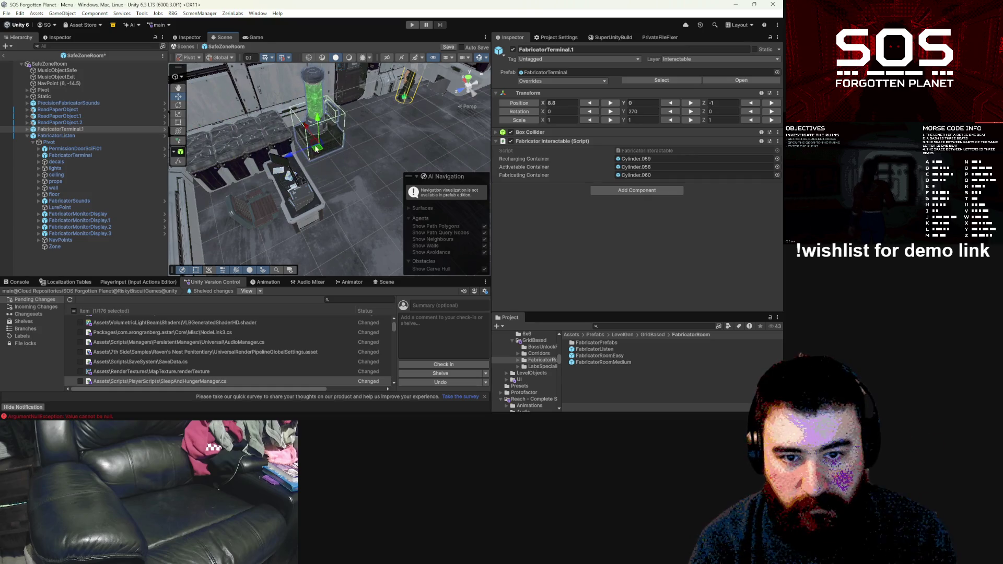
left_click(272, 137)
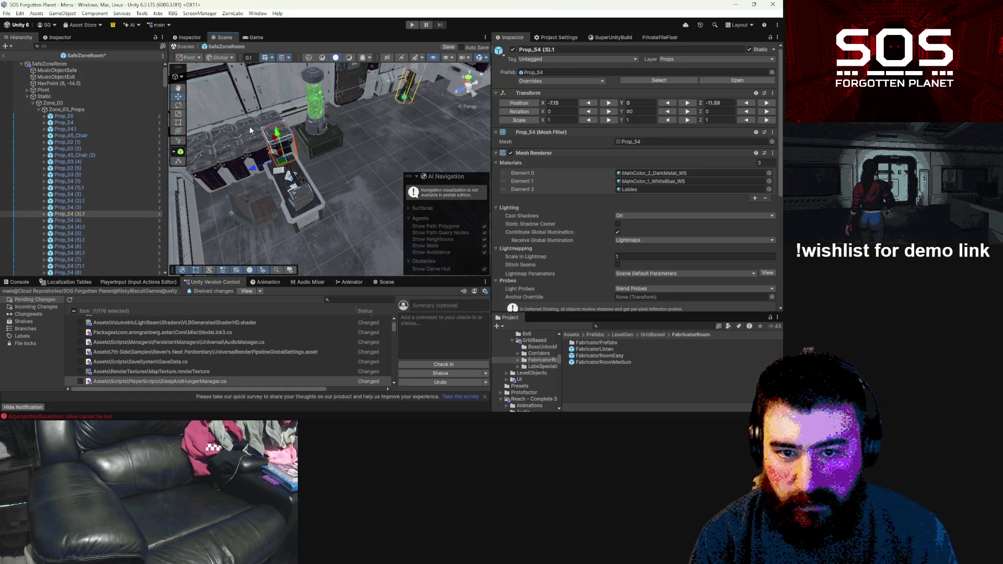
Step: Select and delete the eight Prop_54 boxes near the desk
left_click(247, 137, "shift")
left_click(221, 153, "shift")
left_click(215, 141, "shift")
left_click(206, 164, "shift")
left_click(233, 157, "shift")
left_click(250, 125, "shift")
left_click(276, 120, "shift")
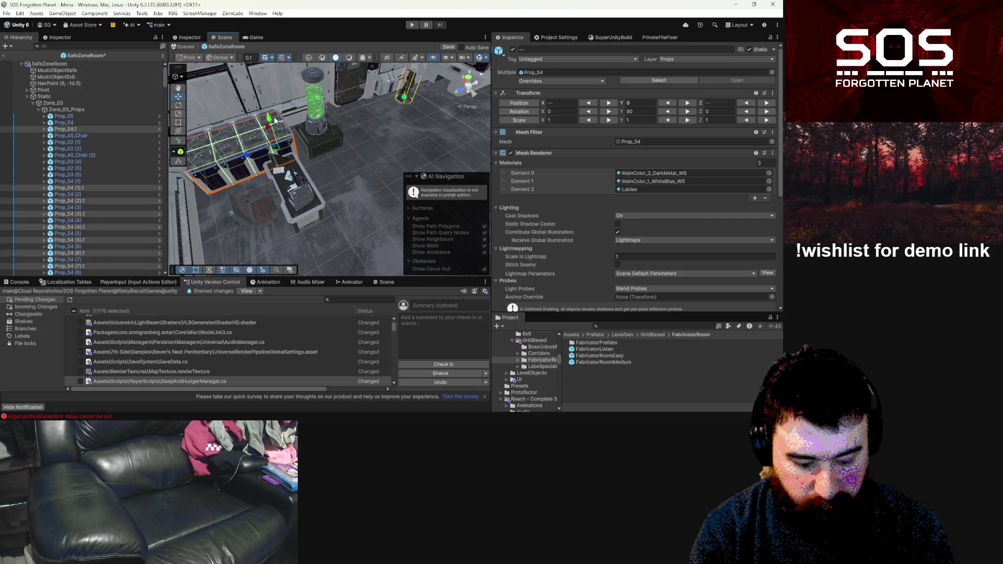
key("Delete")
left_click_drag(276, 120, 244, 152)
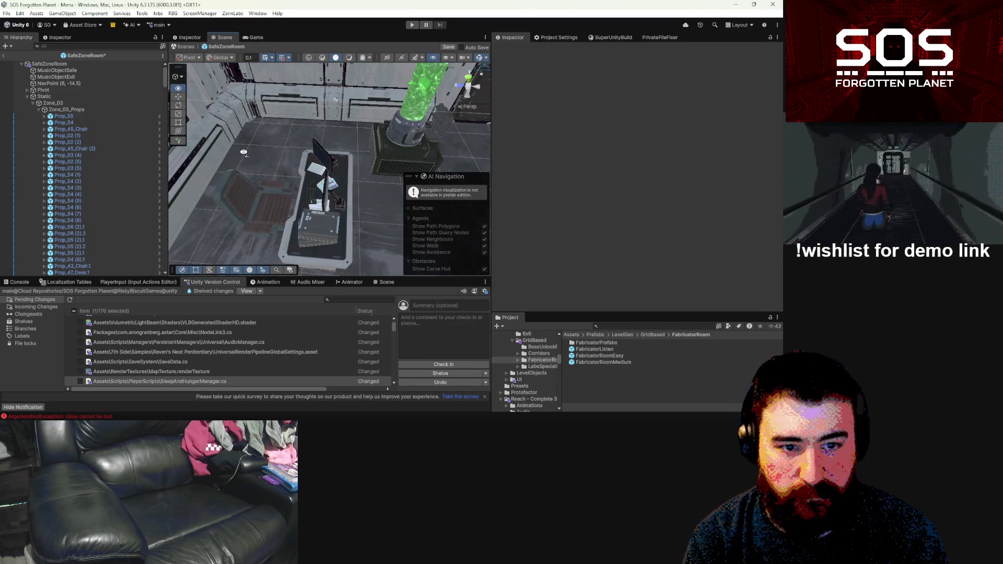
Step: Rotate Prop_43_Chair.1 and Prop_47_Desk.1 around Y and shift them back and left
left_click(272, 193)
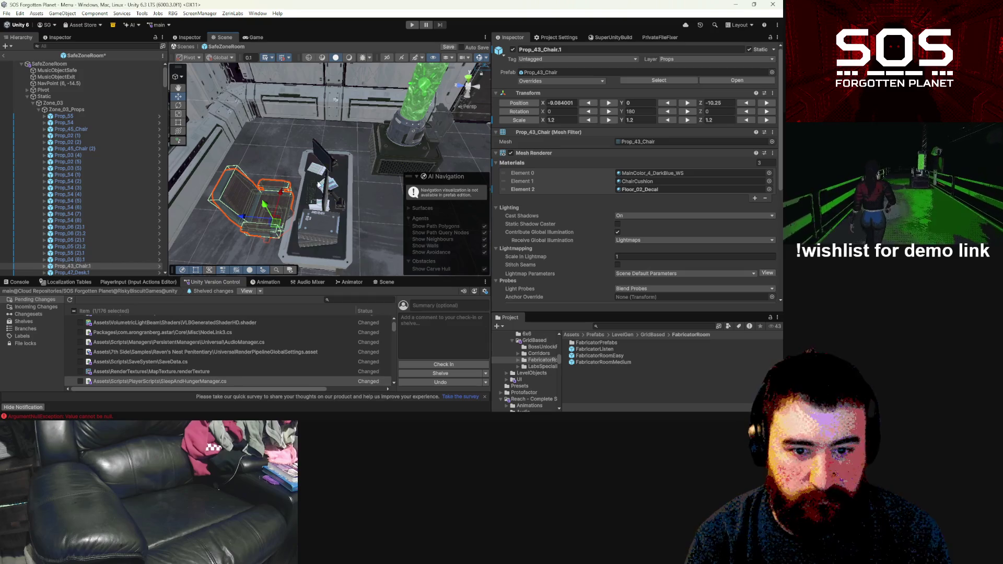
scroll(86, 236, "down", 3)
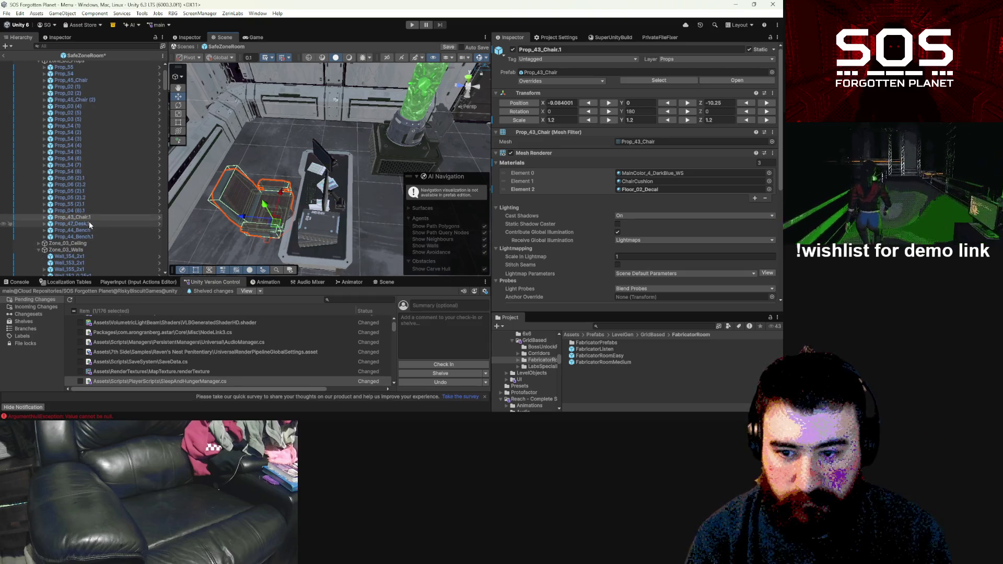
left_click(88, 223, "ctrl")
left_click_drag(337, 226, 342, 164)
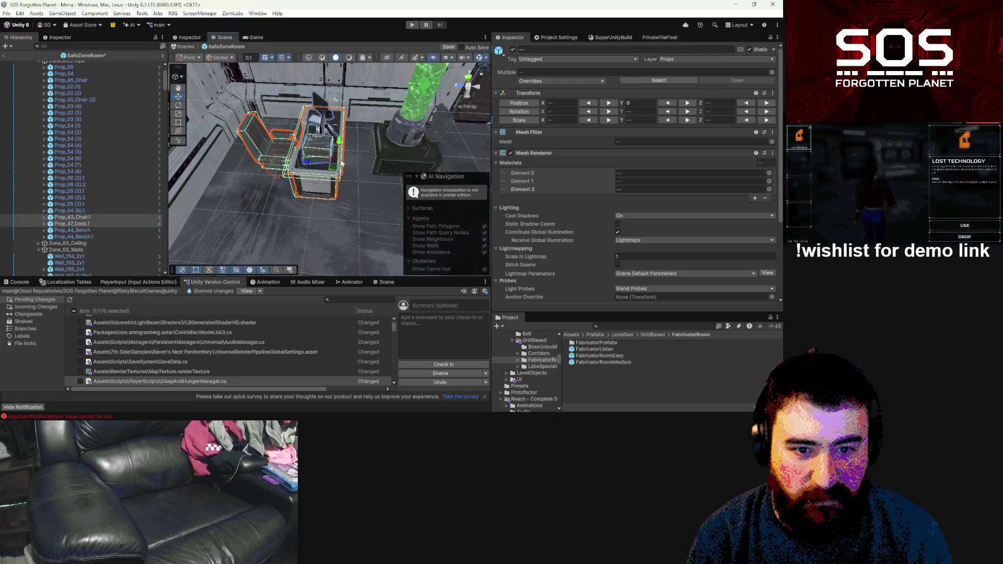
left_click(689, 111)
left_click(688, 111)
left_click(689, 110)
left_click(689, 110)
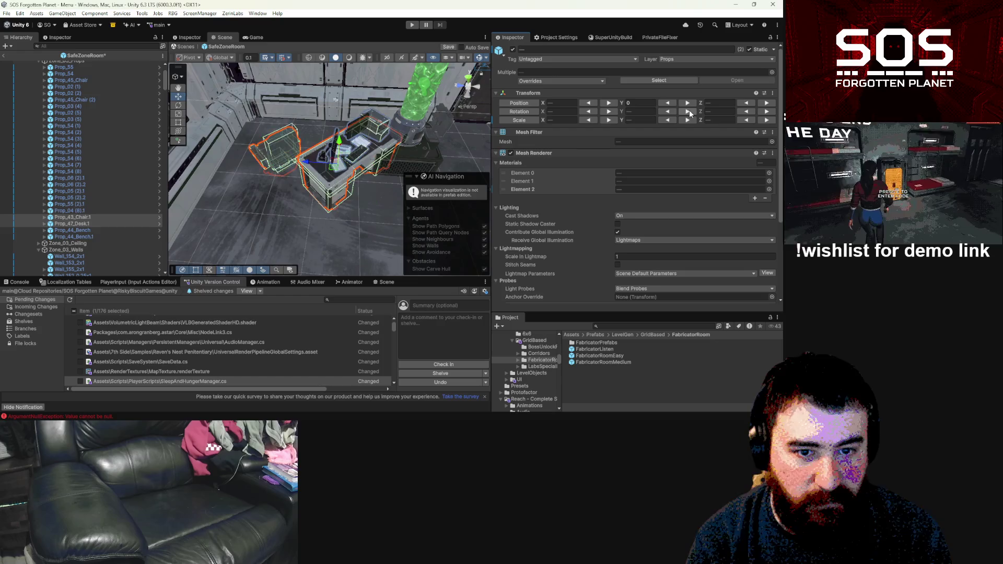
left_click(689, 111)
mouse_move(330, 171)
left_mouse_down()
mouse_move(289, 130)
mouse_move(256, 178)
mouse_move(228, 183)
mouse_move(240, 189)
mouse_move(292, 163)
mouse_move(217, 161)
mouse_move(353, 212)
mouse_move(344, 215)
mouse_move(410, 218)
mouse_move(437, 206)
mouse_move(415, 202)
mouse_move(414, 168)
mouse_move(379, 193)
mouse_move(329, 192)
left_mouse_up()
left_click(236, 100)
left_click(344, 214)
Step: Turn FabricatorTerminal.1's Rotation Y from 270 to 0 and inspect it beside the tank
left_click(371, 201)
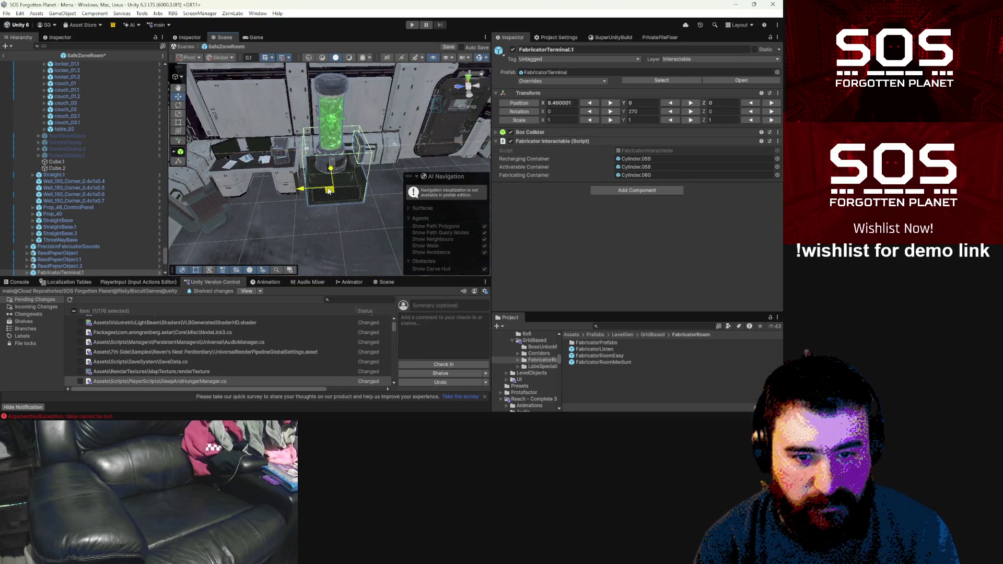
left_click(694, 111)
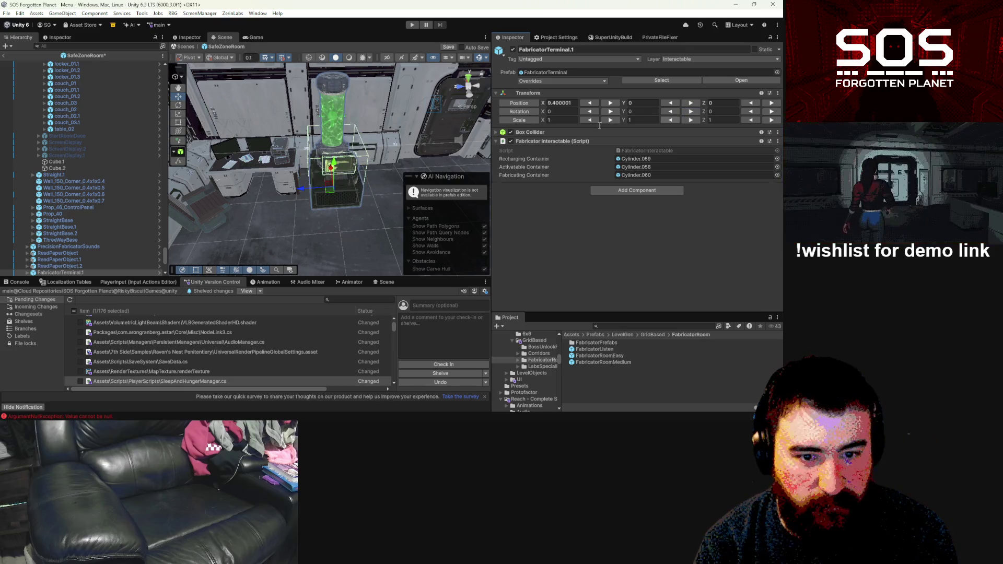
mouse_move(303, 182)
left_mouse_down()
mouse_move(294, 195)
mouse_move(227, 138)
left_mouse_up()
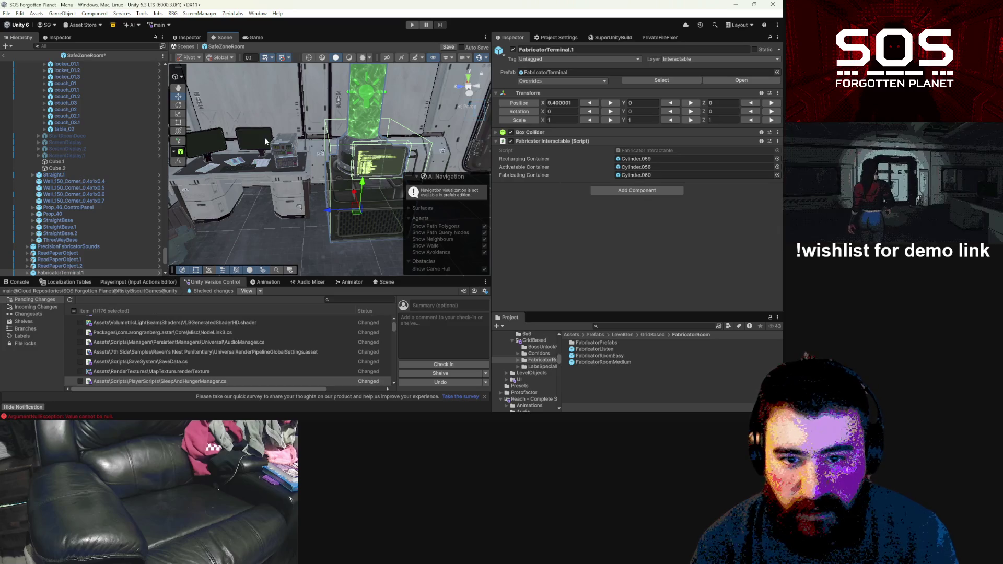
mouse_move(389, 184)
left_mouse_down()
mouse_move(314, 162)
mouse_move(354, 202)
mouse_move(377, 198)
left_mouse_up()
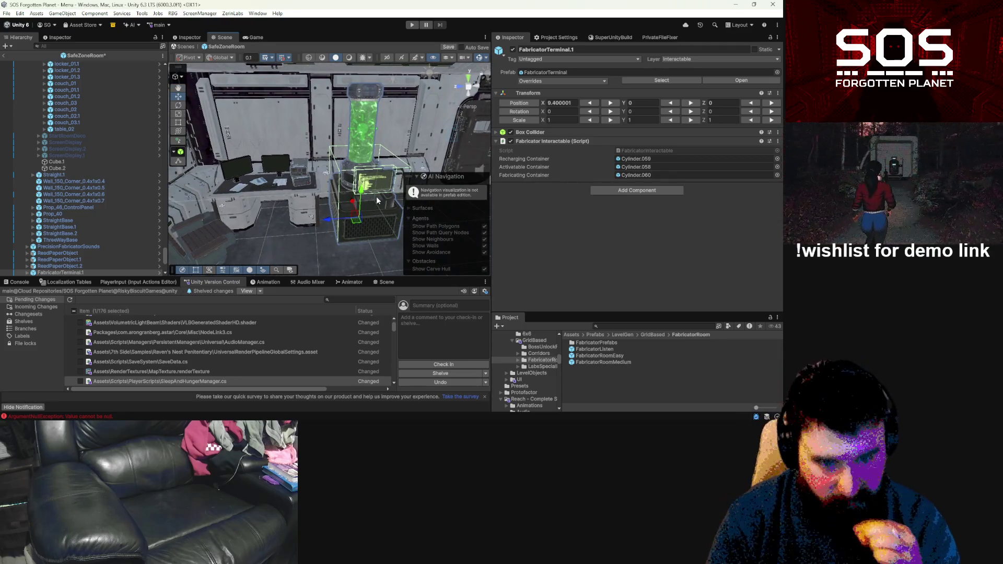
mouse_move(376, 199)
left_mouse_down()
mouse_move(361, 208)
mouse_move(337, 178)
mouse_move(345, 174)
left_mouse_up()
left_click(342, 174)
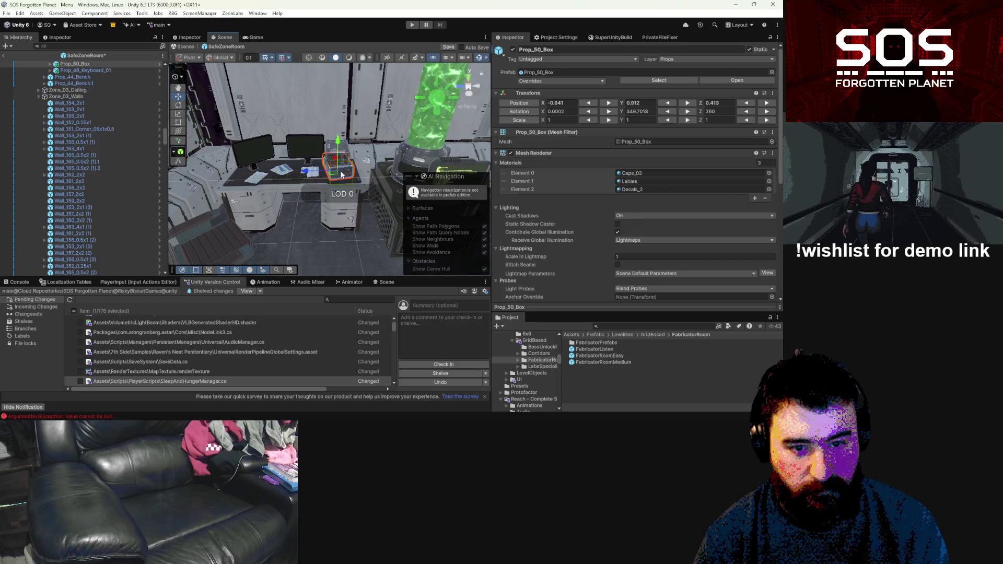
Step: Move desk monitor Prop_47_Desk_Screen (1) to X -0.29, Z 0.218 and angle the left monitor
left_click(335, 166, "shift")
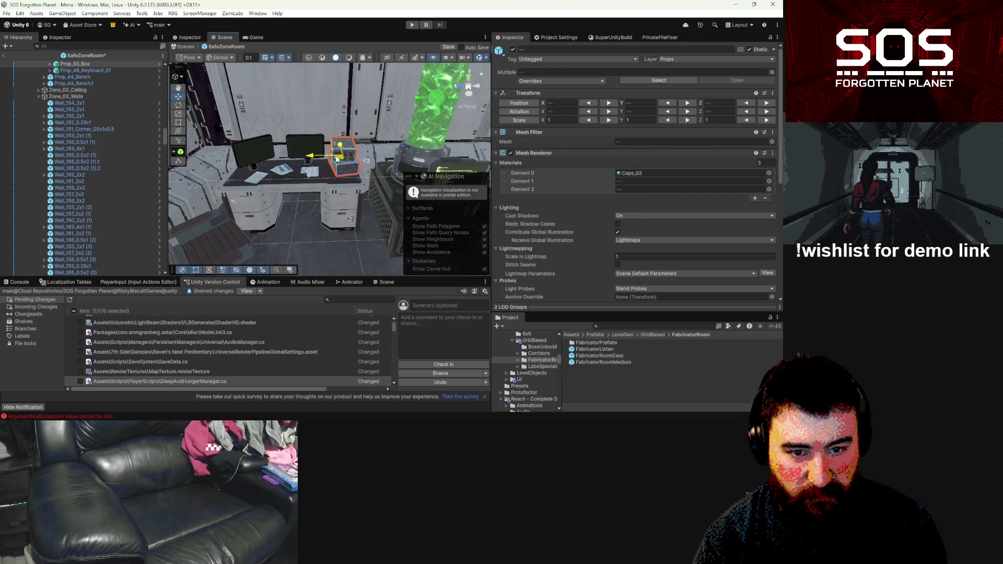
mouse_move(339, 156)
left_mouse_down()
mouse_move(353, 160)
mouse_move(323, 163)
left_mouse_up()
left_click(313, 157)
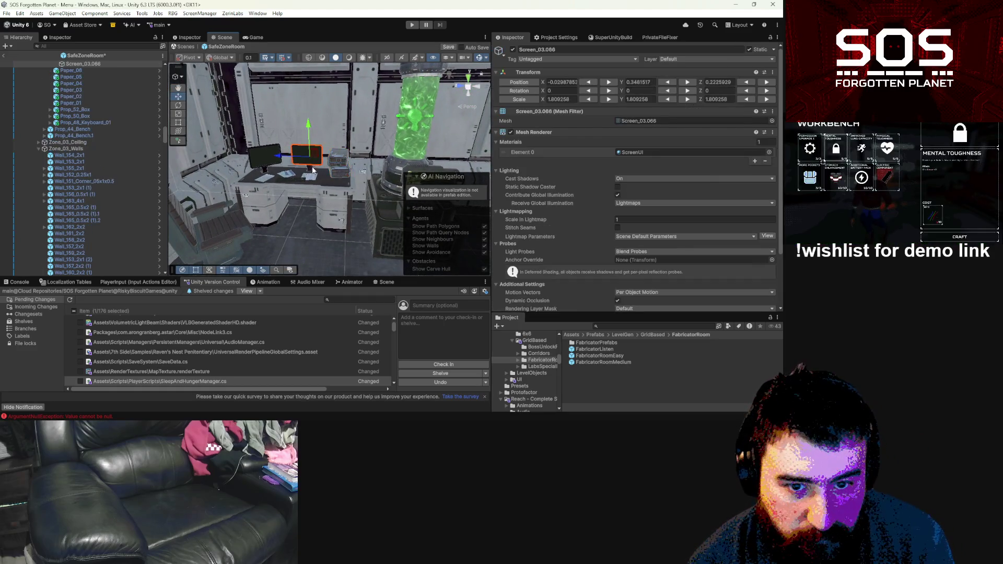
left_click(312, 171)
key("f")
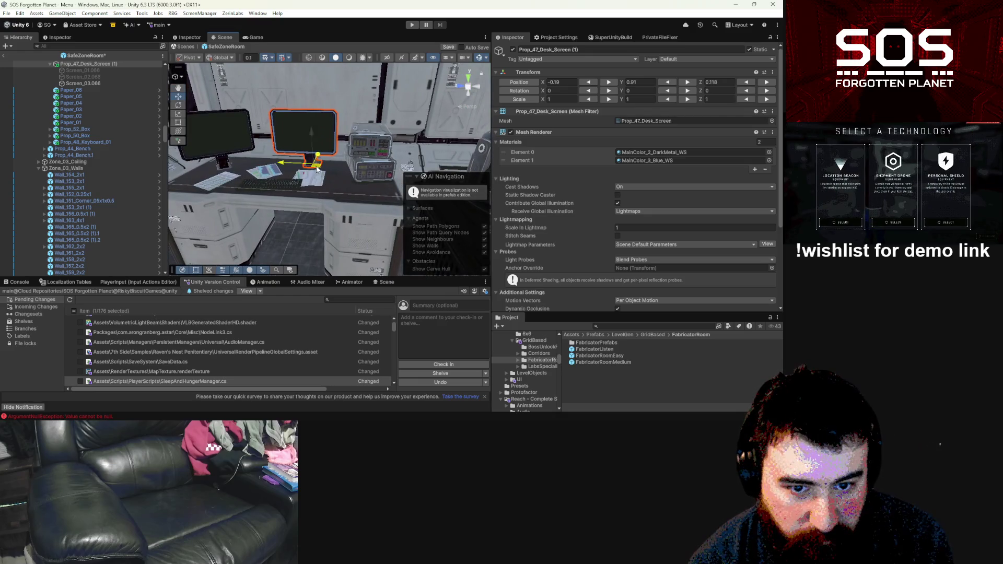
mouse_move(316, 169)
left_mouse_down()
mouse_move(308, 199)
mouse_move(253, 182)
mouse_move(324, 213)
mouse_move(307, 216)
mouse_move(325, 192)
mouse_move(281, 212)
left_mouse_up()
left_click(249, 181)
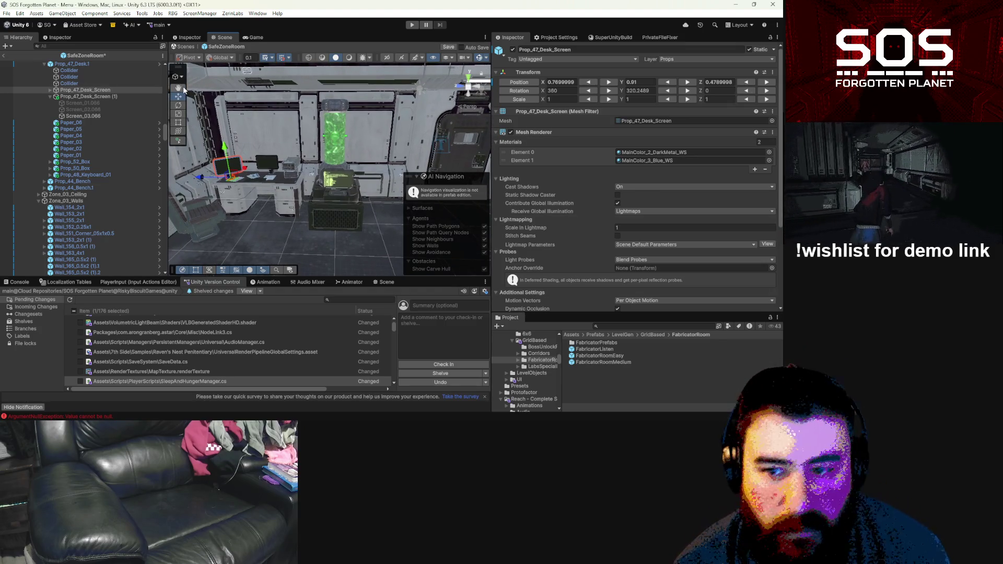
scroll(111, 117, "up", 3)
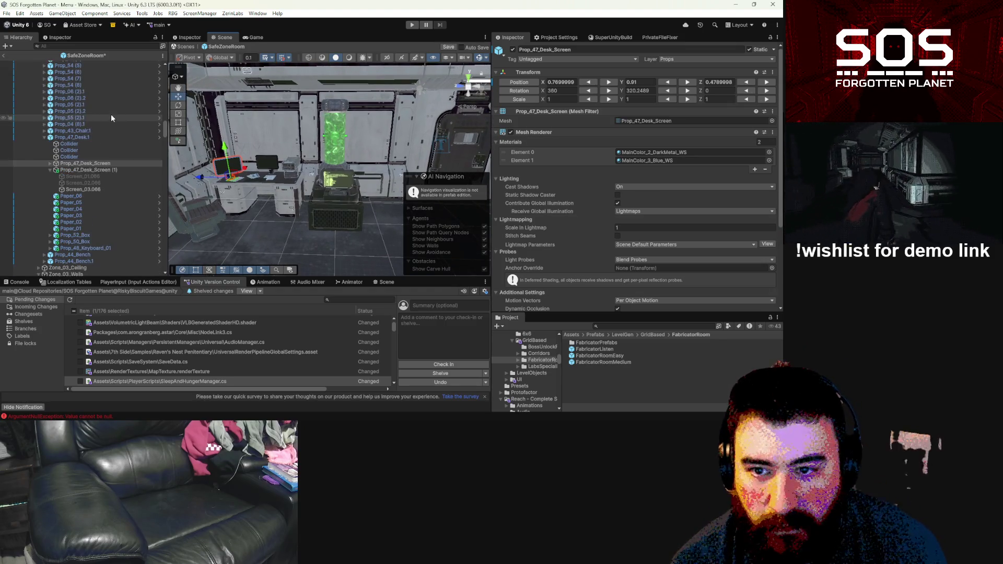
left_click(69, 137)
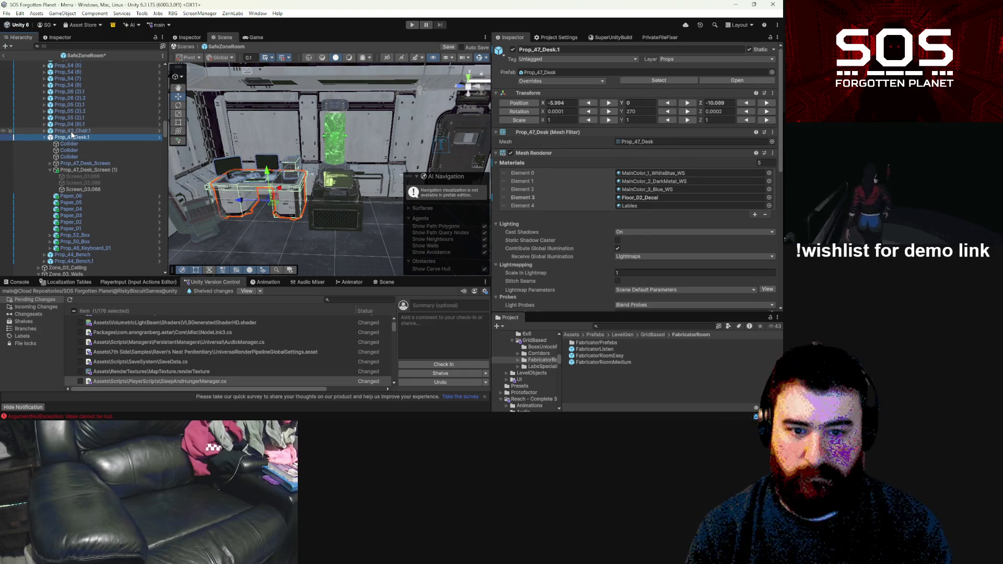
Step: Drag Prop_47_Desk.1 and Prop_43_Chair.1 from Zone_03_Props to the end of the SafeZoneRoom hierarchy
left_click(44, 137)
scroll(125, 164, "up", 4)
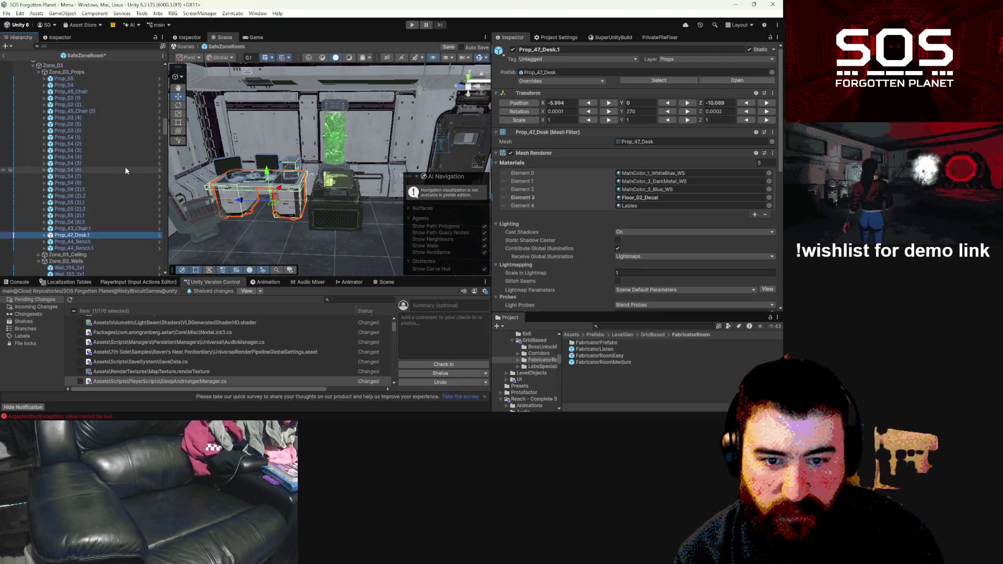
left_click(91, 228, "ctrl")
scroll(91, 225, "down", 7)
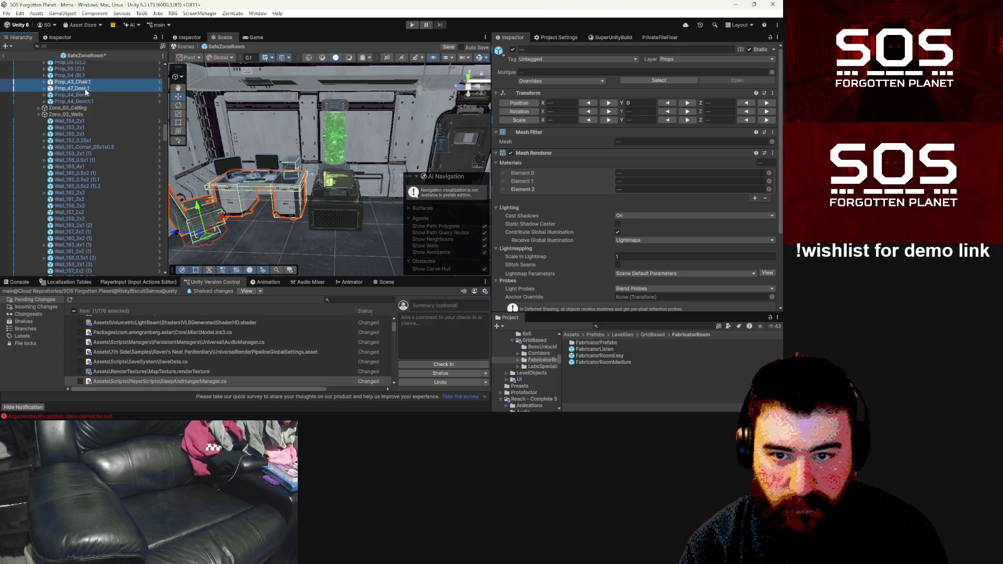
scroll(126, 225, "down", 1)
left_click(138, 282)
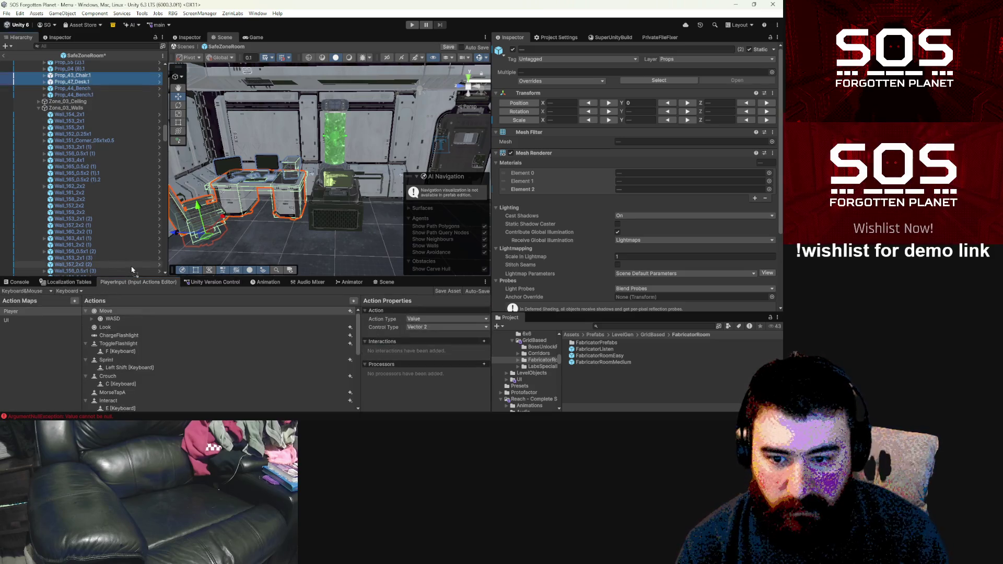
scroll(140, 272, "down", 7)
scroll(140, 274, "down", 8)
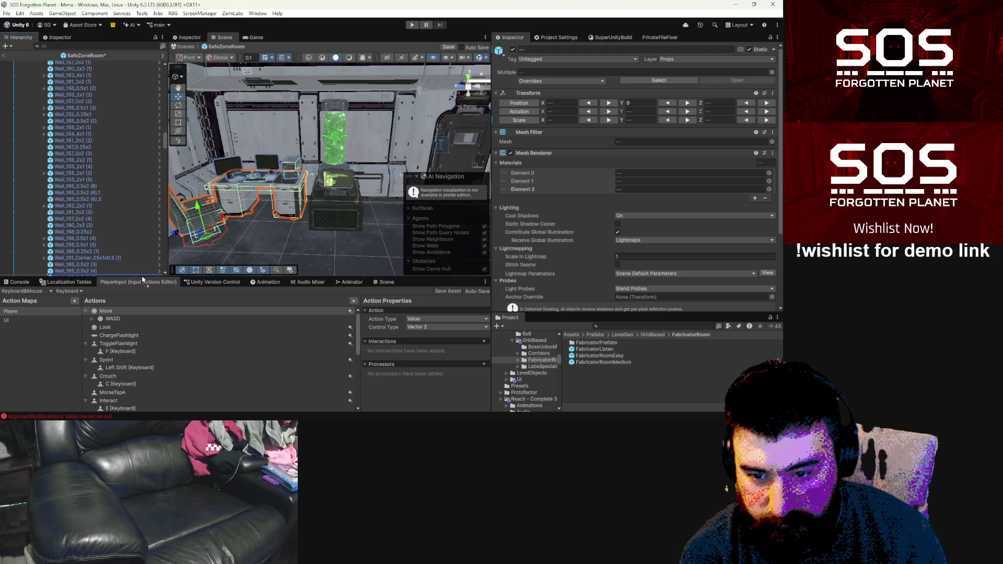
scroll(140, 272, "down", 8)
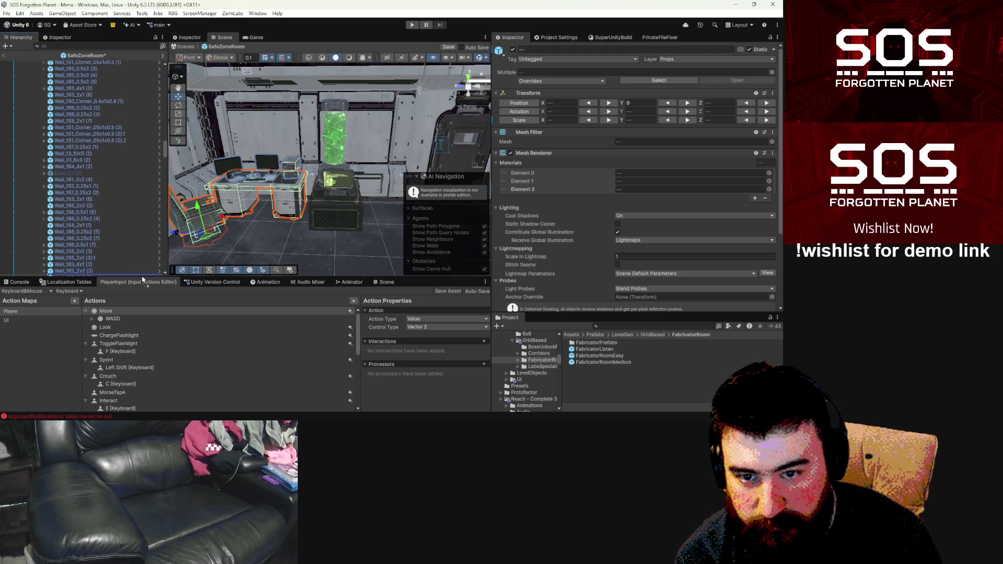
scroll(141, 271, "down", 8)
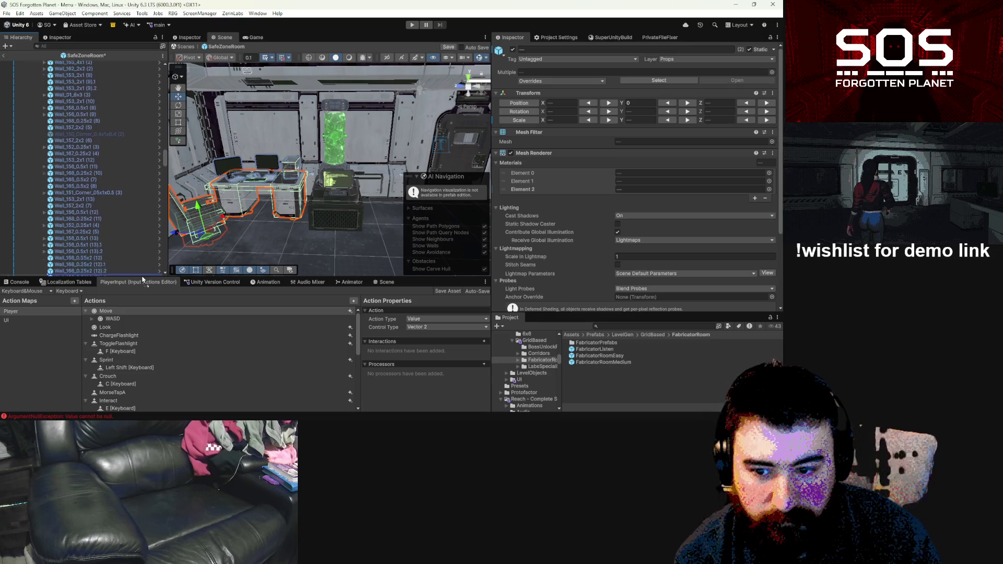
scroll(142, 272, "down", 8)
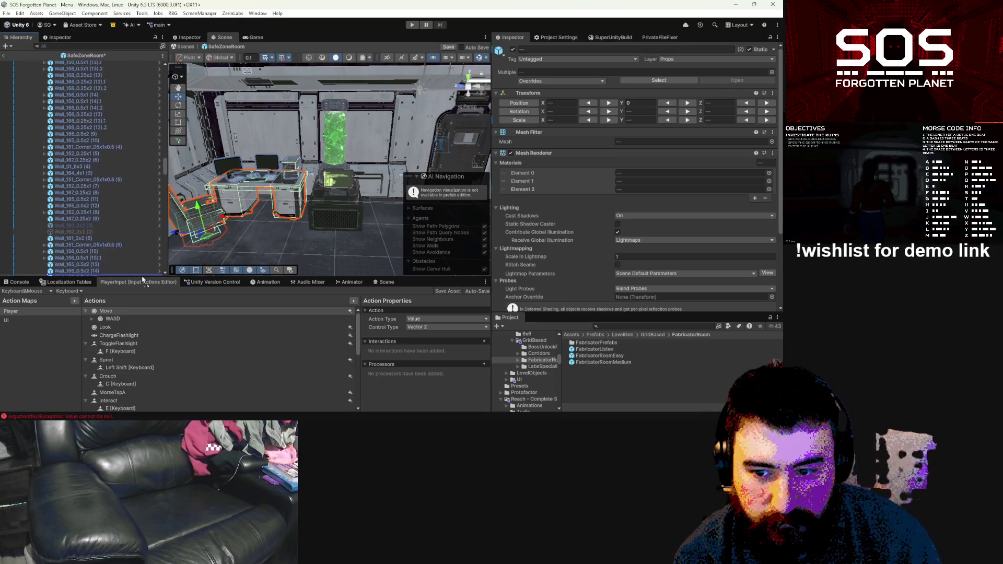
scroll(144, 280, "down", 8)
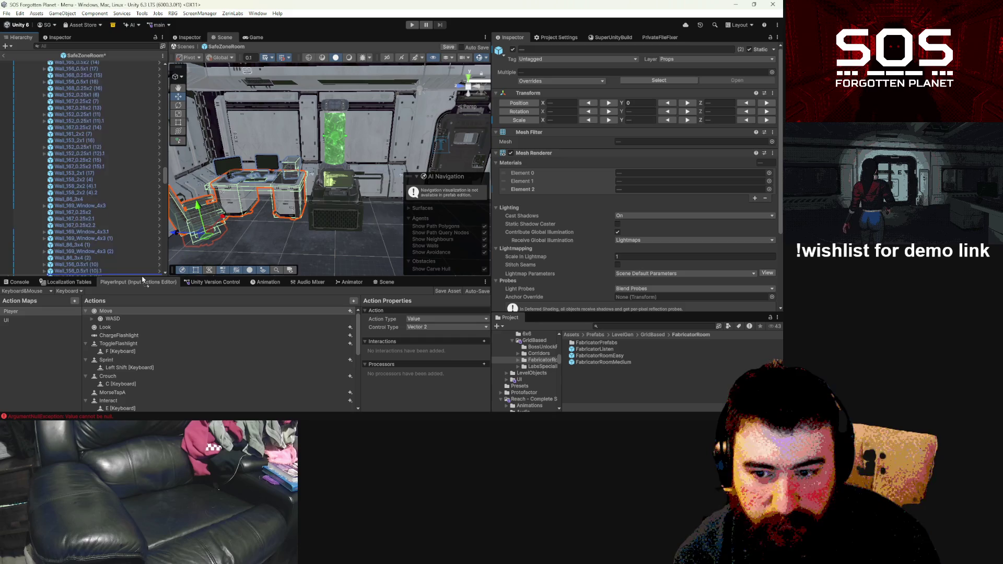
scroll(143, 280, "down", 5)
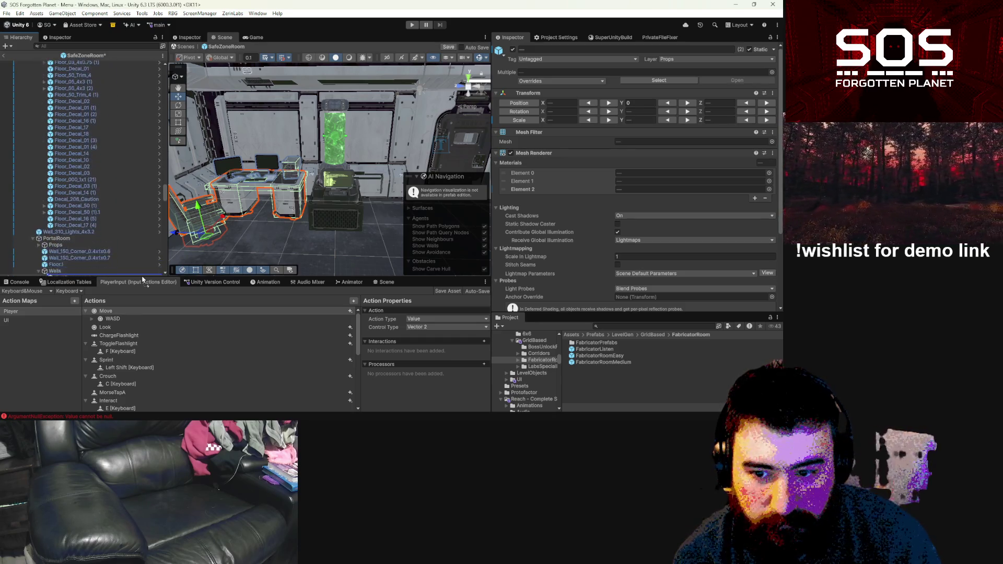
scroll(142, 277, "down", 10)
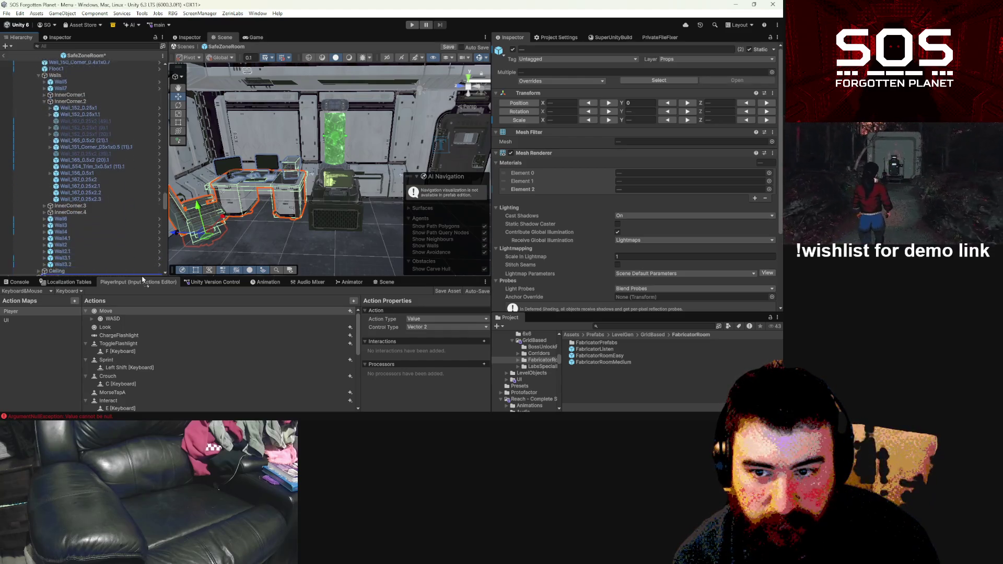
scroll(143, 277, "down", 10)
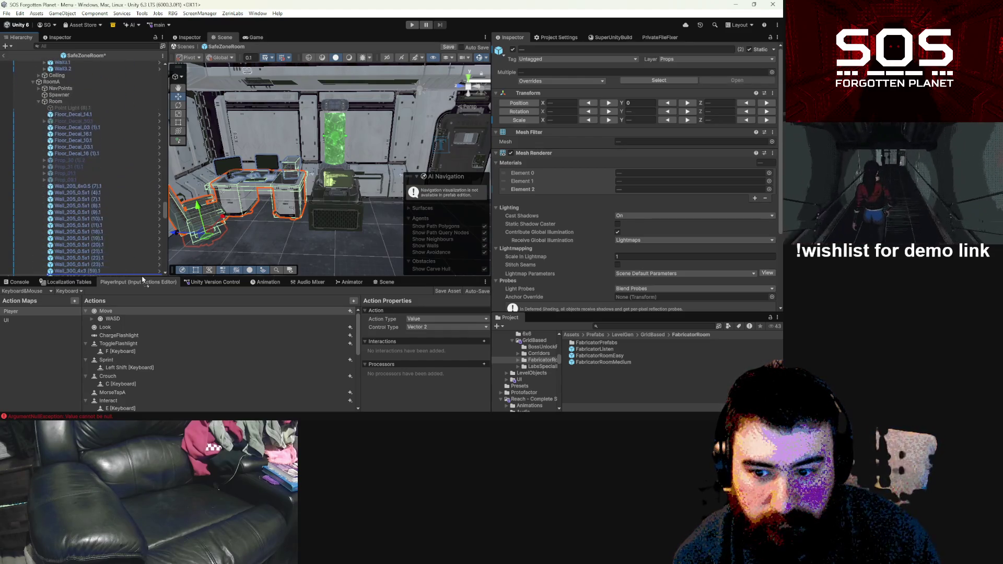
scroll(143, 279, "down", 10)
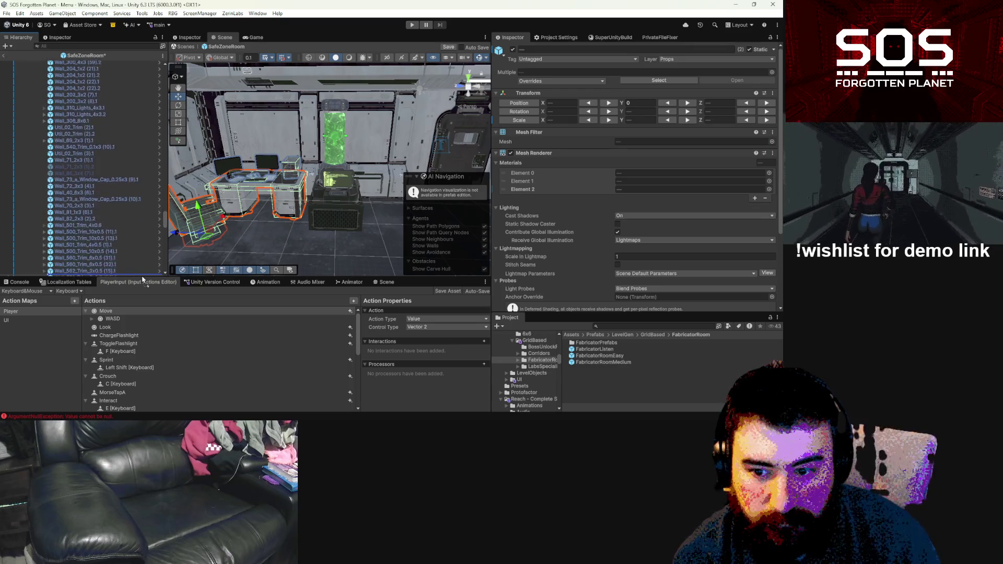
scroll(143, 280, "down", 10)
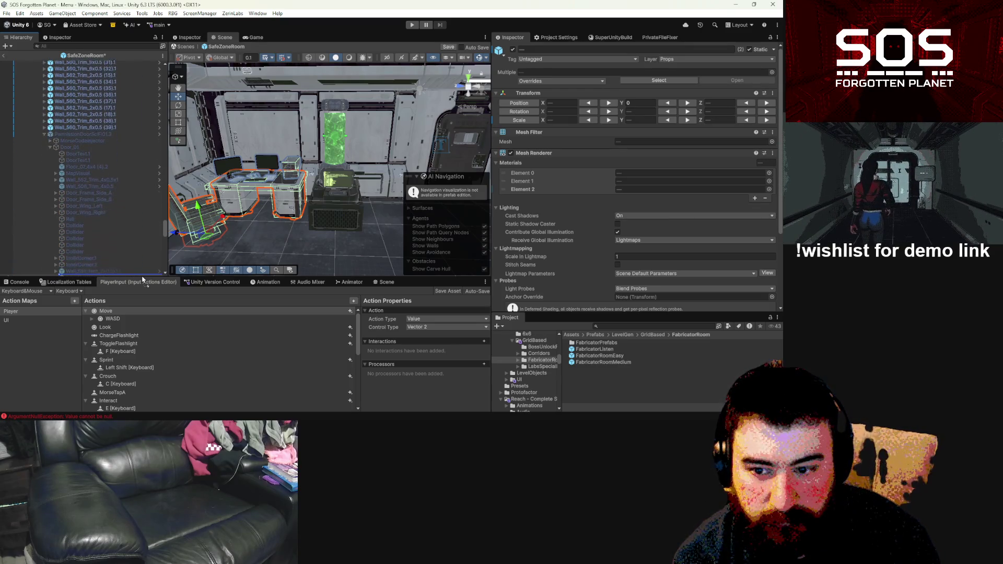
scroll(143, 280, "down", 10)
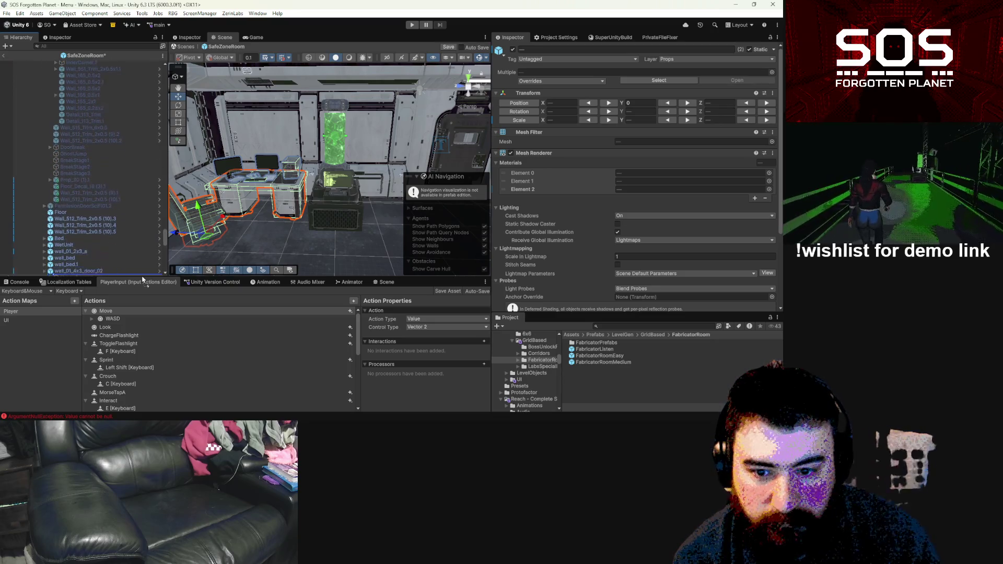
scroll(142, 280, "down", 10)
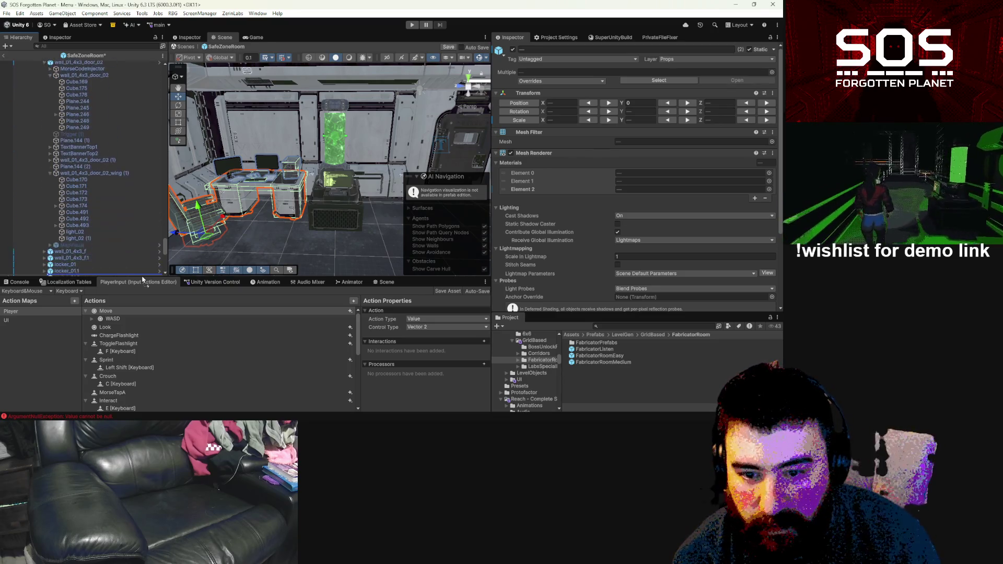
scroll(142, 280, "down", 10)
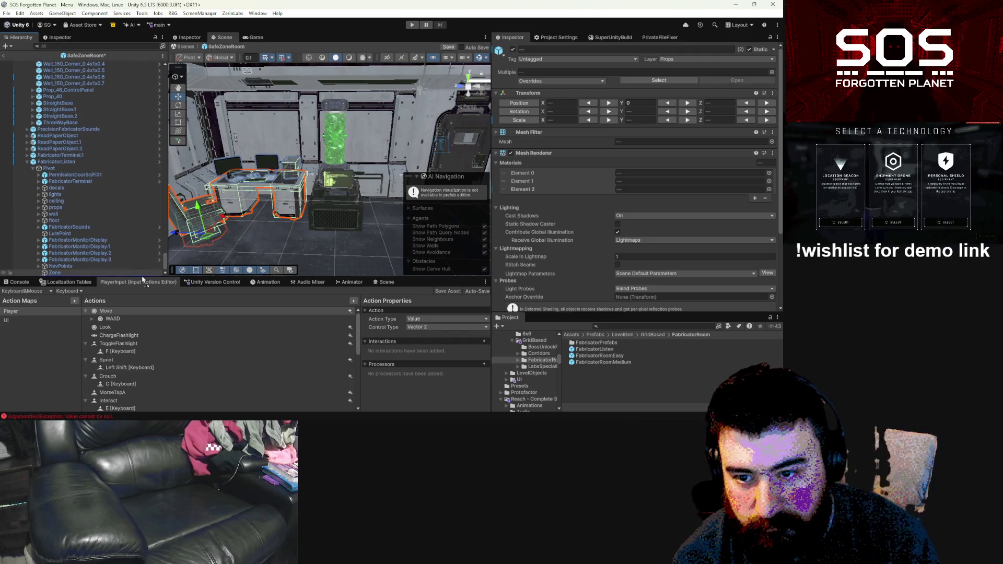
scroll(143, 280, "down", 2)
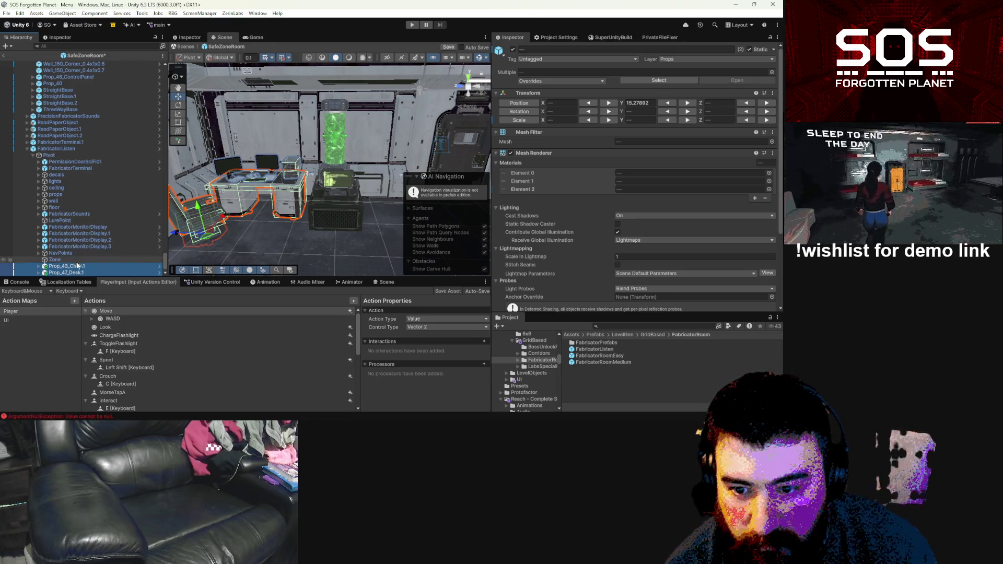
left_click(70, 142)
Step: Tidy the Hierarchy and assign PrecisionFabricatorSounds to SafeZoneRoom's Sound Group
scroll(70, 142, "up", 1)
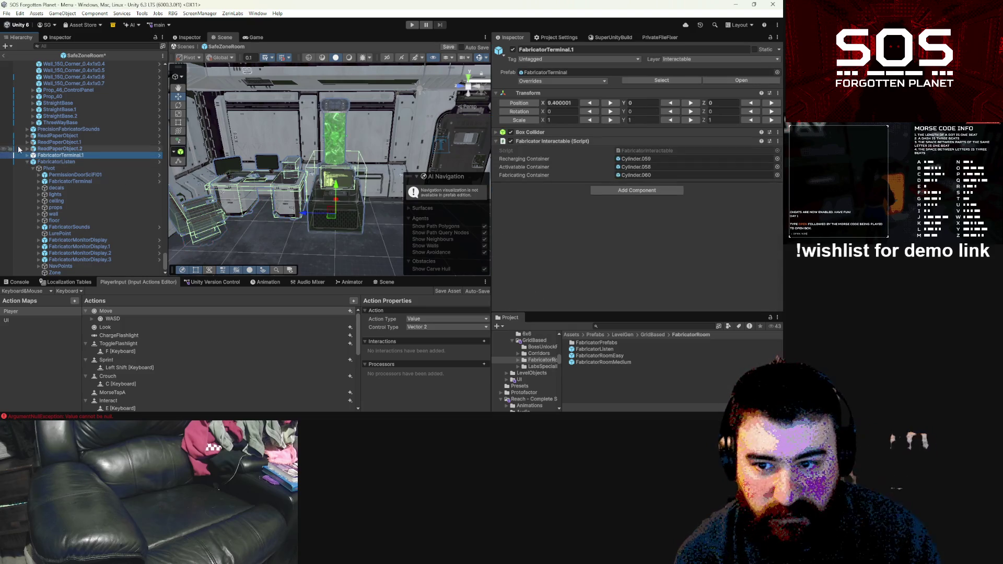
left_click(28, 155)
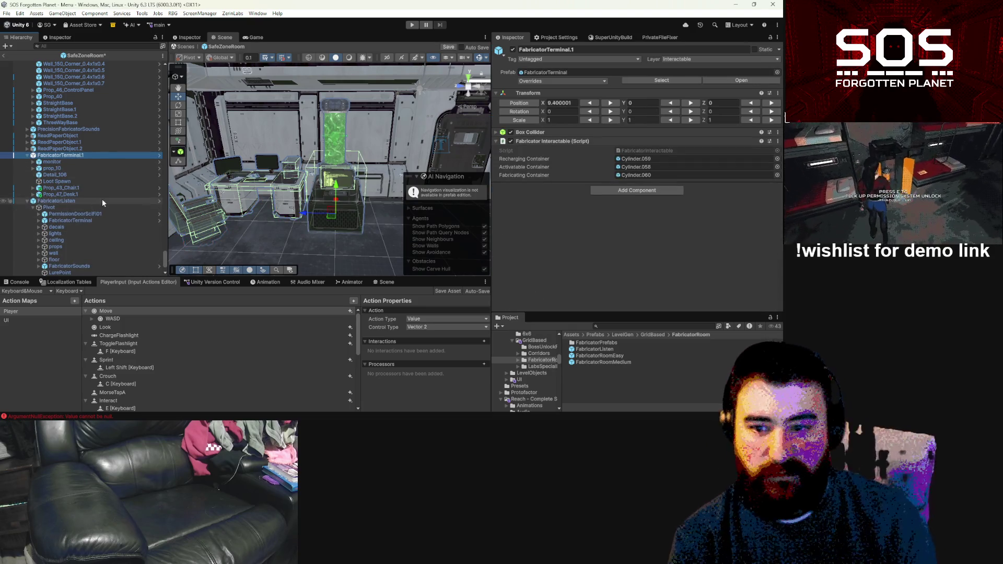
scroll(130, 198, "up", 15)
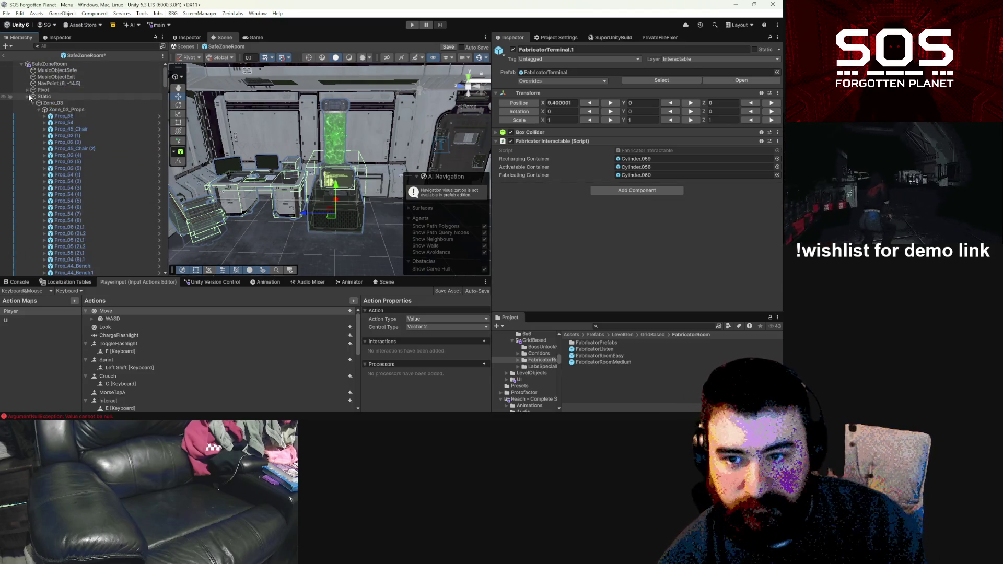
left_click(27, 90)
left_click(44, 64)
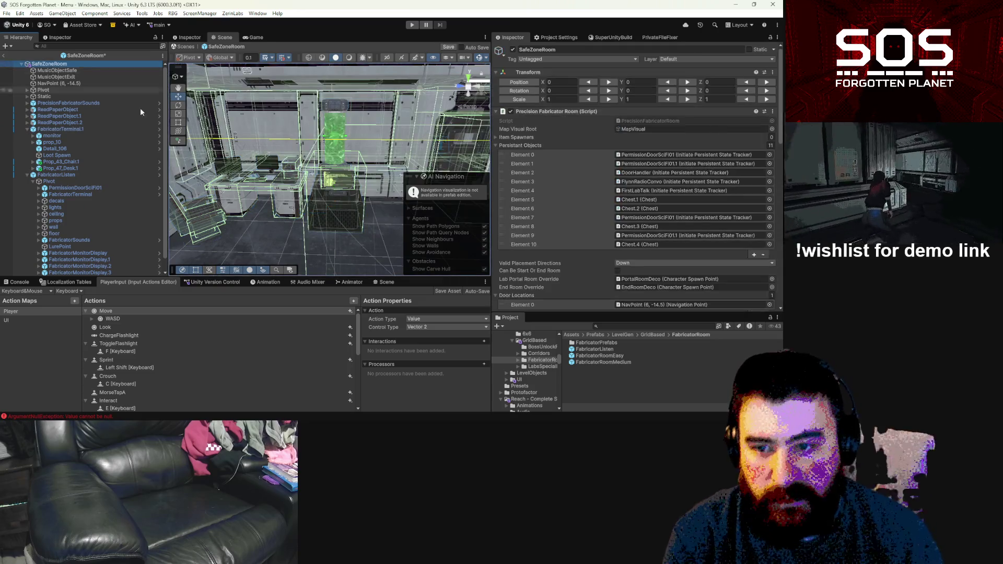
scroll(644, 215, "down", 8)
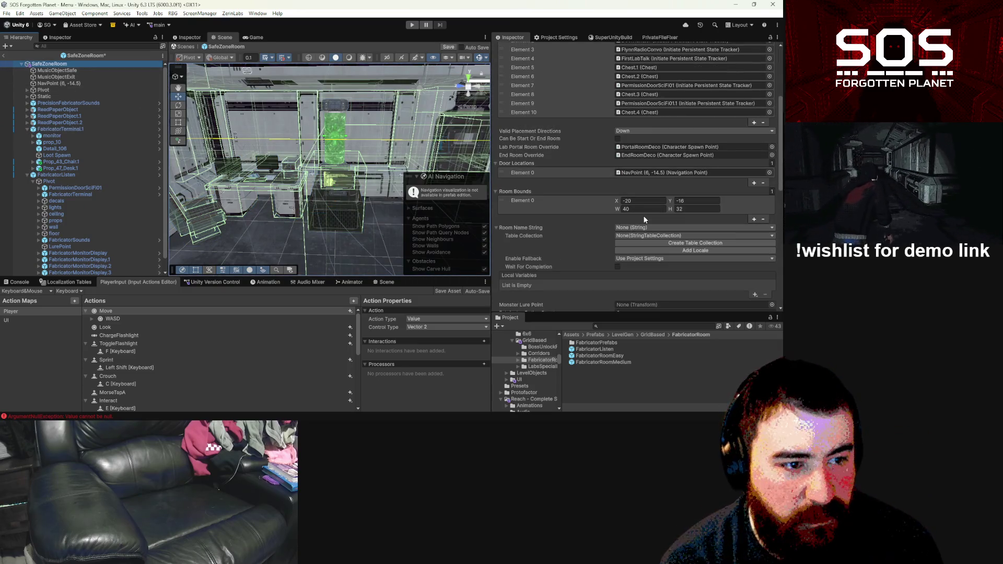
scroll(643, 216, "down", 2)
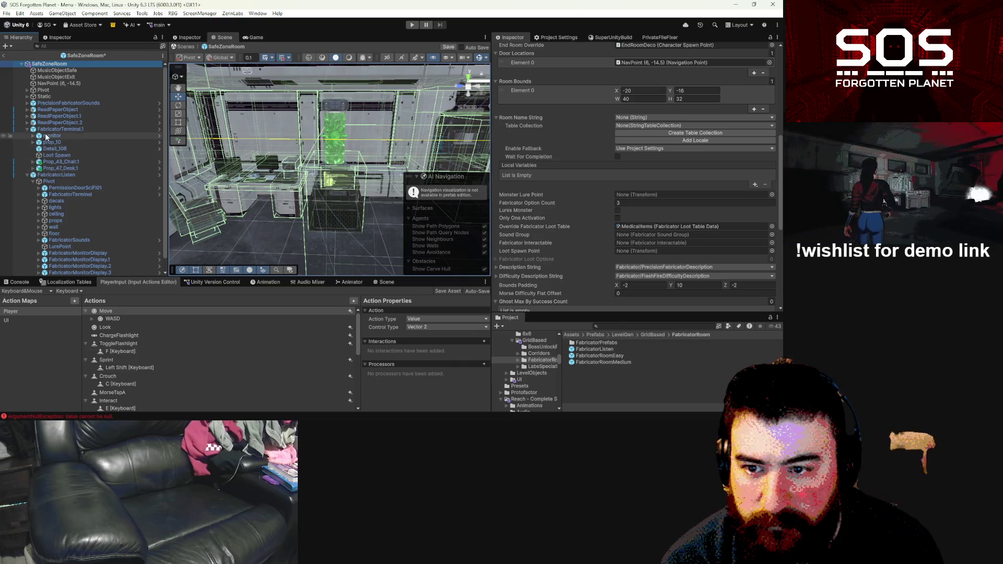
mouse_move(79, 107)
left_mouse_down()
mouse_move(470, 209)
mouse_move(658, 238)
left_mouse_up()
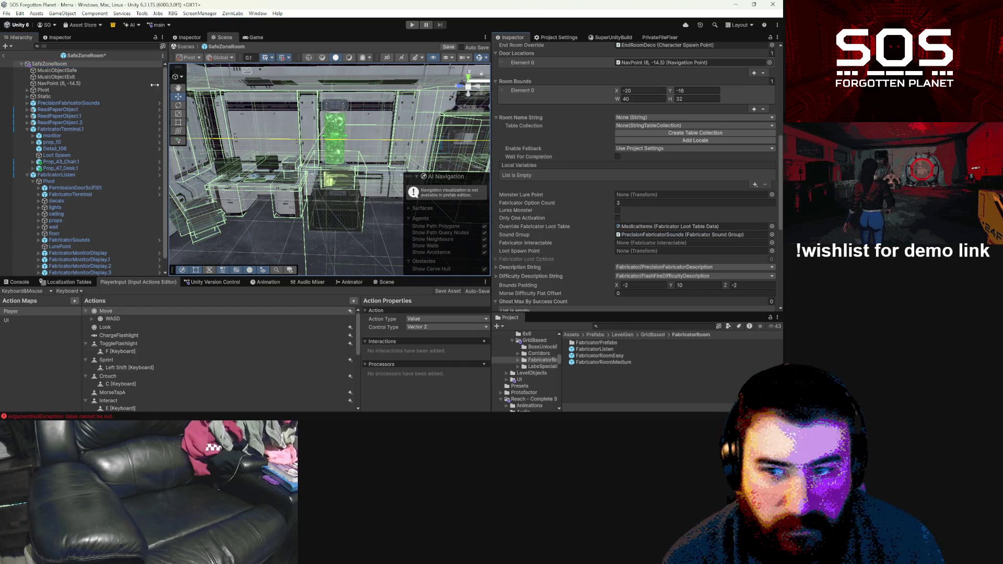
Step: Move PrecisionFabricatorSounds under FabricatorTerminal.1 and check its sound sources
left_click(84, 102)
left_click_drag(79, 134, 79, 131)
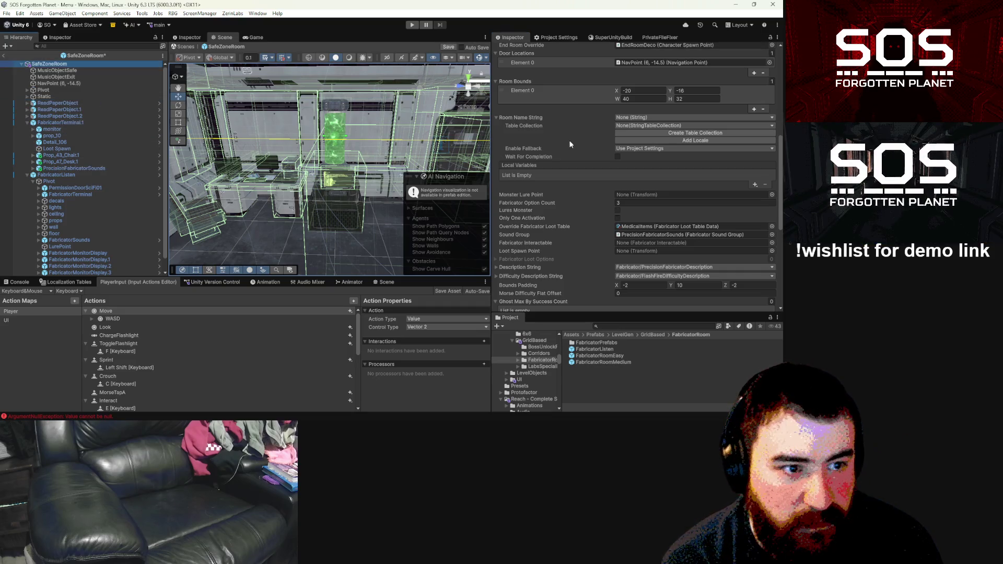
scroll(582, 135, "up", 10)
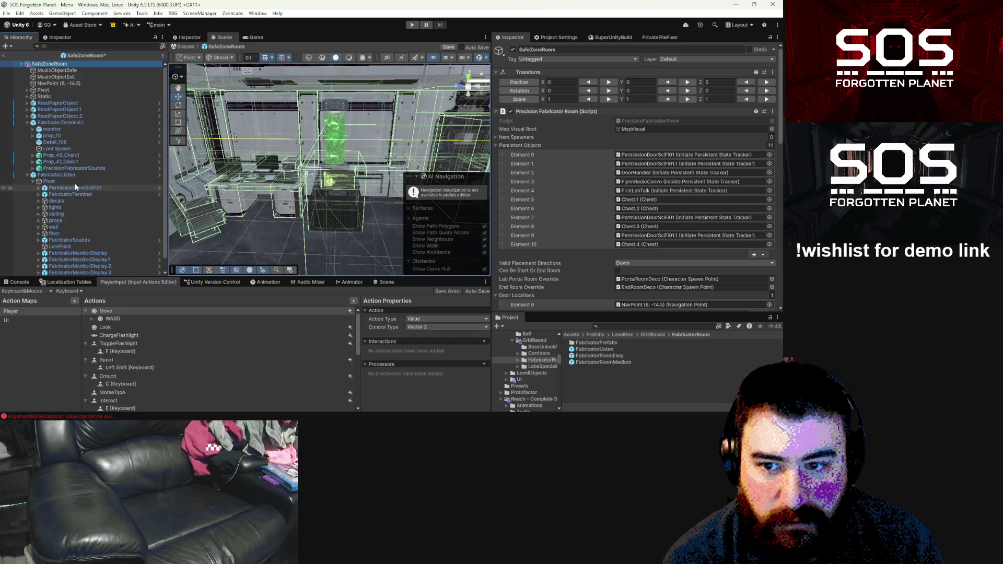
left_click(79, 168)
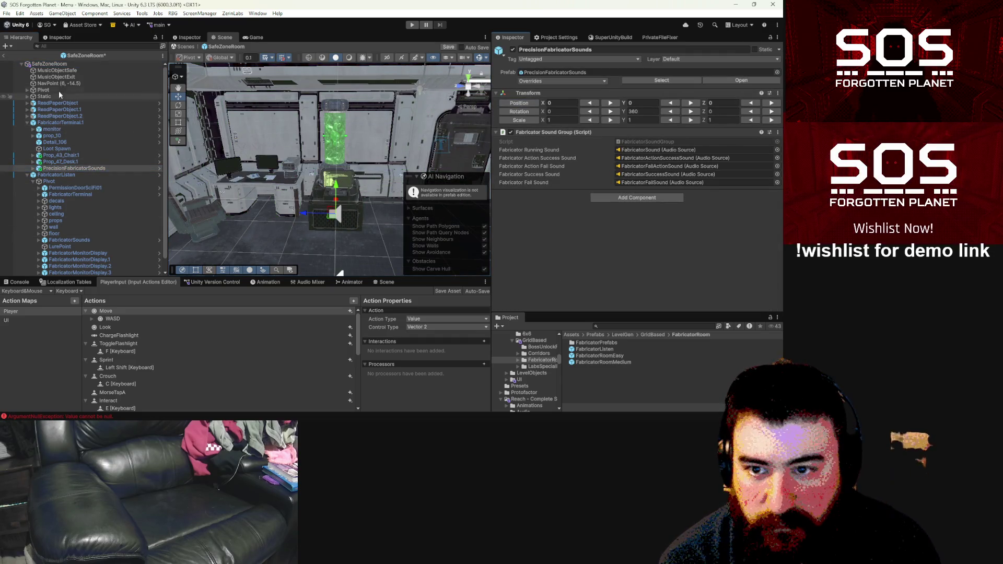
Step: Link FabricatorTerminal.1 as Fabricator Interactable and Loot Spawn as SafeZoneRoom's Loot Spawn Point
left_click(50, 64)
scroll(647, 224, "down", 5)
scroll(646, 219, "down", 3)
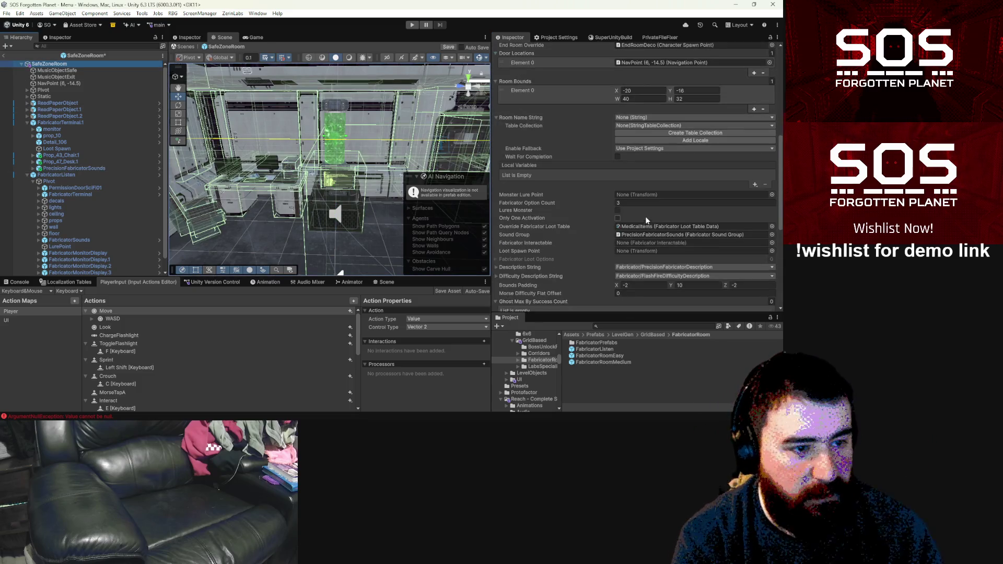
scroll(661, 148, "down", 3)
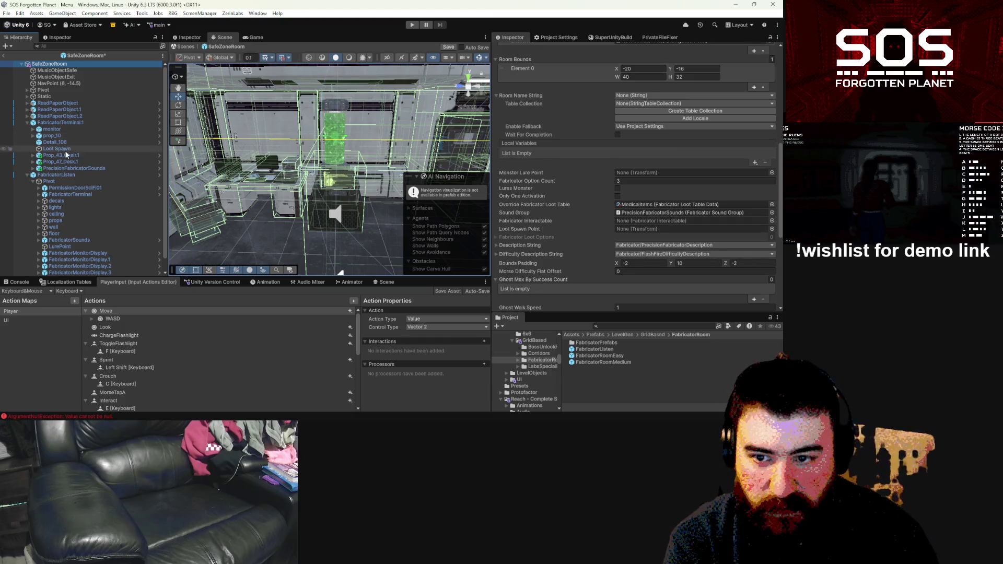
left_click(659, 222)
left_click_drag(660, 223, 659, 223)
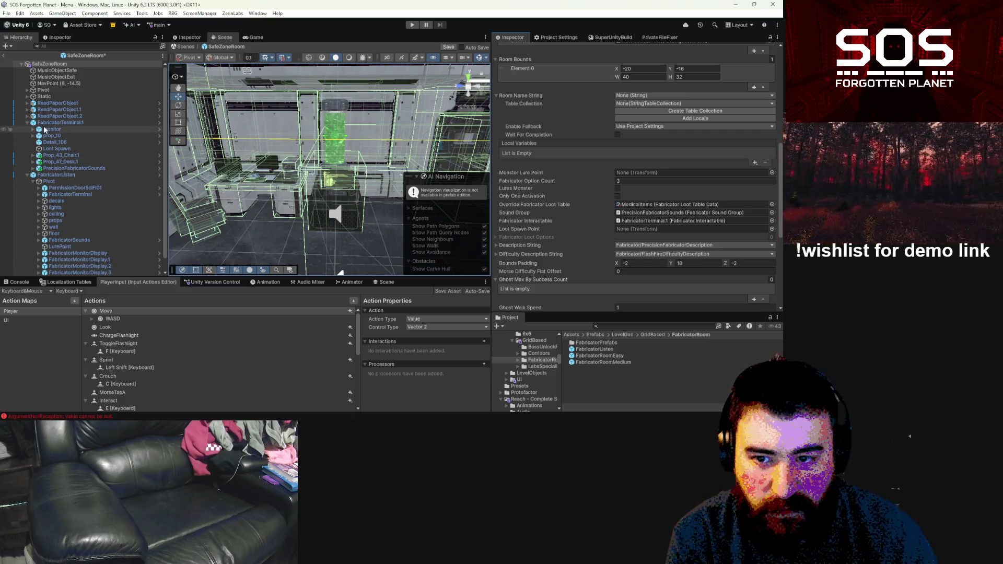
mouse_move(55, 147)
left_mouse_down()
mouse_move(563, 243)
mouse_move(653, 229)
left_mouse_up()
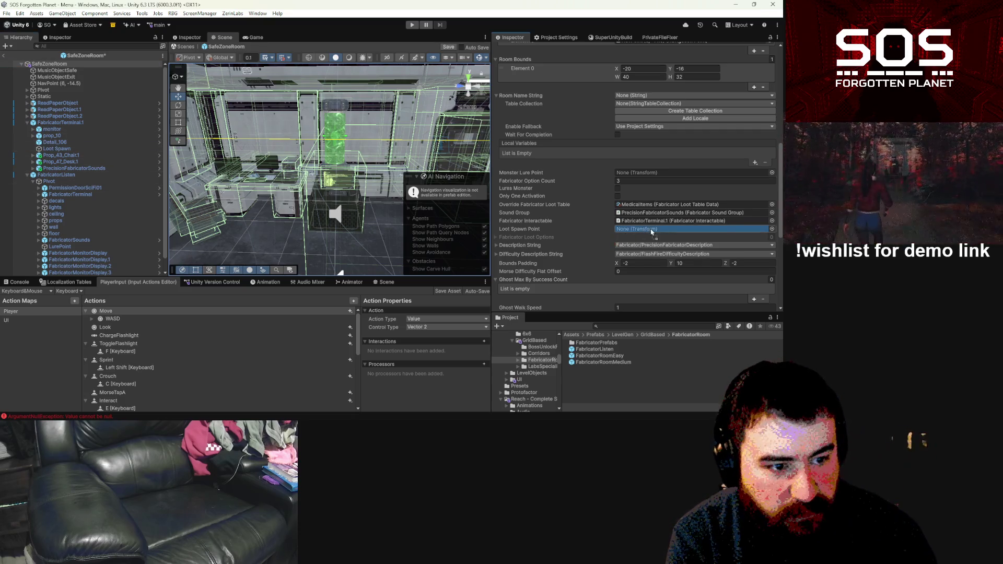
scroll(588, 221, "down", 2)
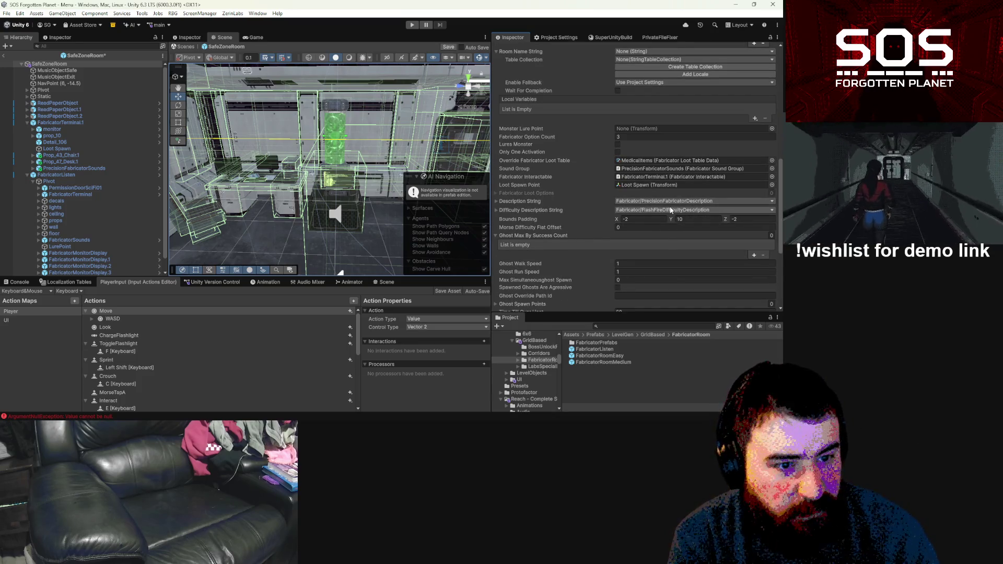
scroll(670, 208, "up", 2)
scroll(669, 209, "up", 3)
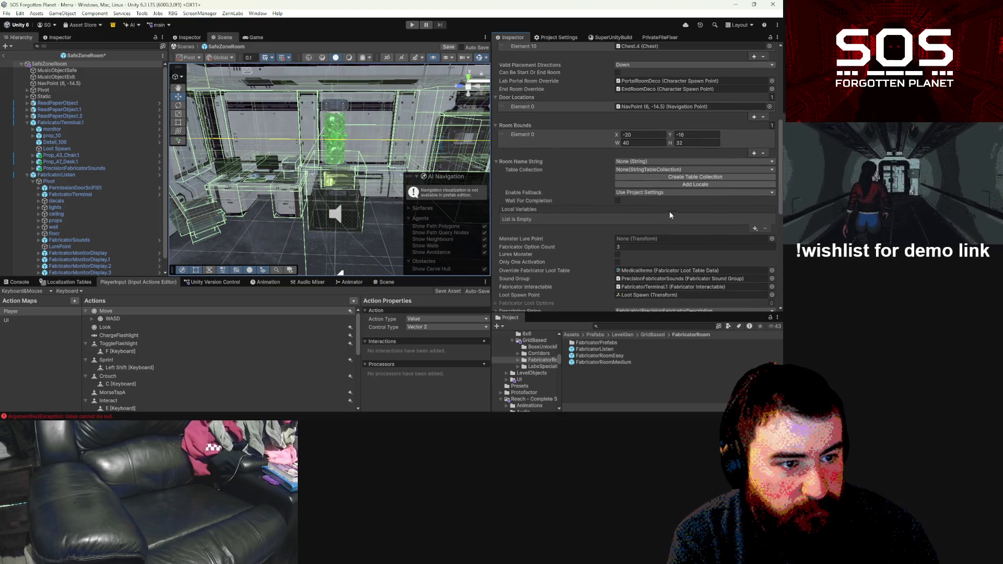
left_click(660, 161)
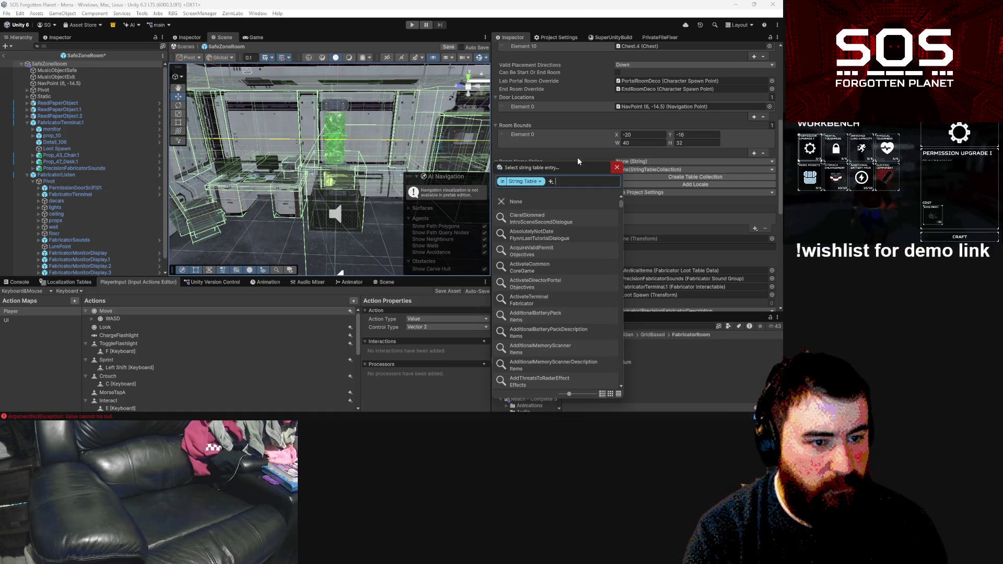
Step: Point Room Name String at the Fabricator table and add a SafeZoneFabricator entry with English text
left_click(634, 171)
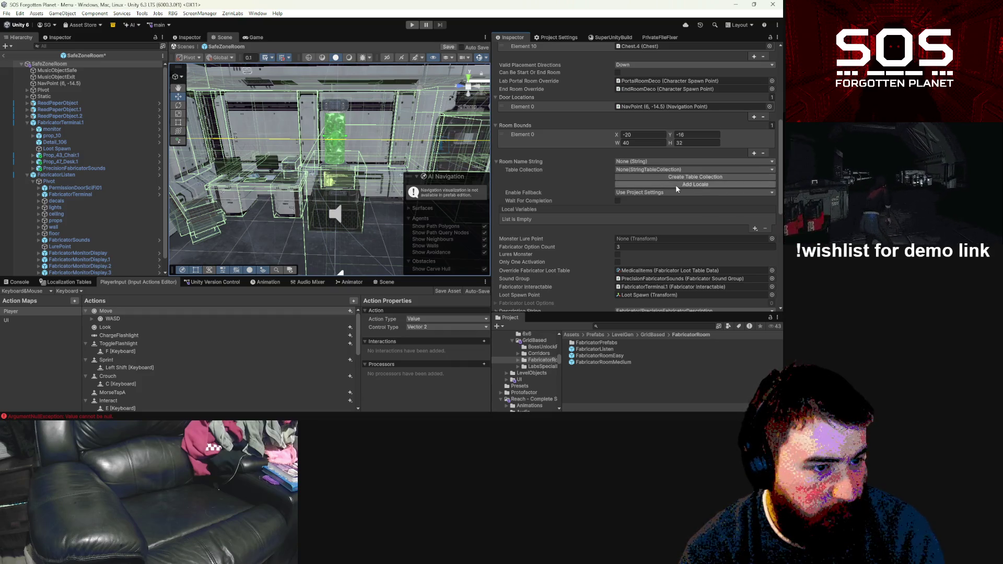
left_click(676, 168)
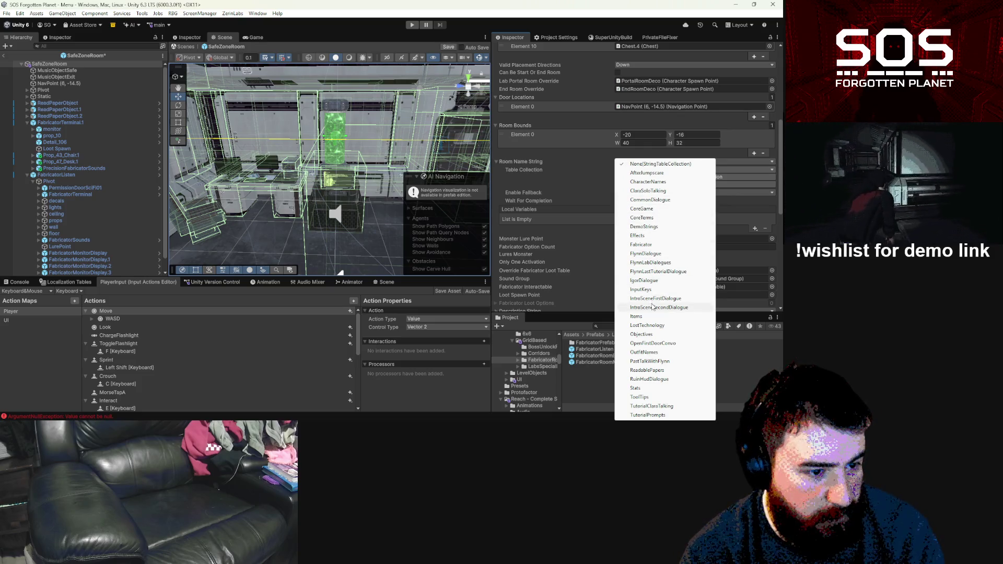
left_click(641, 245)
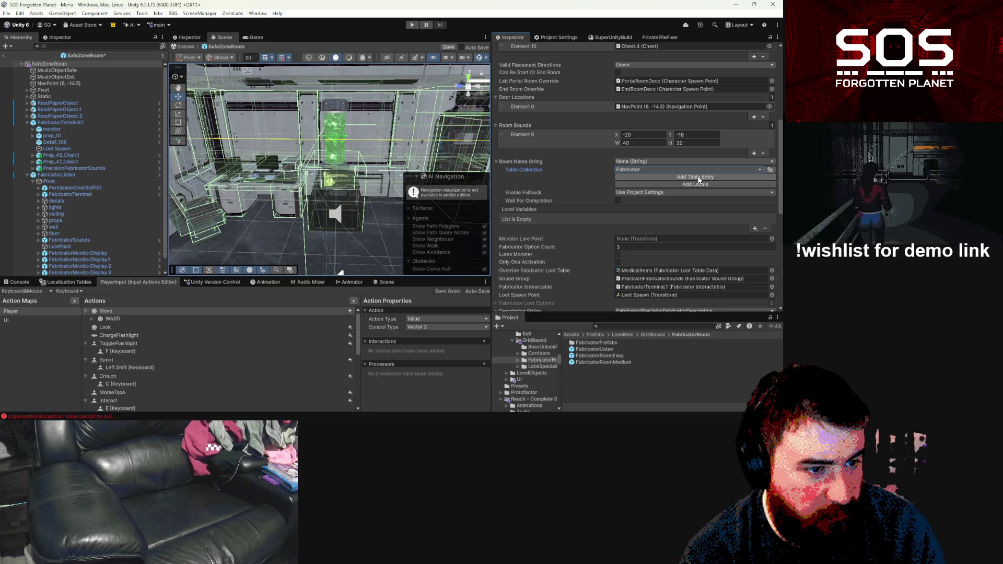
left_click(697, 178)
left_click(649, 209)
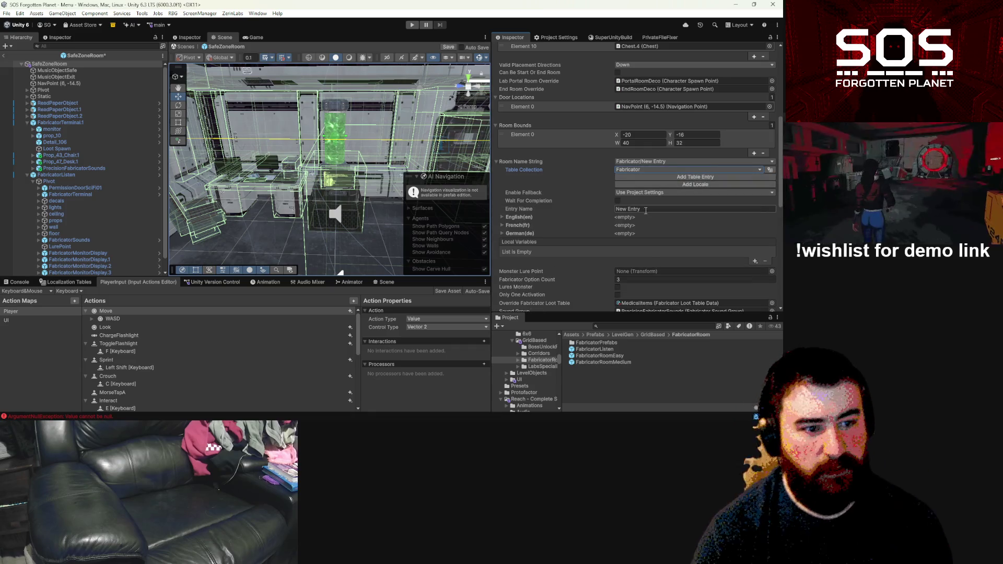
type("SafeZoneFab")
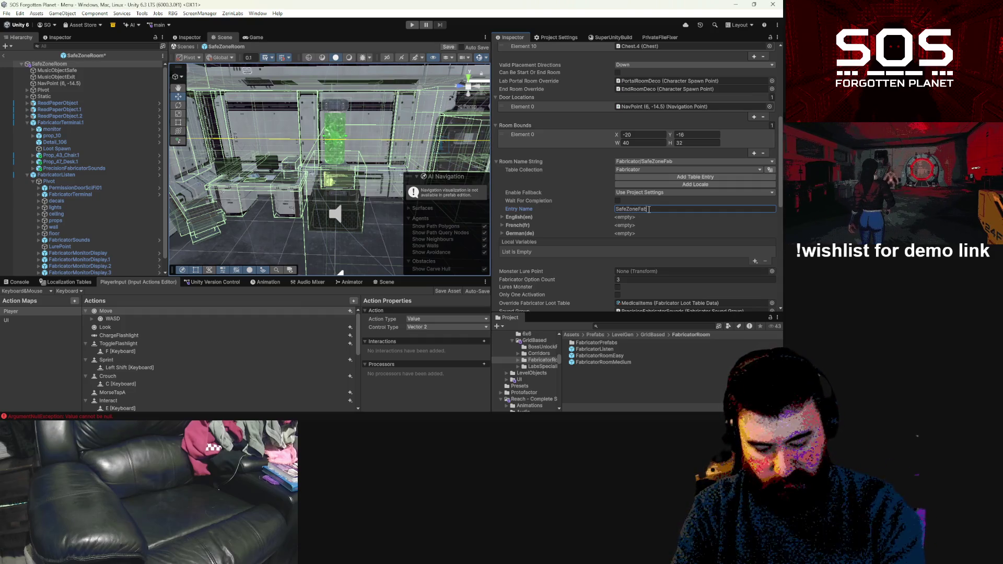
type("ricator")
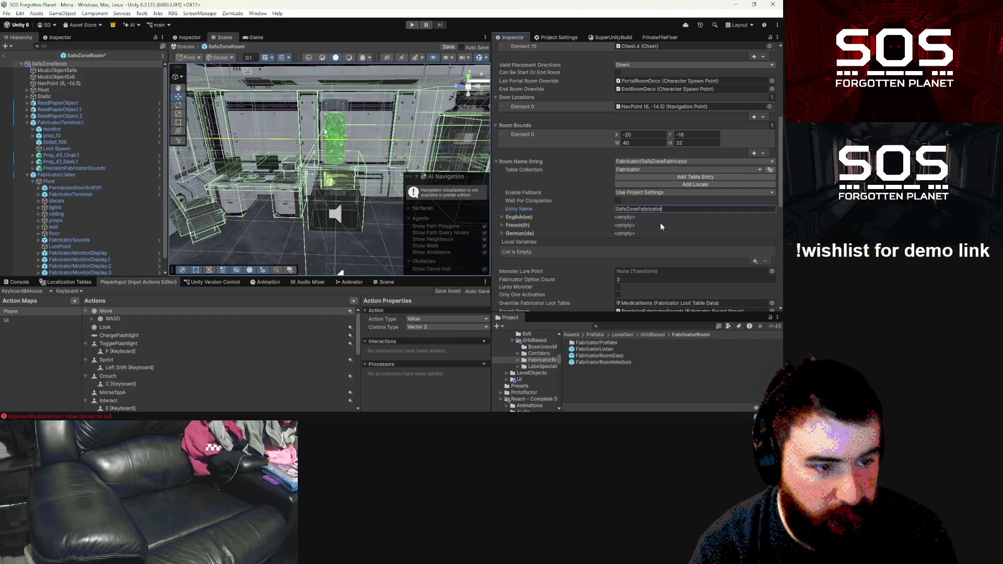
left_click(503, 217)
left_click(606, 235)
type("S")
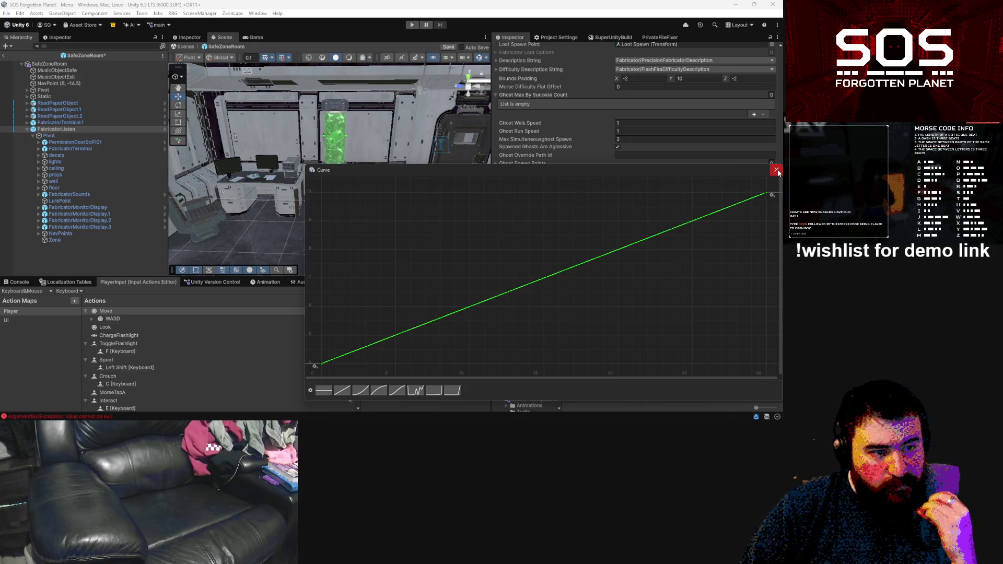
Step: Close the curve editor and copy the Entries Required Curve
left_click(778, 170)
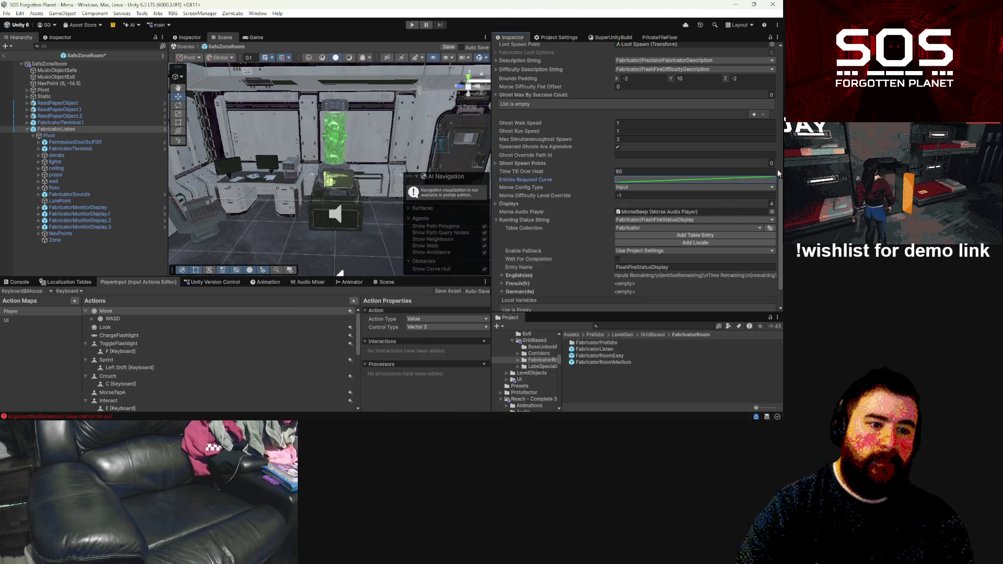
left_click(748, 180)
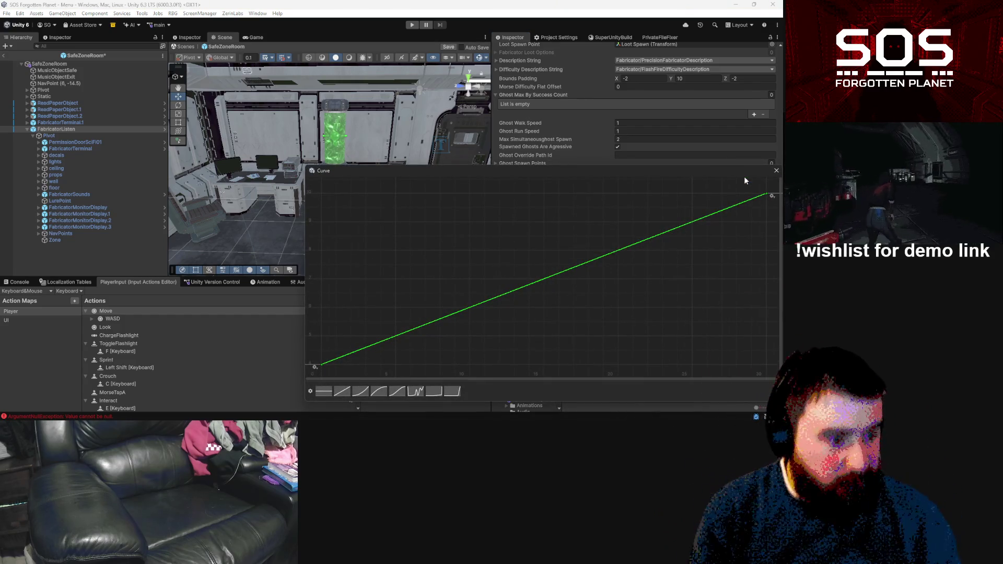
left_click(776, 172)
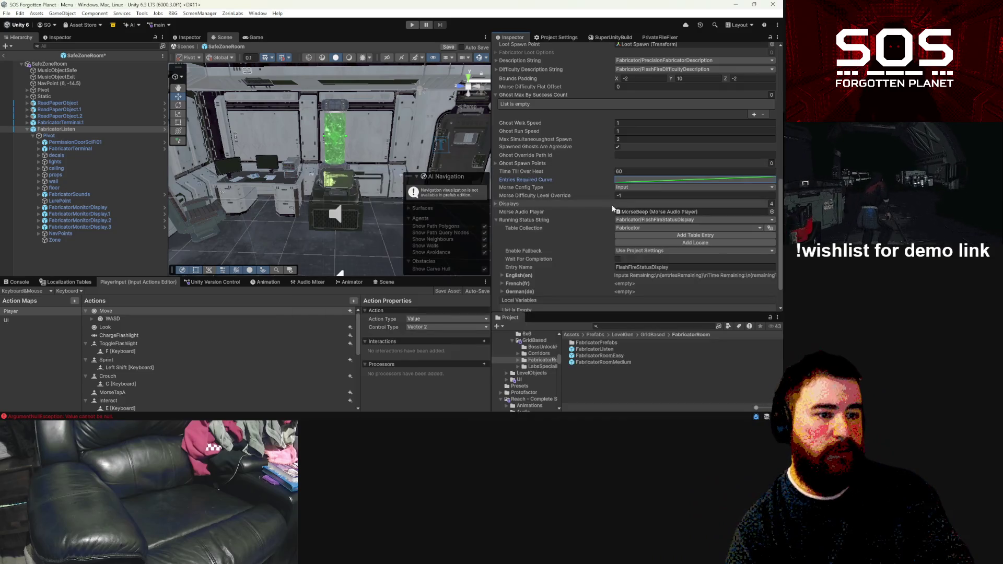
right_click(538, 182)
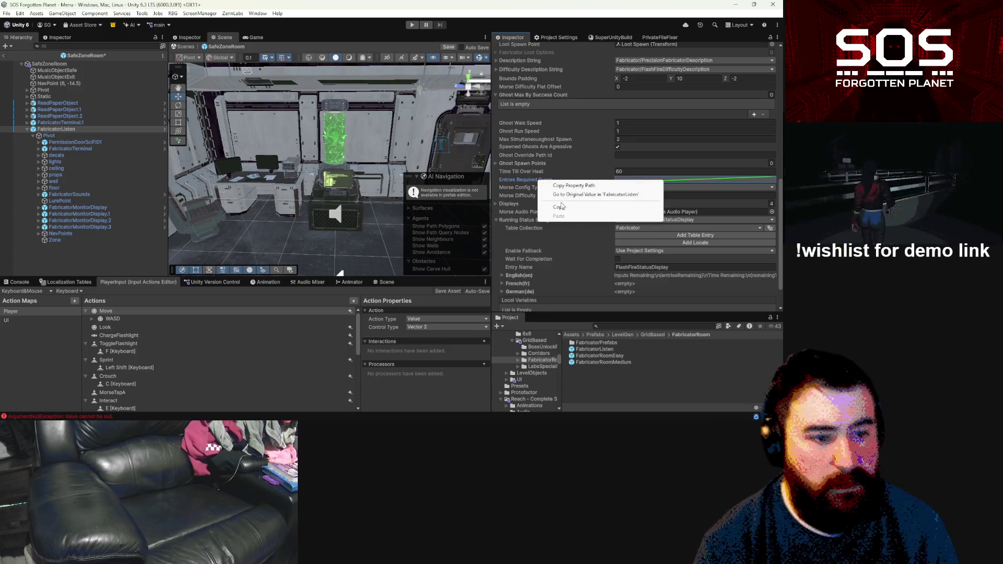
left_click(522, 211)
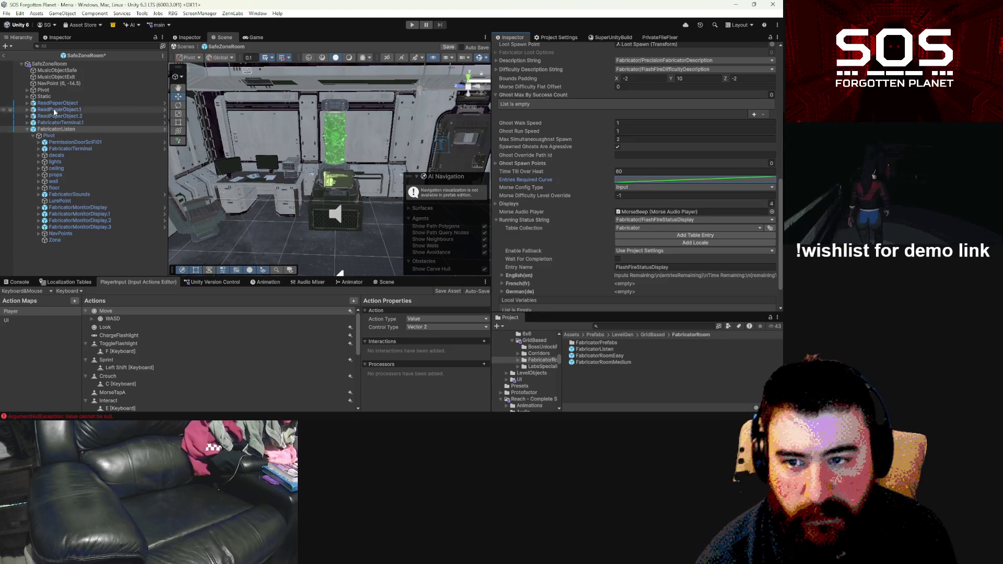
Step: On the SafeZoneRoom root, set Time Till Over Heat to 40
left_click(67, 64)
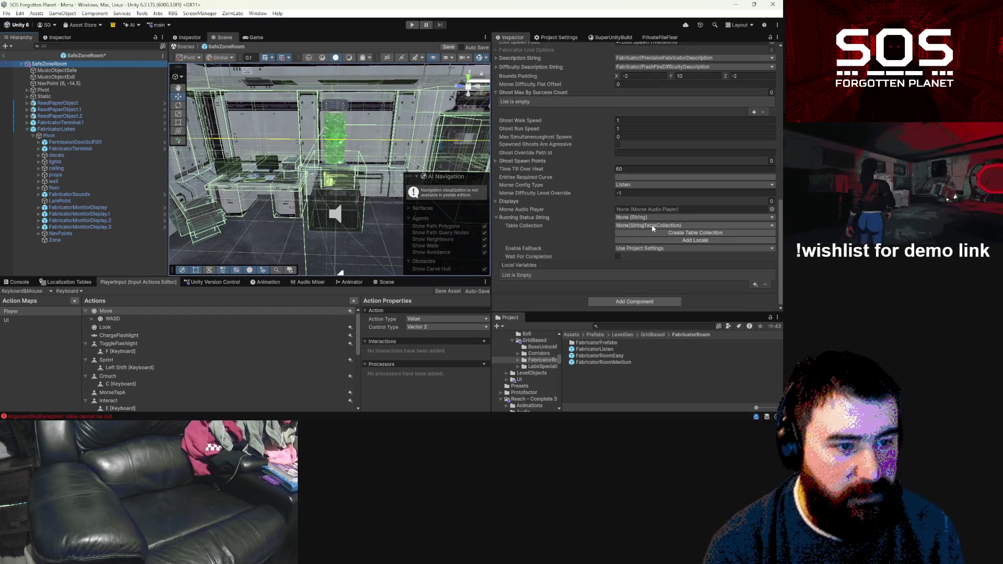
scroll(651, 224, "up", 8)
scroll(655, 211, "down", 10)
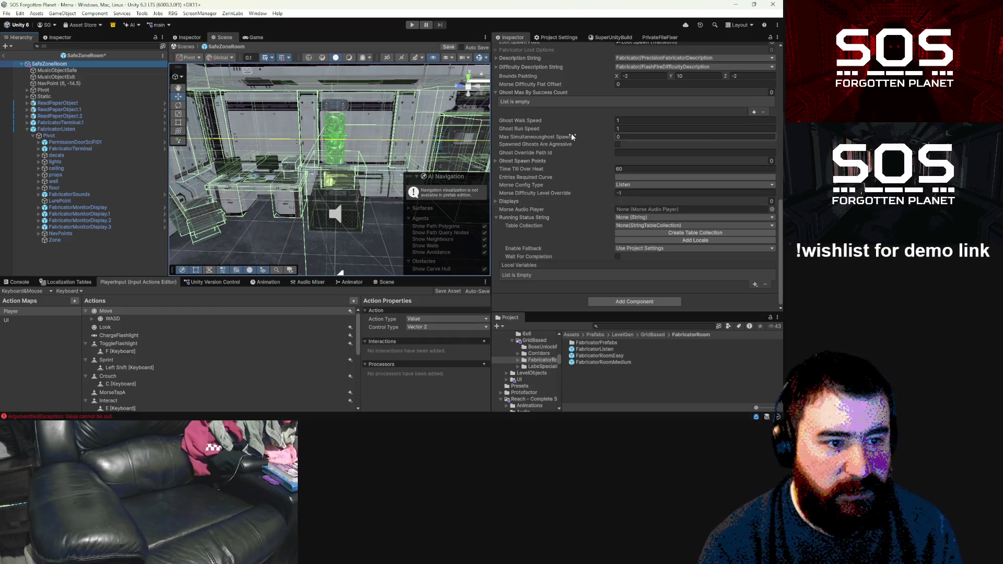
left_click(633, 169)
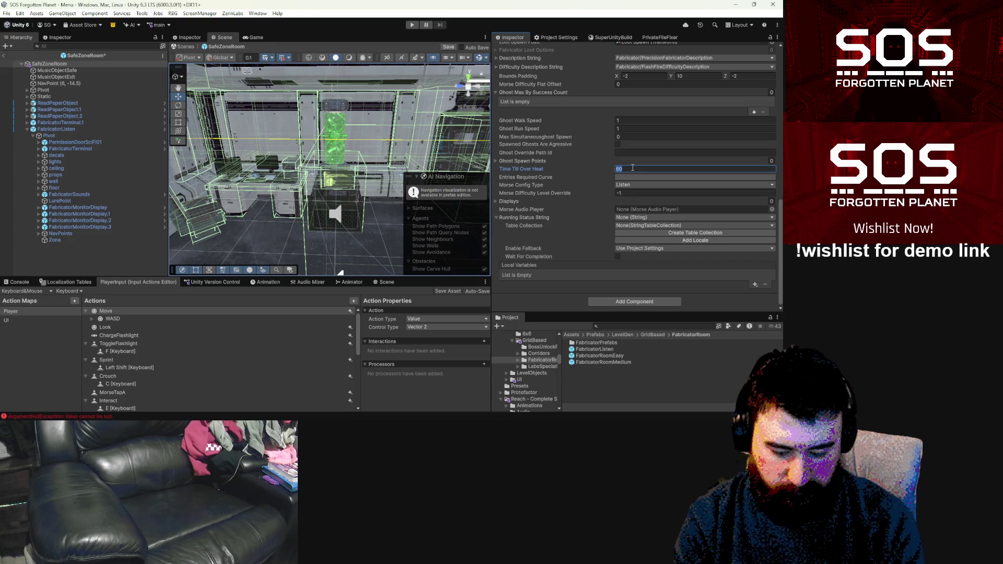
type("40")
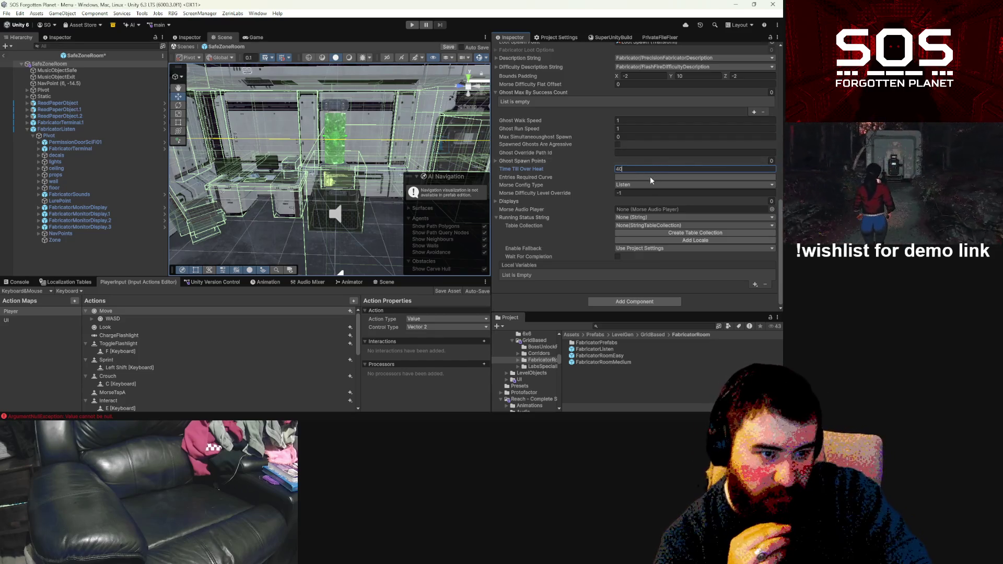
Step: Paste the copied curve into SafeZoneRoom's Entries Required Curve and check it
right_click(650, 178)
left_click(672, 203)
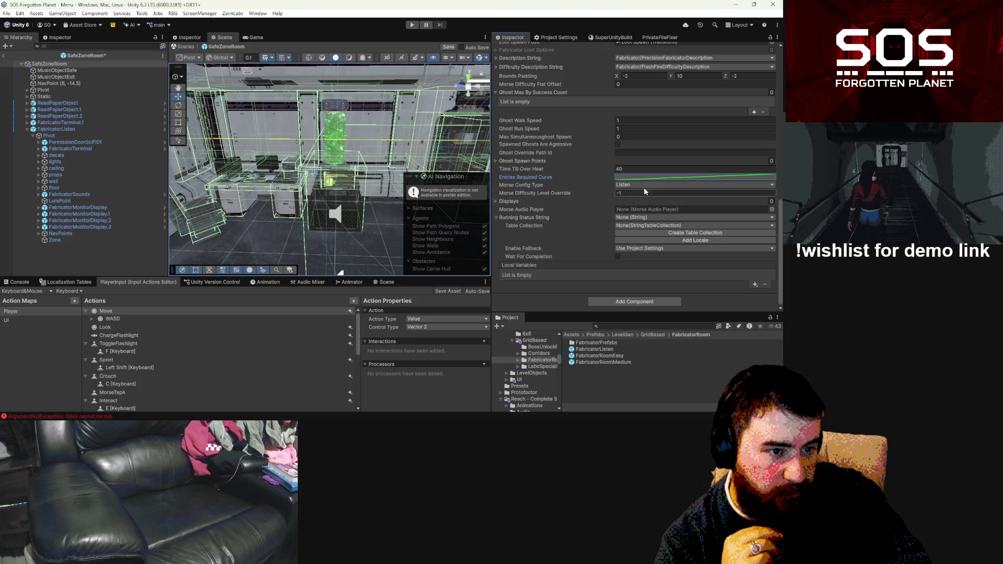
left_click(635, 177)
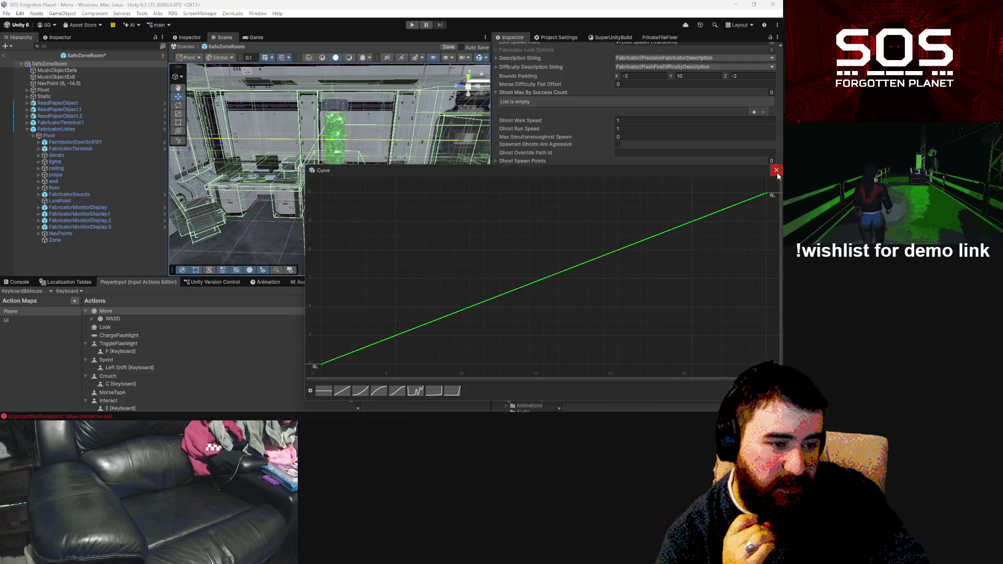
left_click(777, 172)
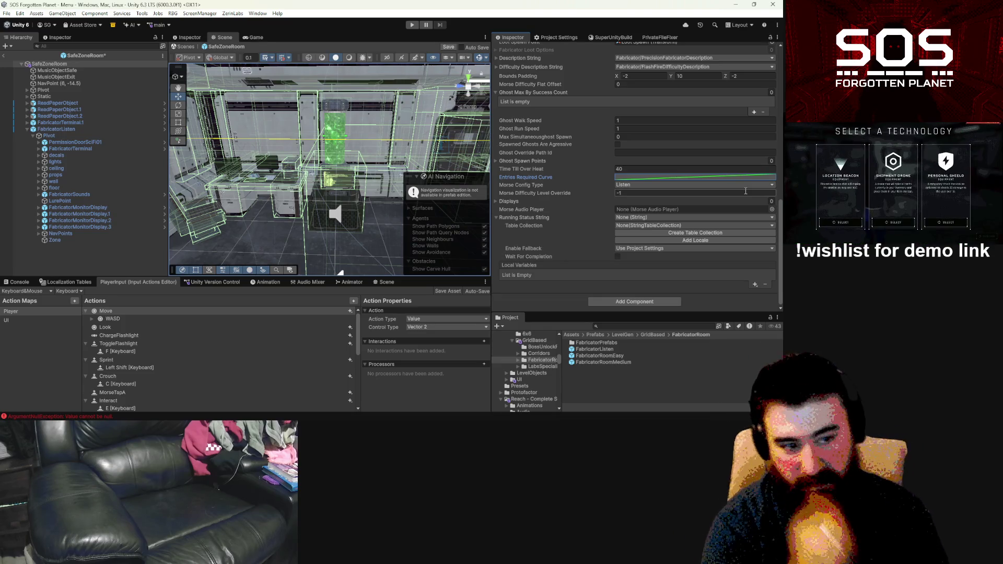
Step: Set the fabricator's Time Till Over Heat to 30 and expand the Displays list
left_click(653, 171)
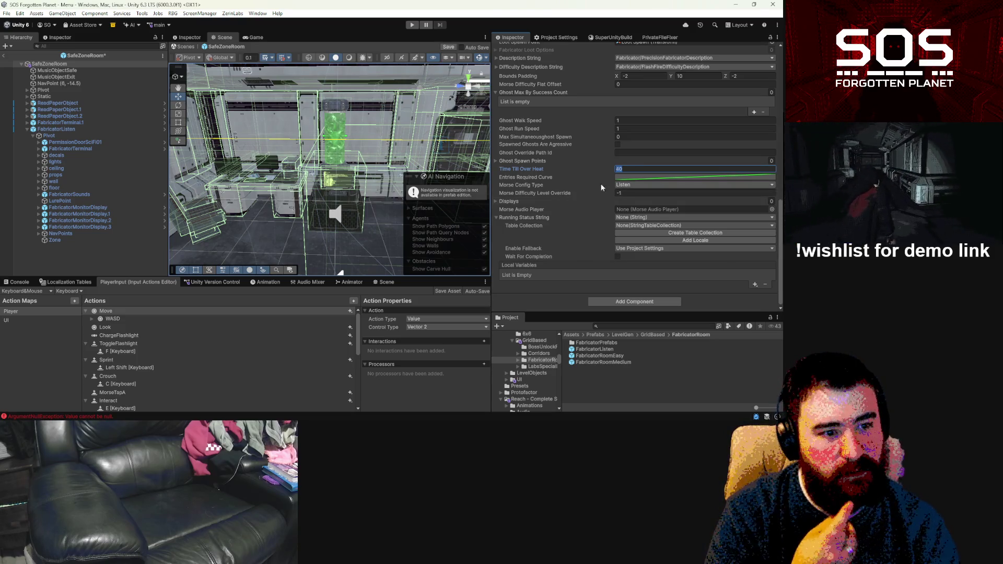
type("50")
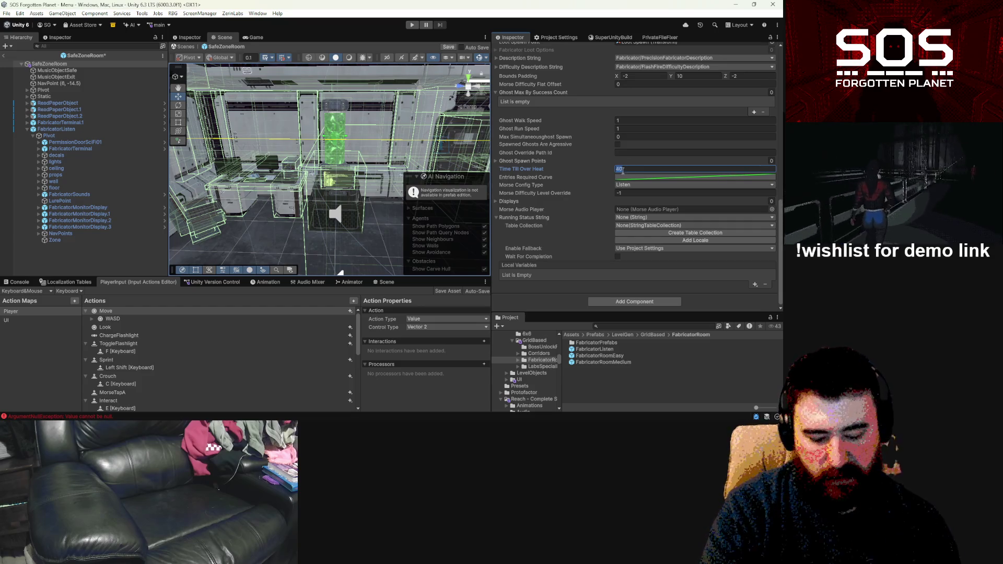
left_click(496, 202)
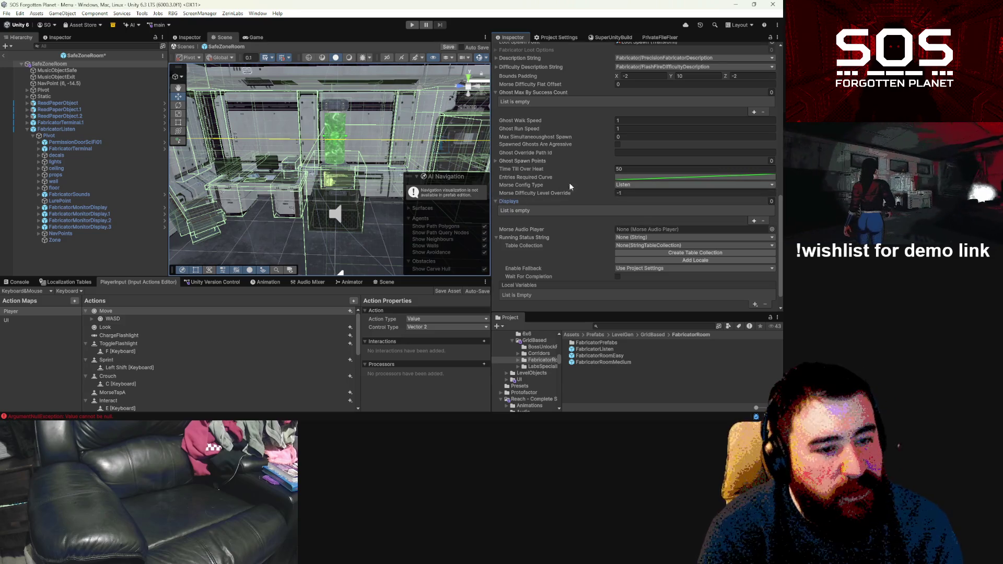
scroll(579, 179, "up", 3)
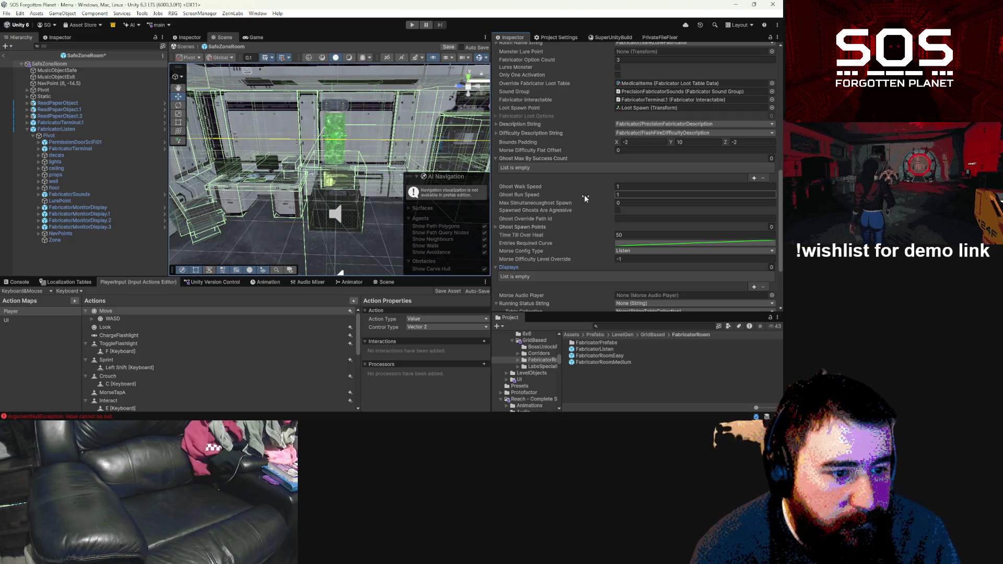
left_click(627, 234)
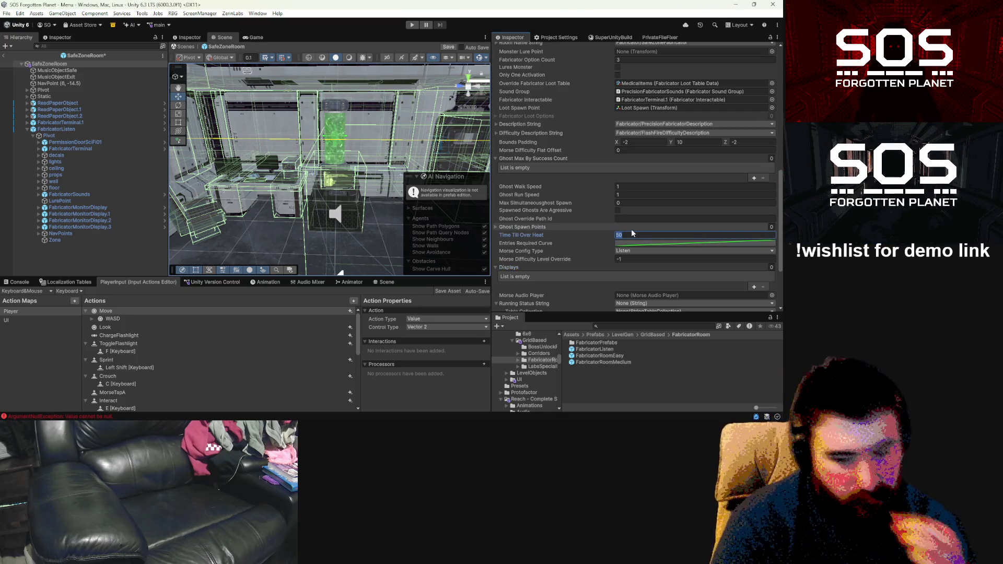
type("3")
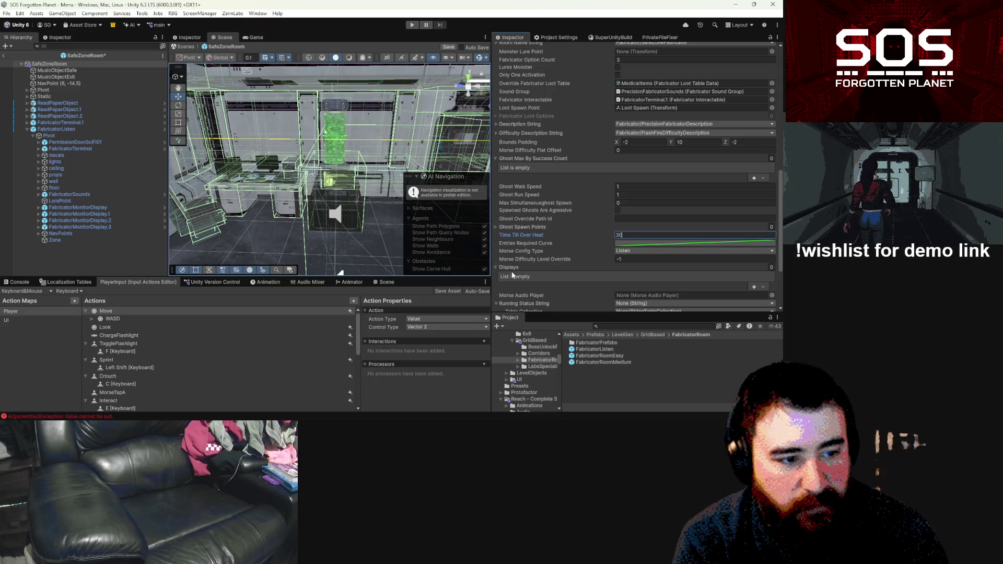
scroll(516, 262, "down", 2)
Step: Add two empty slots to the Displays list and select the desk monitor in the scene
left_click(754, 243)
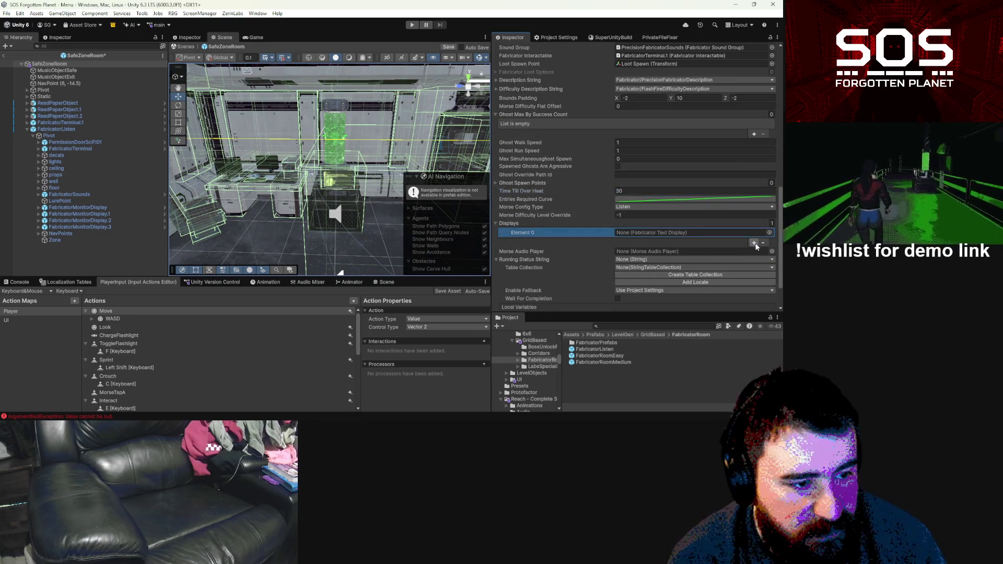
left_click(754, 251)
left_click(582, 235)
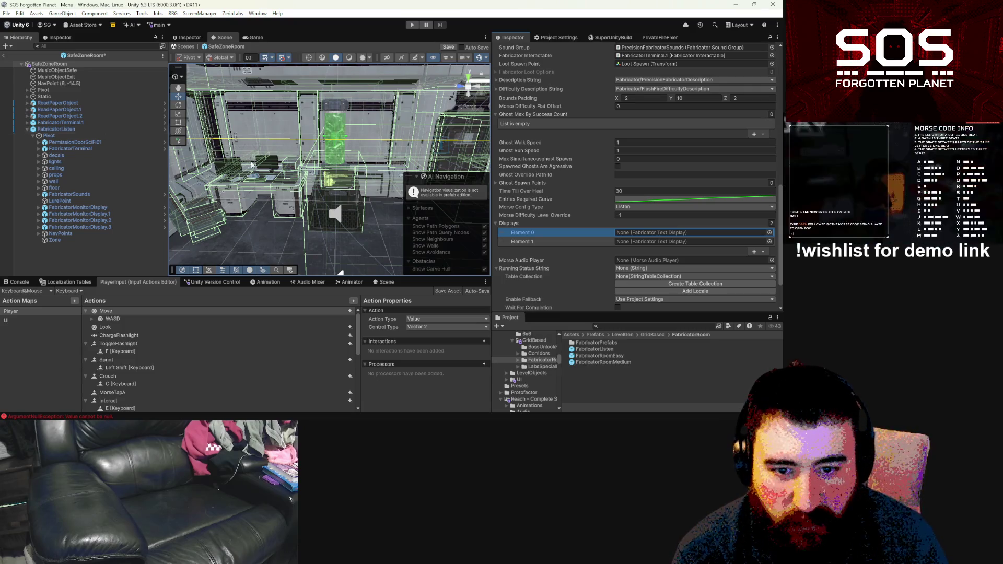
left_click(267, 168)
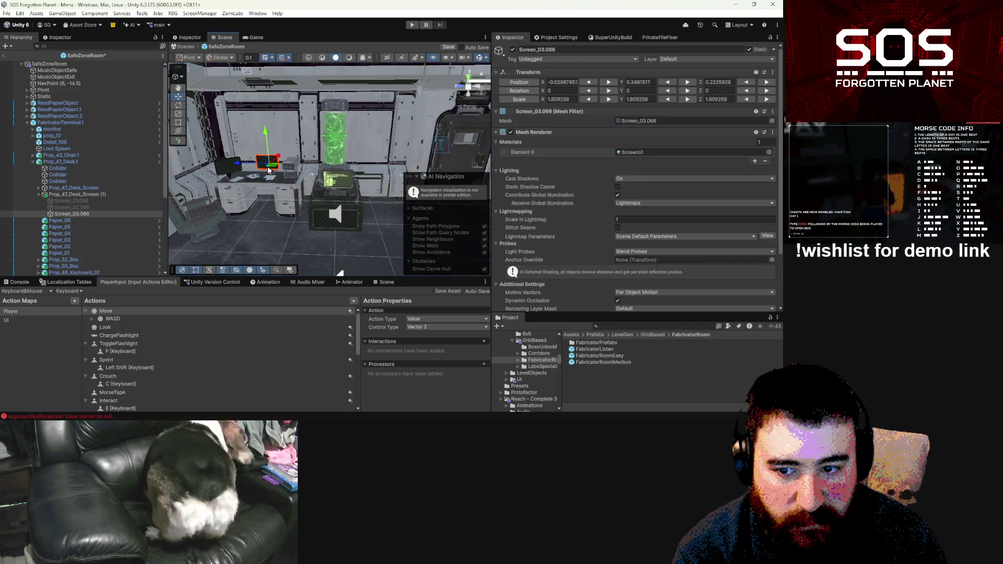
Step: Find the FabricatorMonitorDisplay object and discard the unsaved prefab changes
left_click(637, 327)
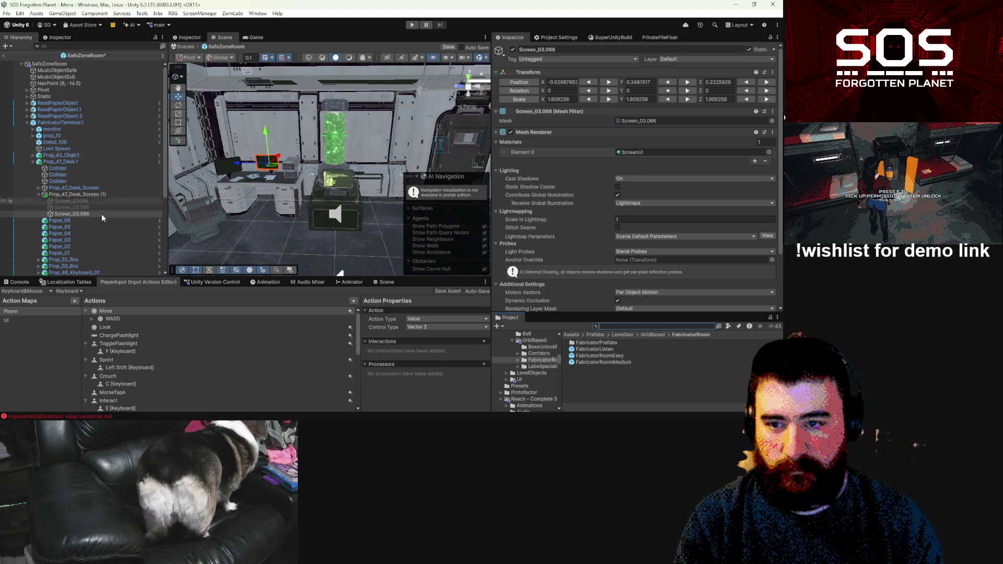
scroll(102, 220, "down", 6)
left_click(98, 241)
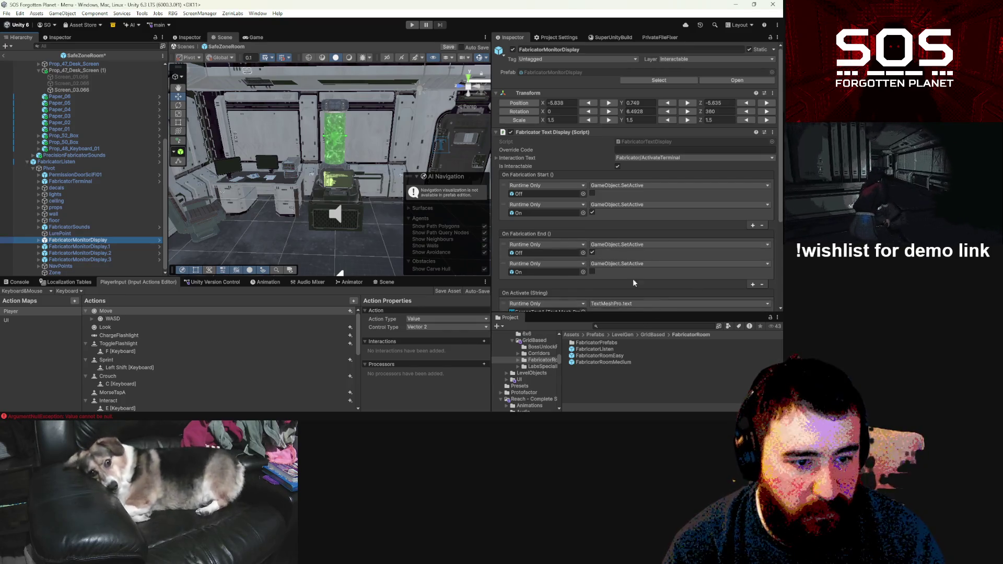
left_click(160, 240)
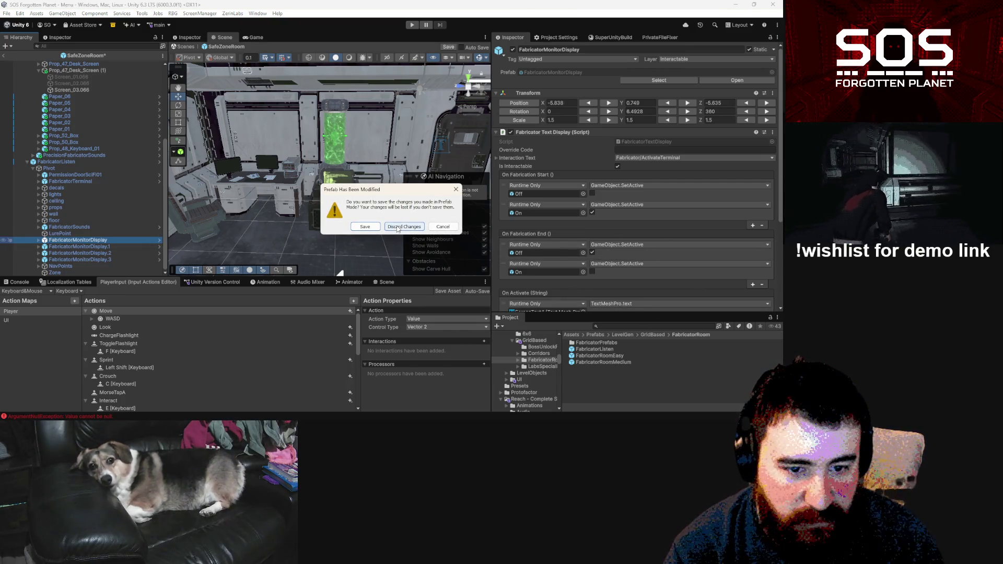
left_click(405, 227)
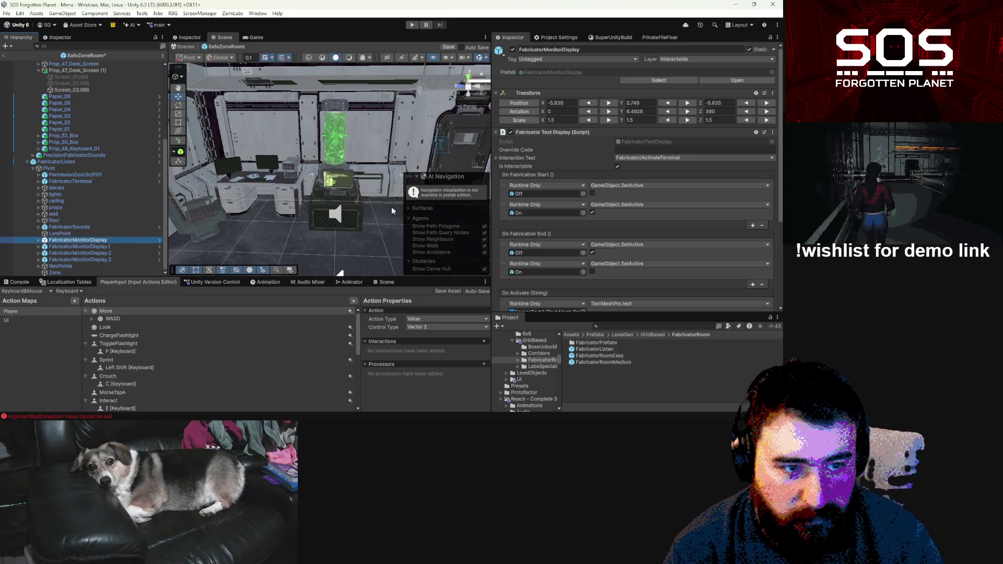
Step: Place a FabricatorMonitorDisplay prefab instance under Prop_47_Desk and move it onto the desk
left_click(640, 81)
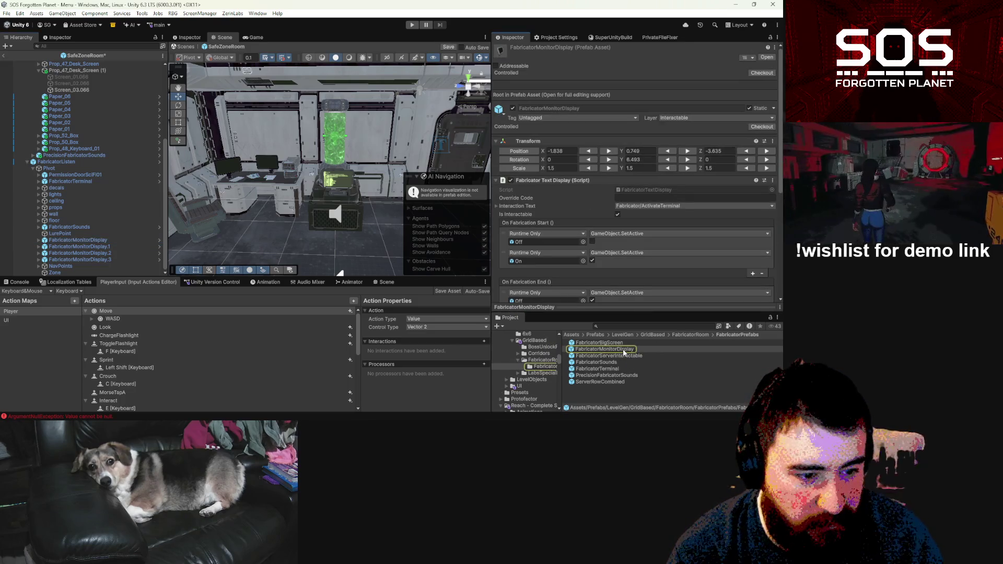
scroll(132, 192, "up", 6)
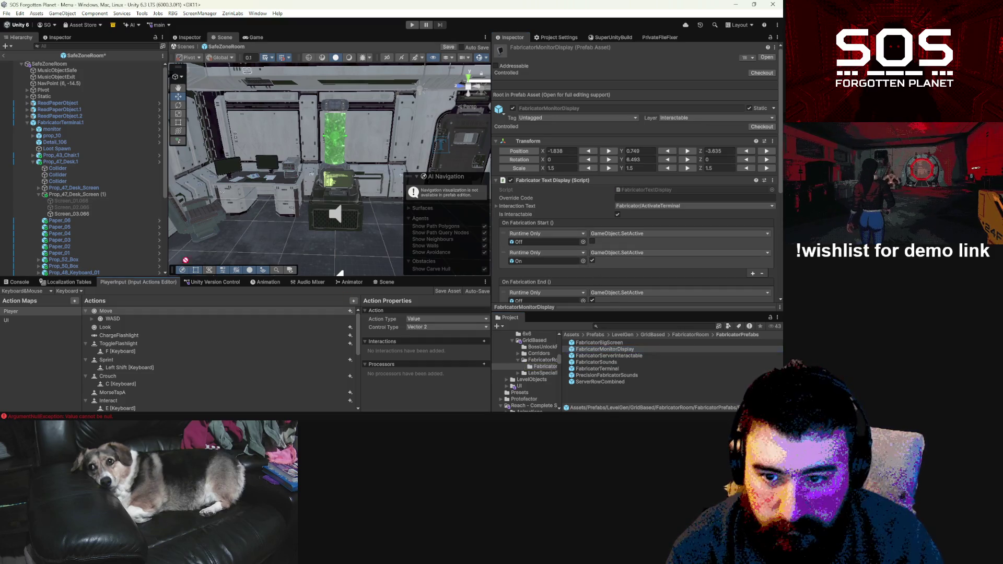
left_click_drag(65, 198, 67, 195)
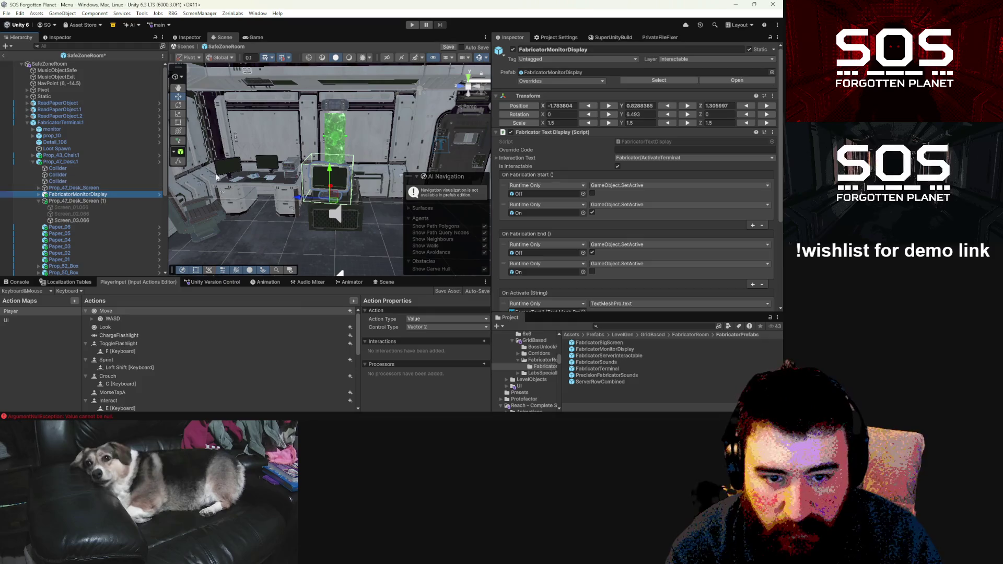
mouse_move(333, 203)
left_mouse_down()
mouse_move(259, 176)
mouse_move(318, 194)
mouse_move(306, 196)
mouse_move(314, 210)
mouse_move(315, 167)
mouse_move(223, 212)
mouse_move(328, 172)
mouse_move(250, 190)
left_mouse_up()
key("f")
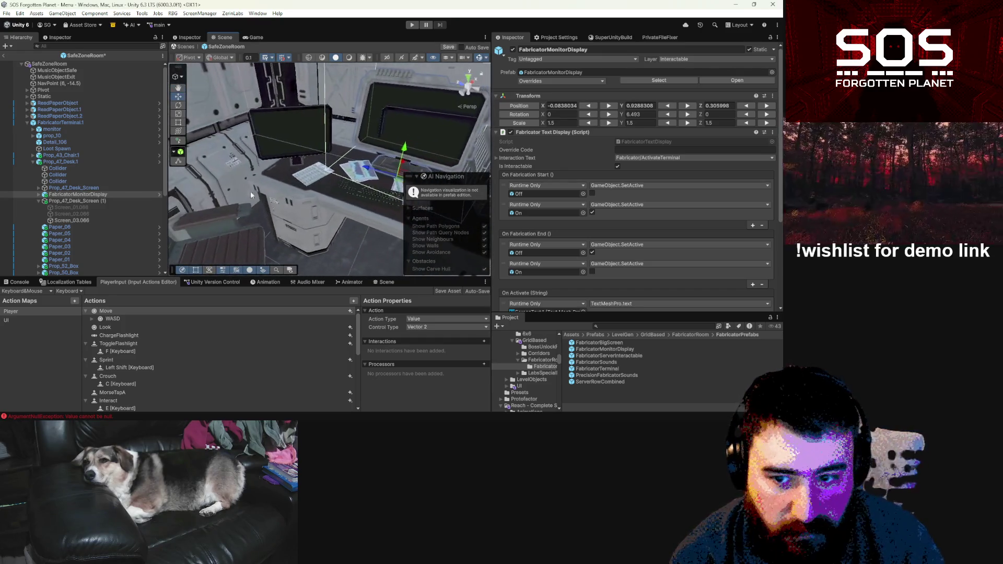
Step: Parent the display under Prop_47_Desk_Screen with position and rotation reset to zero
left_click(79, 194)
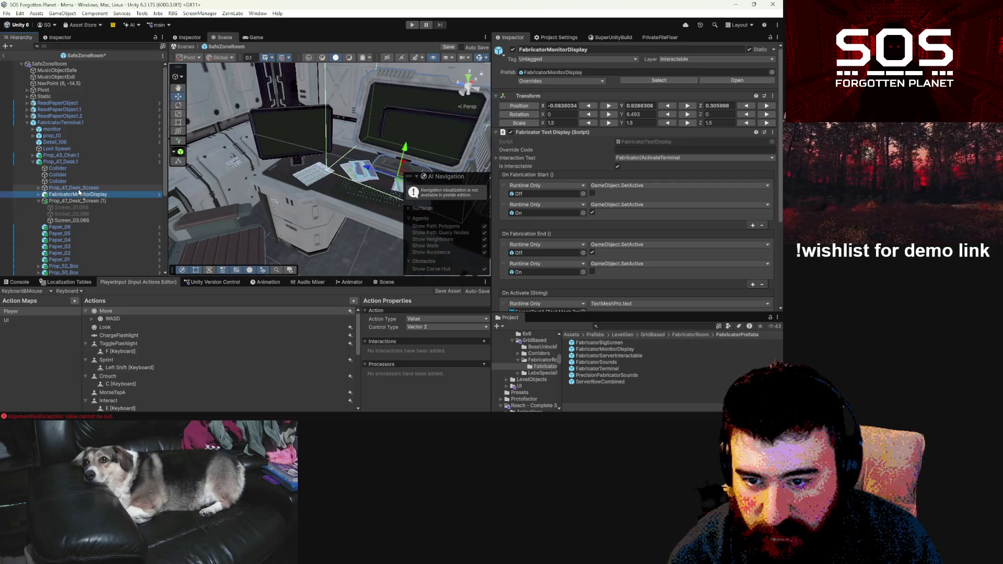
left_click_drag(79, 193, 132, 187)
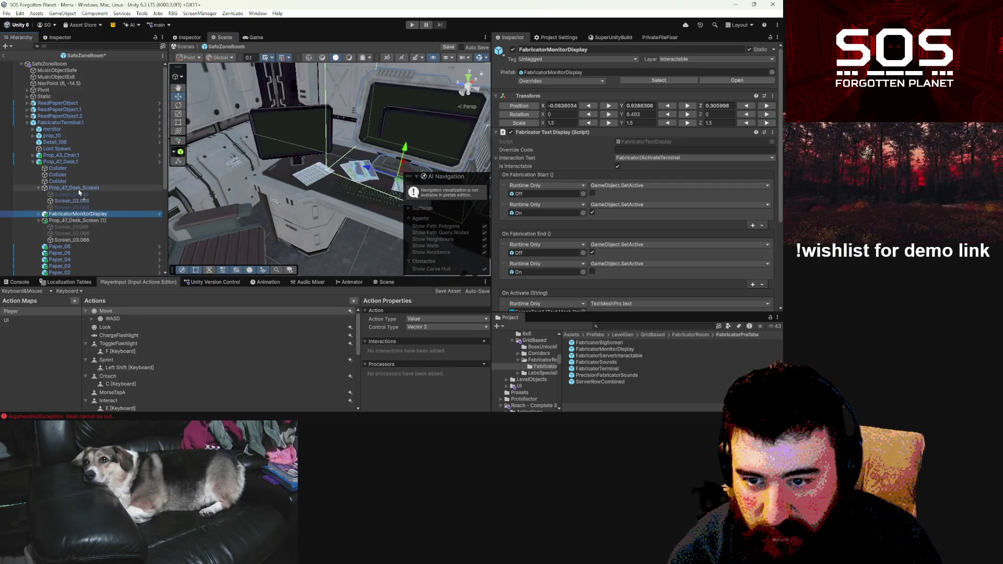
right_click(523, 107)
left_click(525, 116)
right_click(526, 116)
left_click(526, 124)
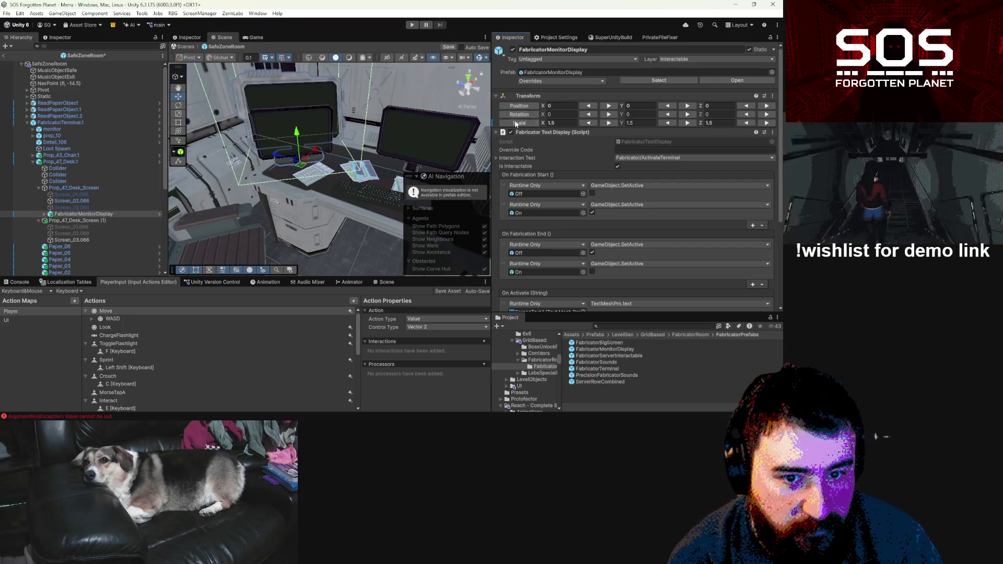
mouse_move(300, 186)
left_mouse_down()
mouse_move(437, 171)
mouse_move(350, 181)
mouse_move(359, 176)
mouse_move(304, 195)
left_mouse_up()
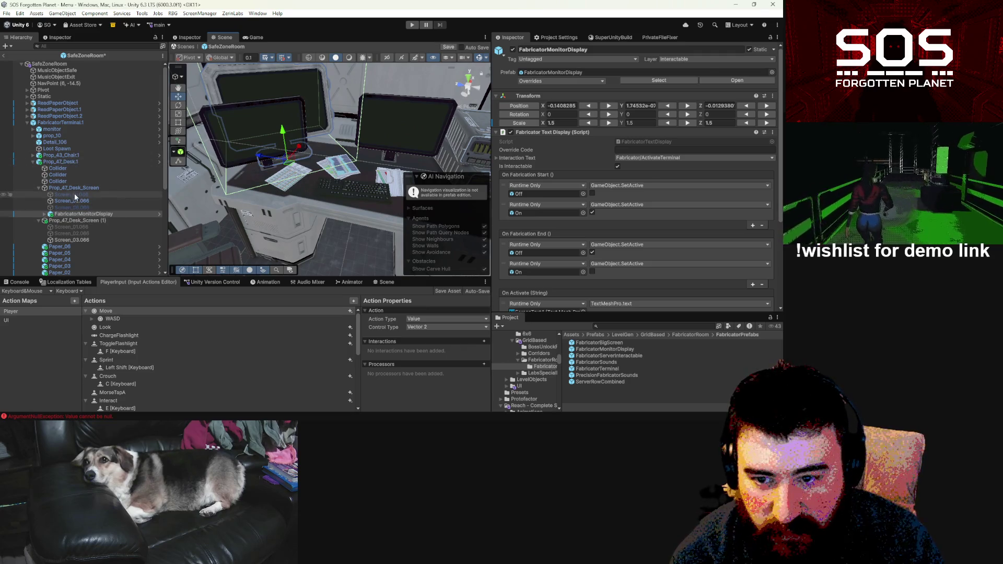
left_click_drag(76, 189, 76, 191)
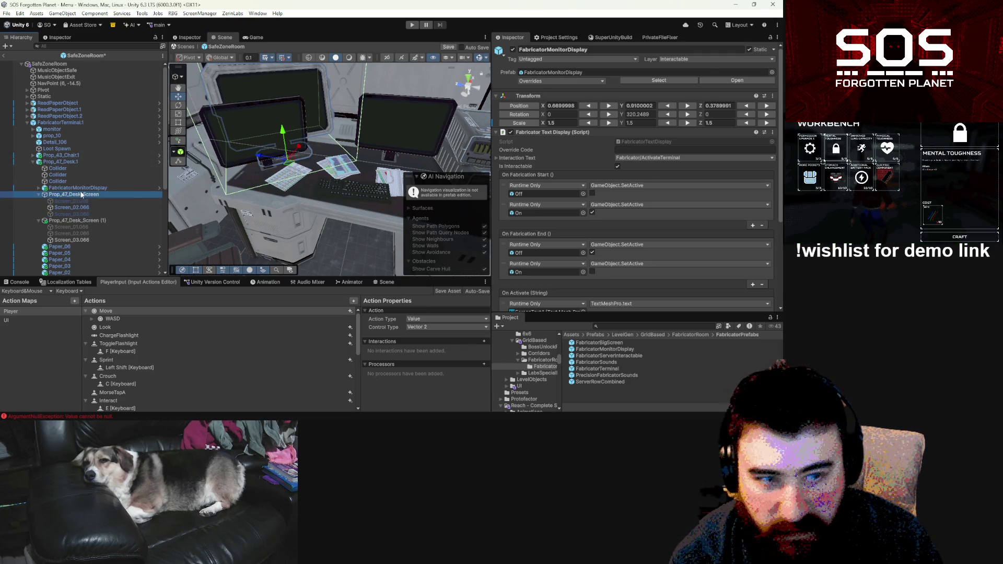
Step: Deactivate the original Prop_47_Desk_Screen
left_click(81, 195)
key("alt+shift+a")
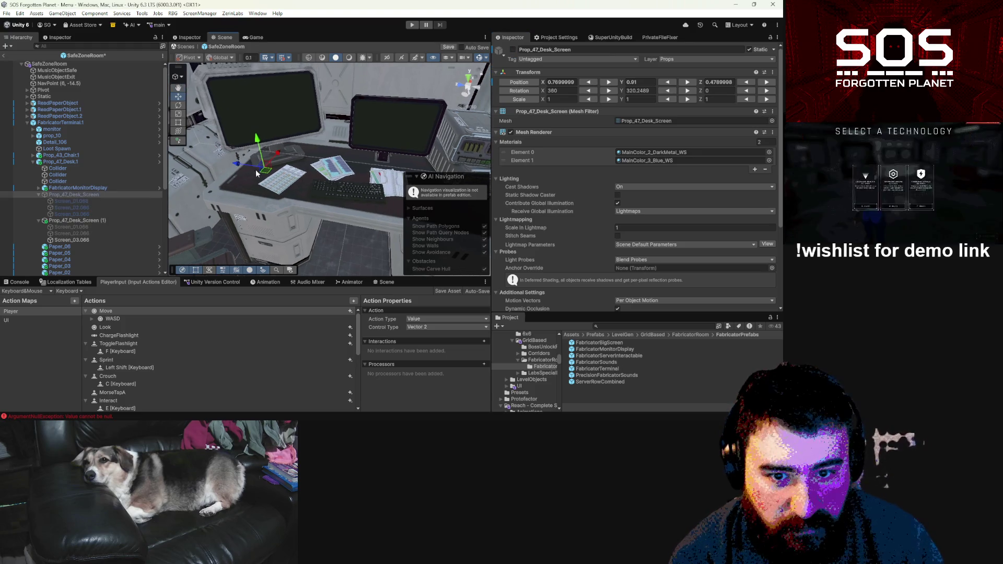
scroll(256, 169, "down", 6)
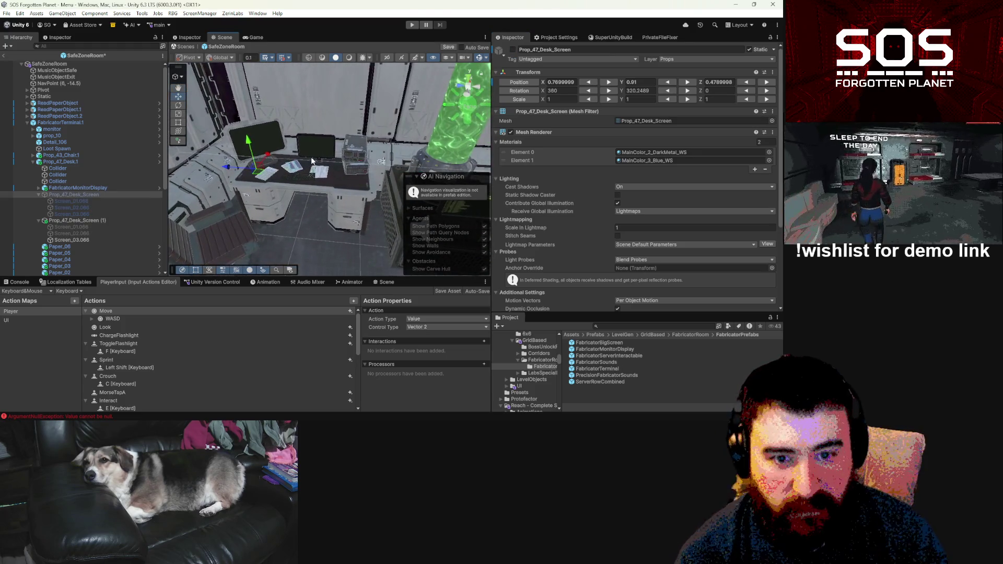
left_click_drag(311, 157, 336, 149)
Step: Paste a second FabricatorMonitorDisplay under Prop_47_Desk_Screen (1) at position 0, 0, 0
left_click(341, 166)
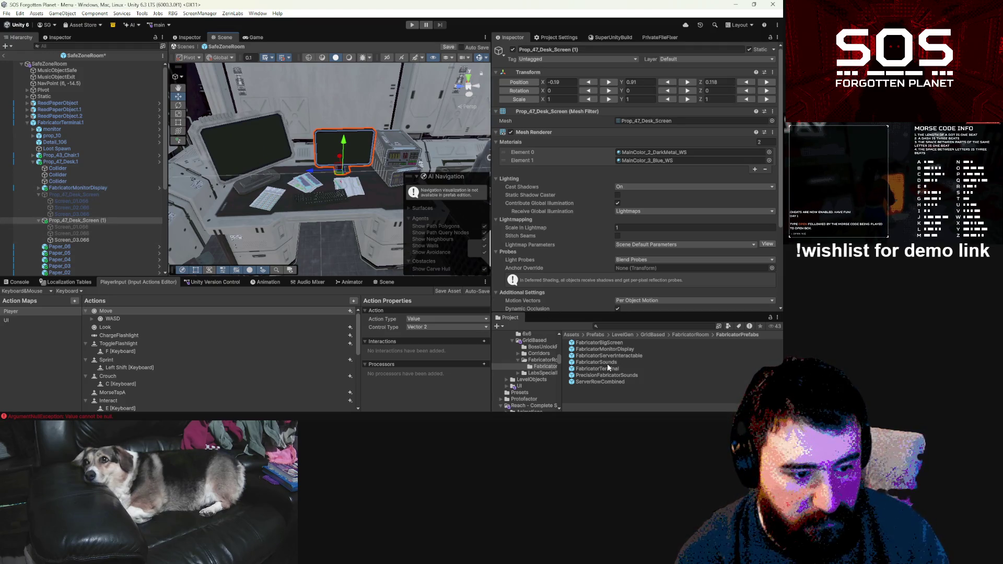
left_click(97, 221)
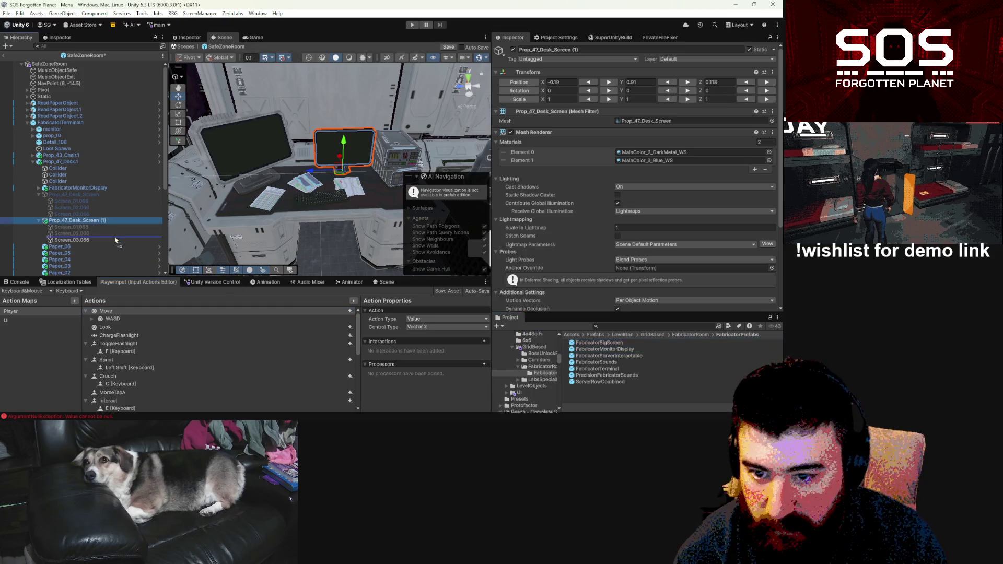
key("ctrl+shift+v")
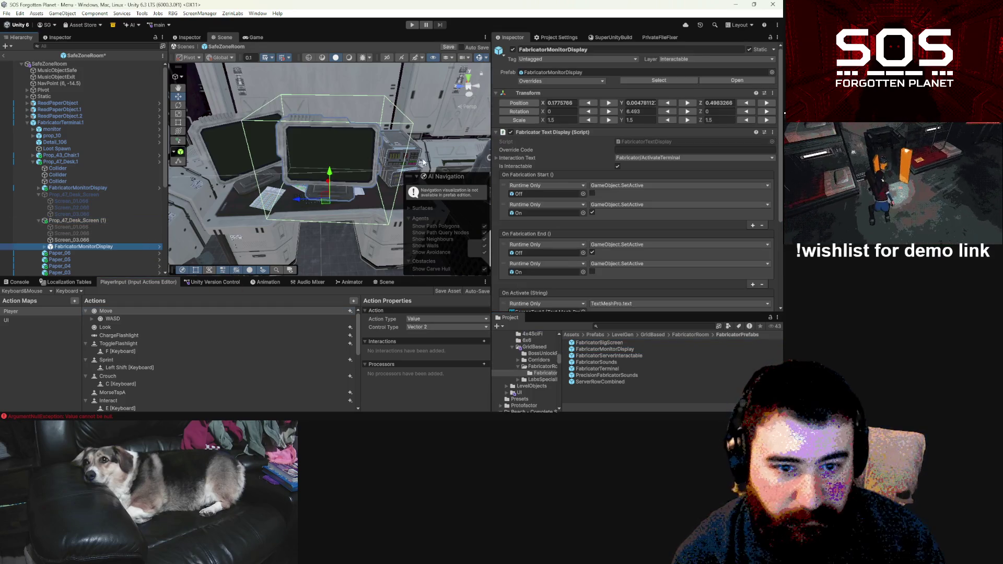
right_click(526, 105)
left_click(527, 122)
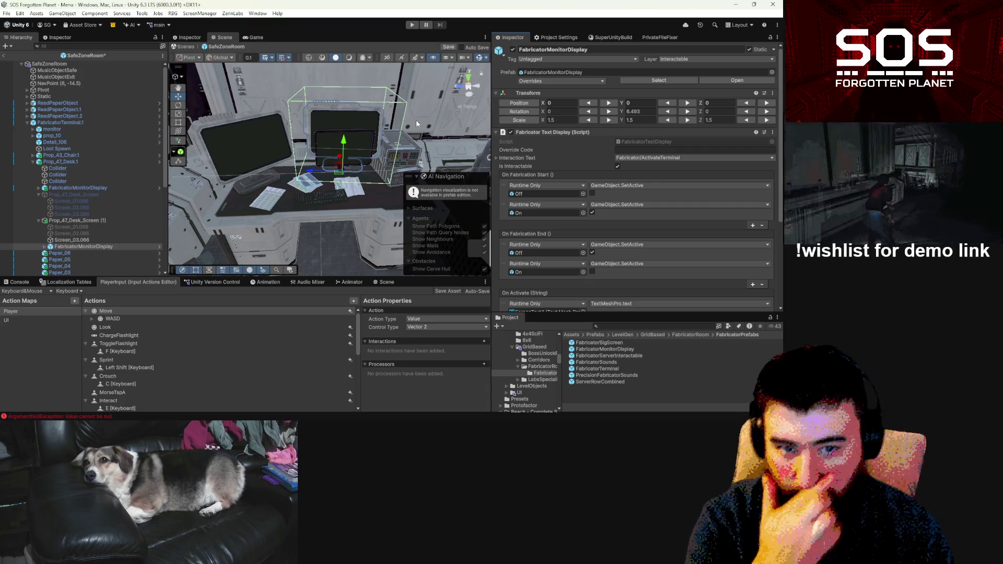
key("f")
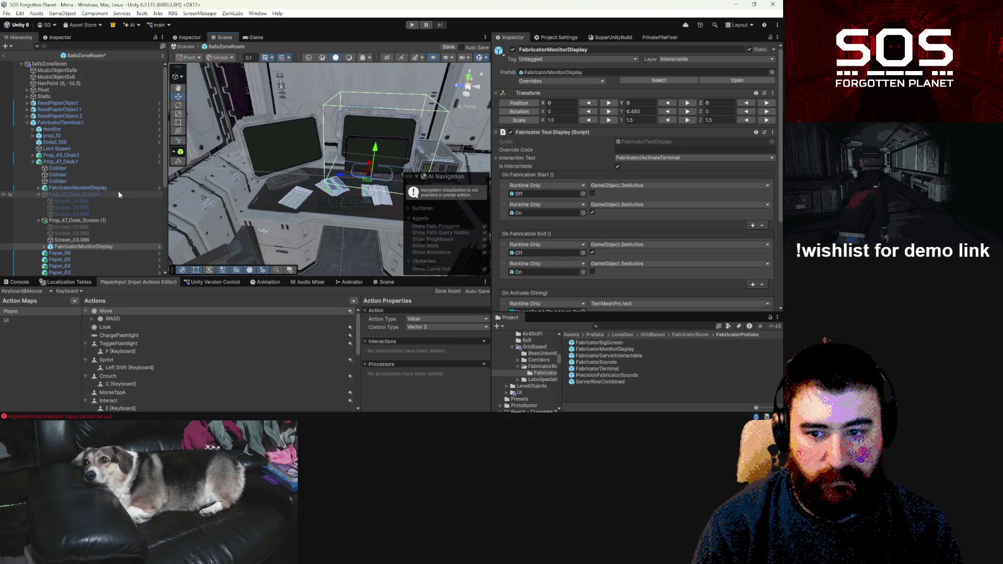
left_click(105, 187)
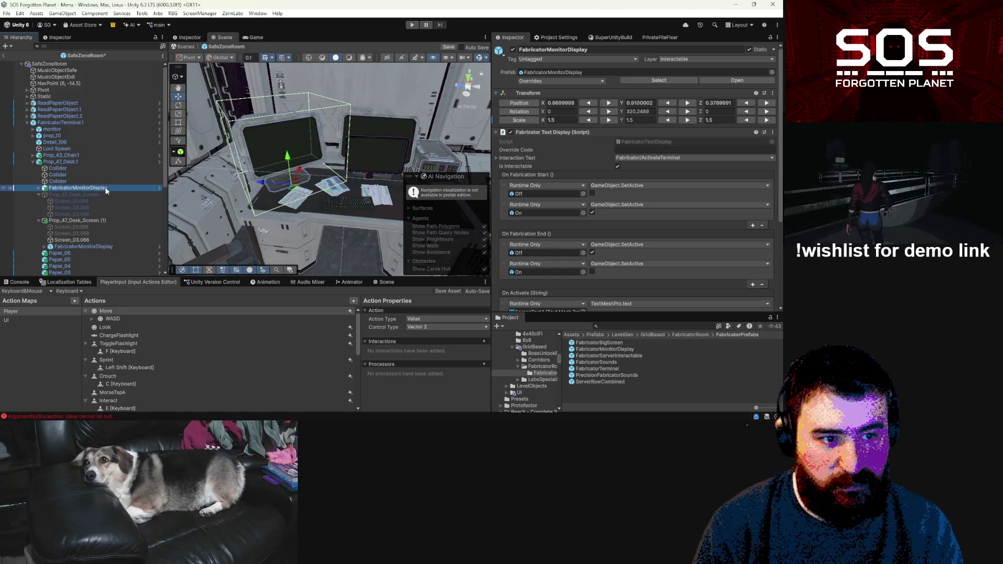
left_click_drag(321, 204, 295, 183)
left_click(93, 222)
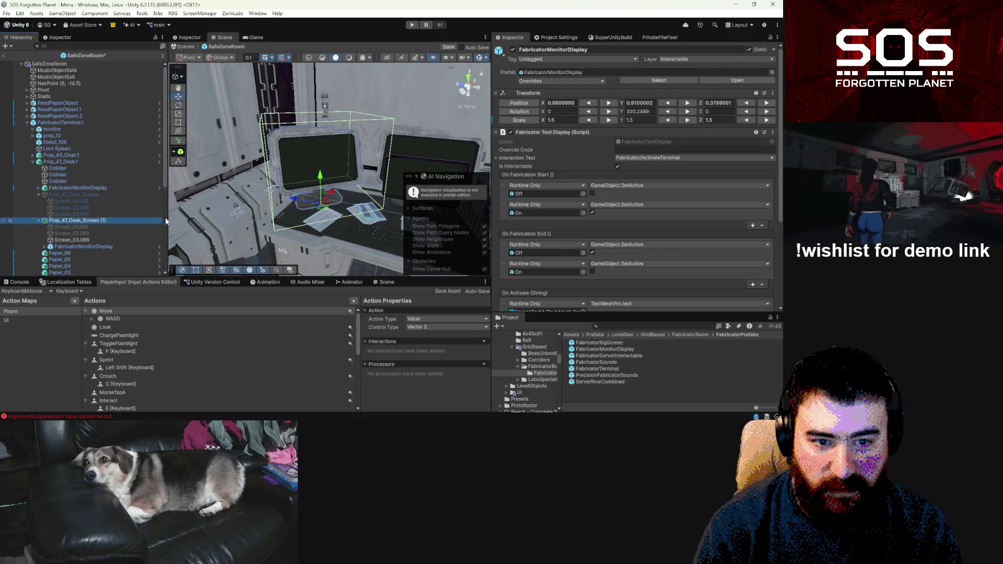
Step: Move the FabricatorMonitorDisplay out of Prop_47_Desk_Screen (1) to sit directly under the desk
key("f")
left_click_drag(402, 192, 361, 209)
double_click(86, 218)
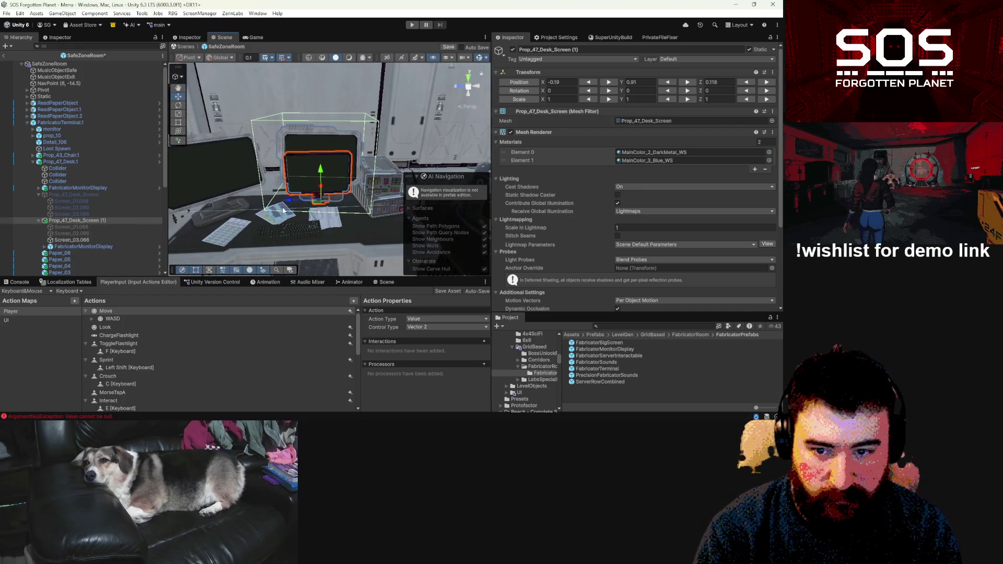
left_click(74, 244)
left_click_drag(66, 197, 65, 191)
left_click(61, 201)
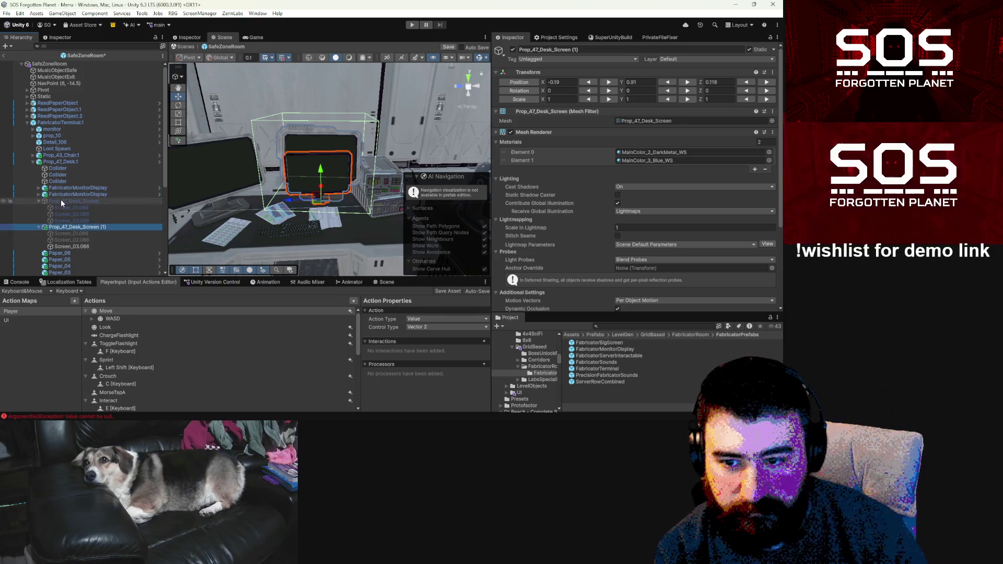
double_click(62, 228)
left_click_drag(324, 199, 376, 204)
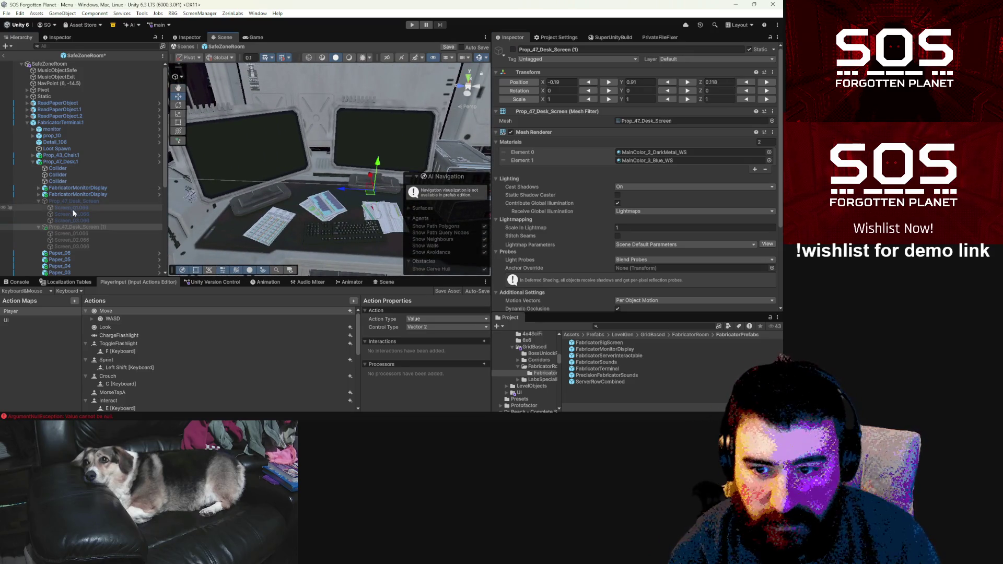
left_click(77, 194)
mouse_move(400, 193)
left_mouse_down()
mouse_move(431, 205)
mouse_move(383, 209)
mouse_move(396, 168)
mouse_move(340, 200)
mouse_move(289, 192)
mouse_move(319, 198)
left_mouse_up()
Step: Slide Paper_02 through Paper_04 together to the right along X
left_click(395, 167)
left_click(396, 172, "ctrl")
left_click(314, 189)
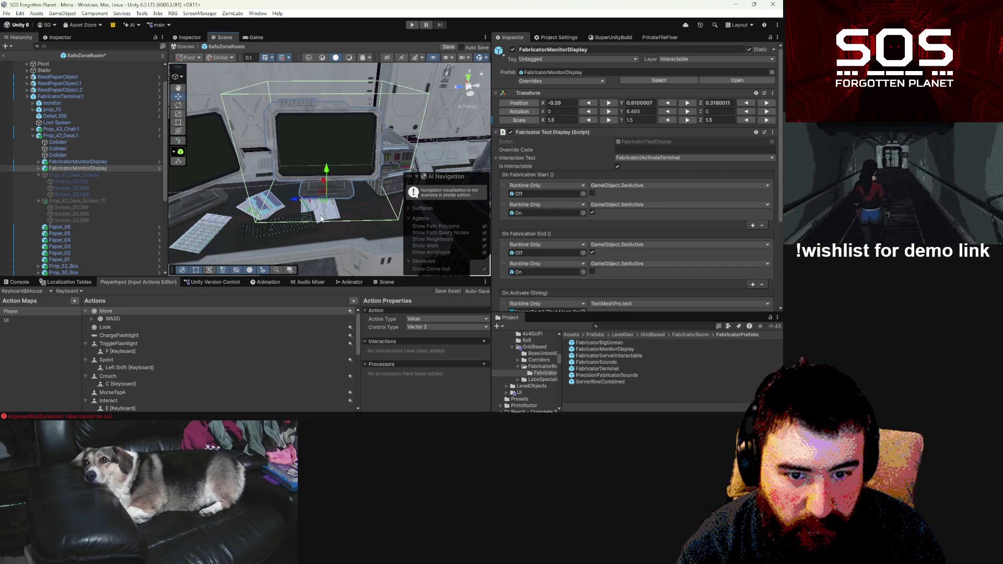
left_click(316, 208)
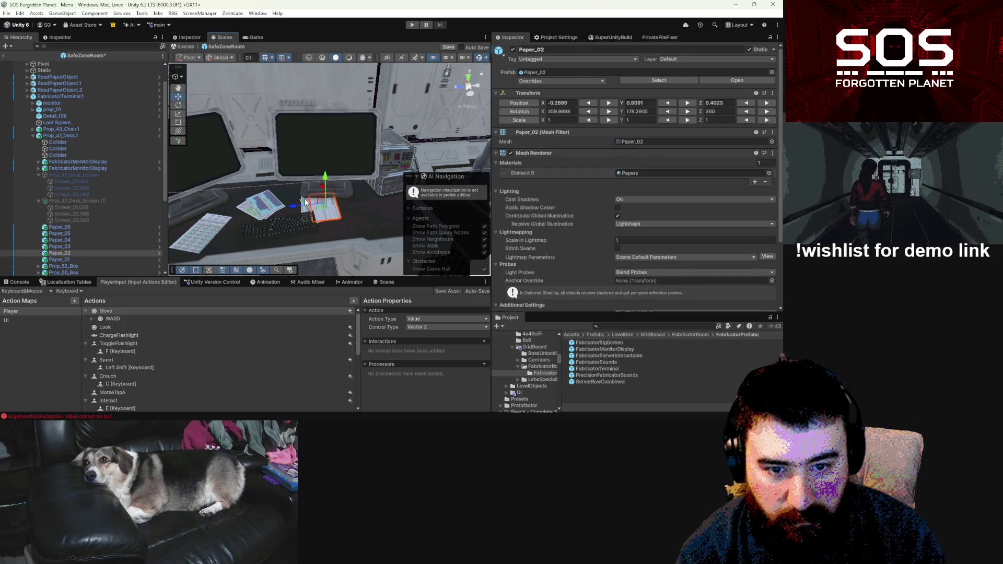
left_click(65, 241, "shift")
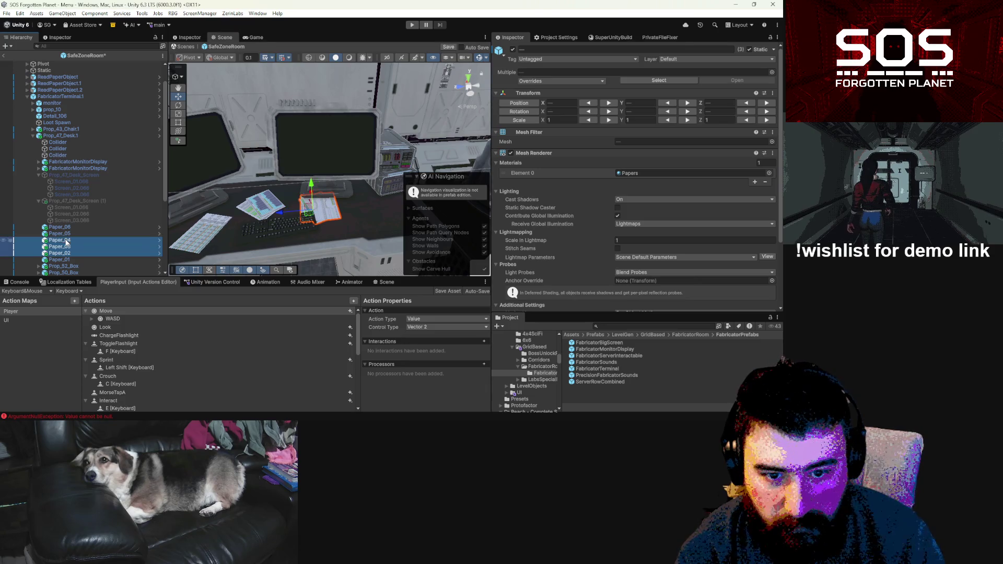
left_click_drag(314, 225, 372, 229)
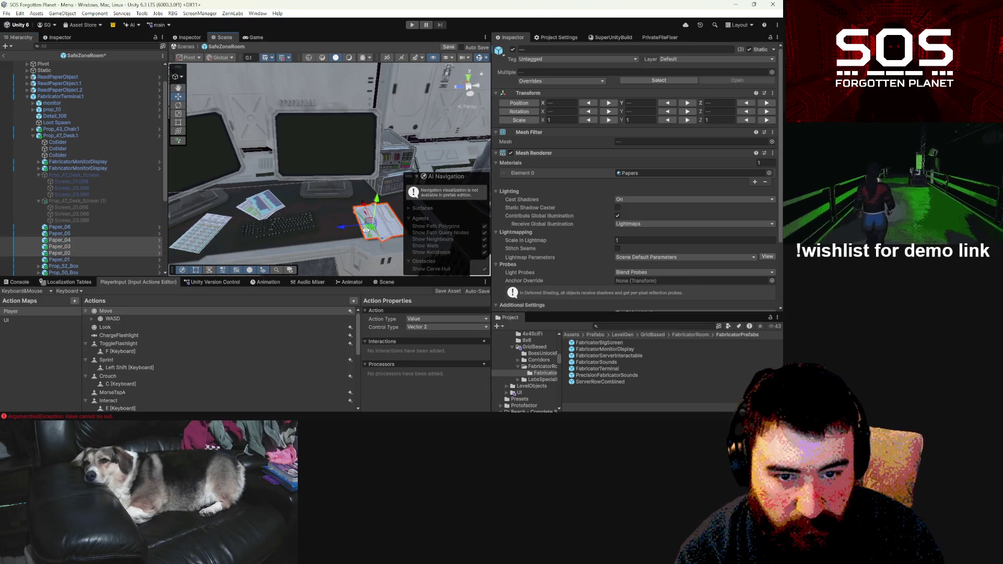
scroll(366, 230, "down", 3)
Step: Move Paper_01 to the left on the desk
left_click(333, 256)
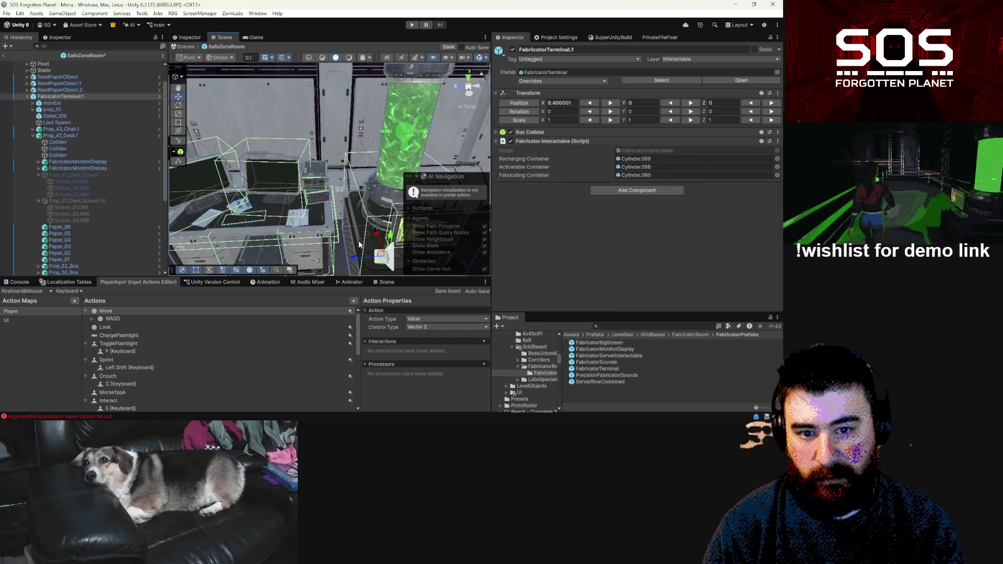
scroll(359, 244, "up", 3)
left_click(308, 203)
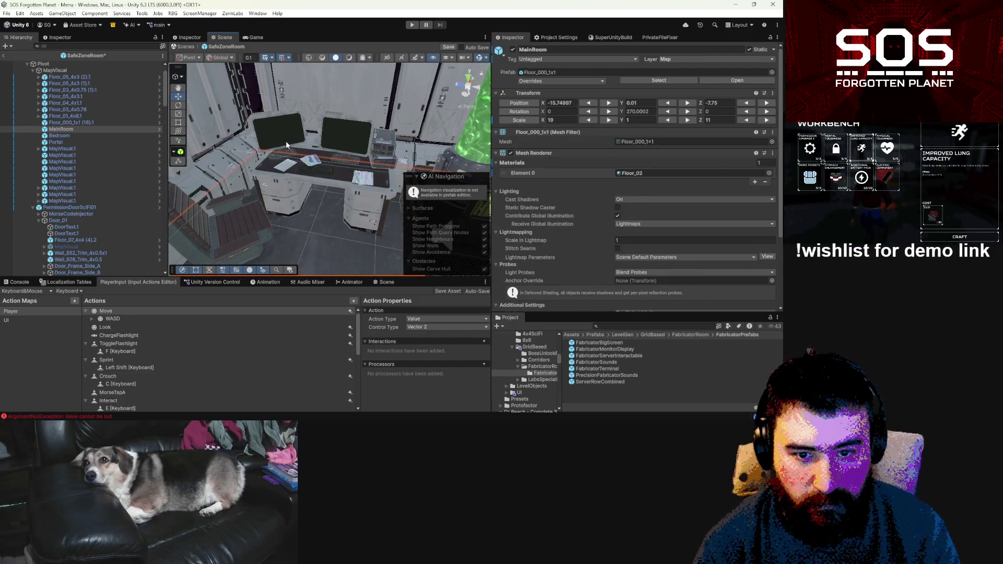
scroll(293, 167, "up", 3)
left_click(308, 208)
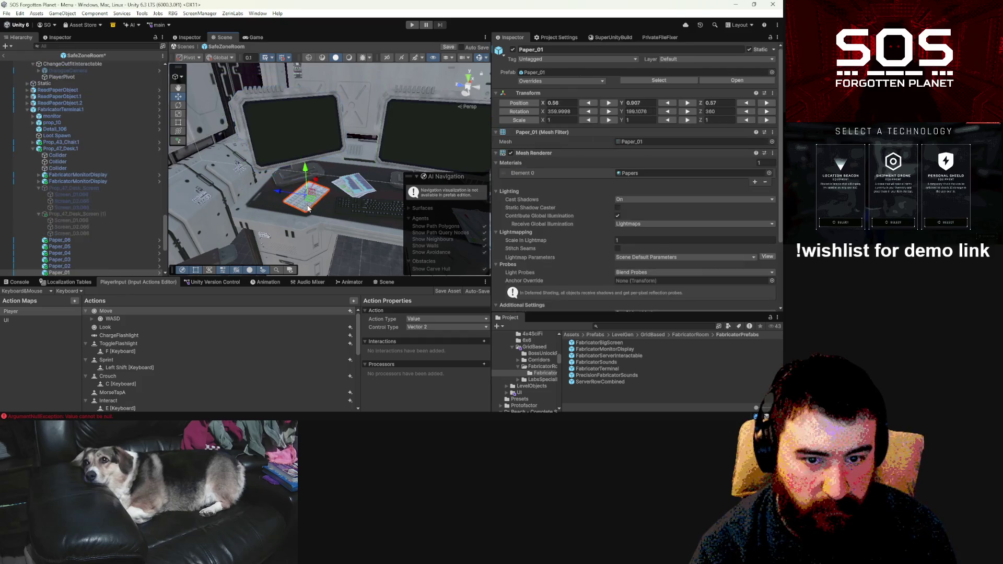
left_click_drag(315, 202, 266, 207)
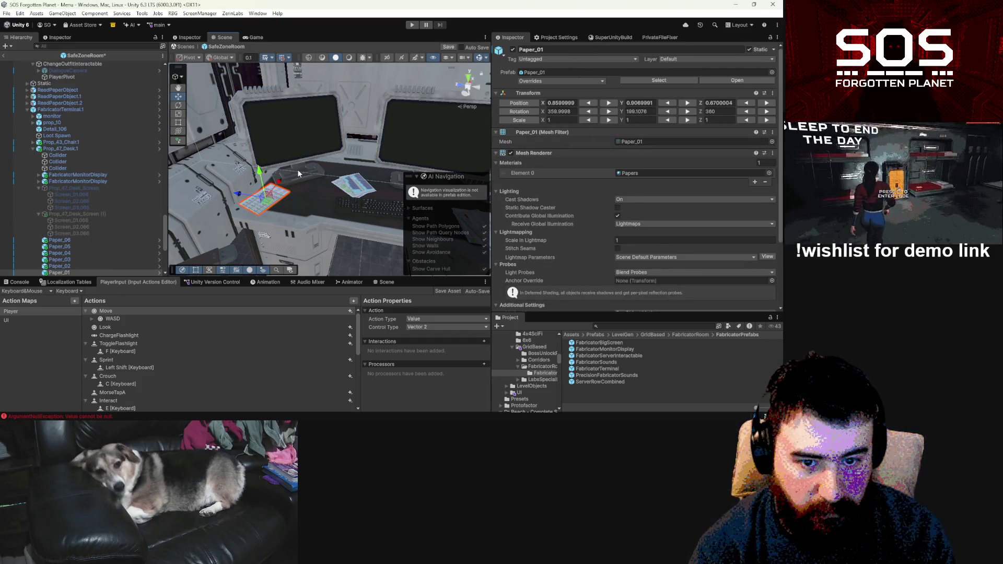
Step: Review the rearranged desk from a wider angle, checking the floor and FabricatorTerminal.1
left_click(297, 169)
mouse_move(319, 196)
left_mouse_down()
mouse_move(363, 206)
mouse_move(345, 231)
mouse_move(362, 239)
mouse_move(335, 212)
left_mouse_up()
left_click(334, 227)
left_click(331, 207)
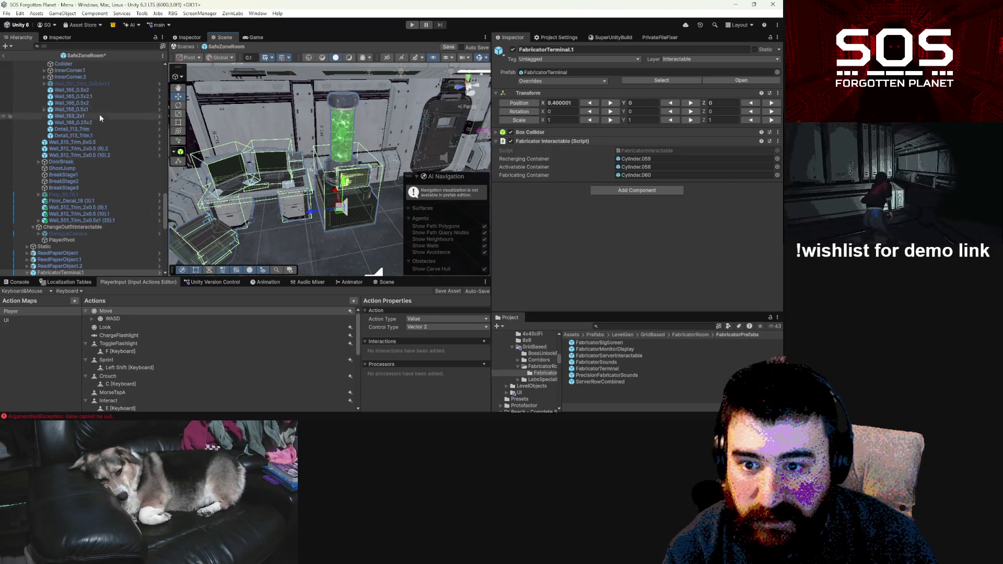
scroll(108, 198, "down", 5)
scroll(108, 199, "up", 3)
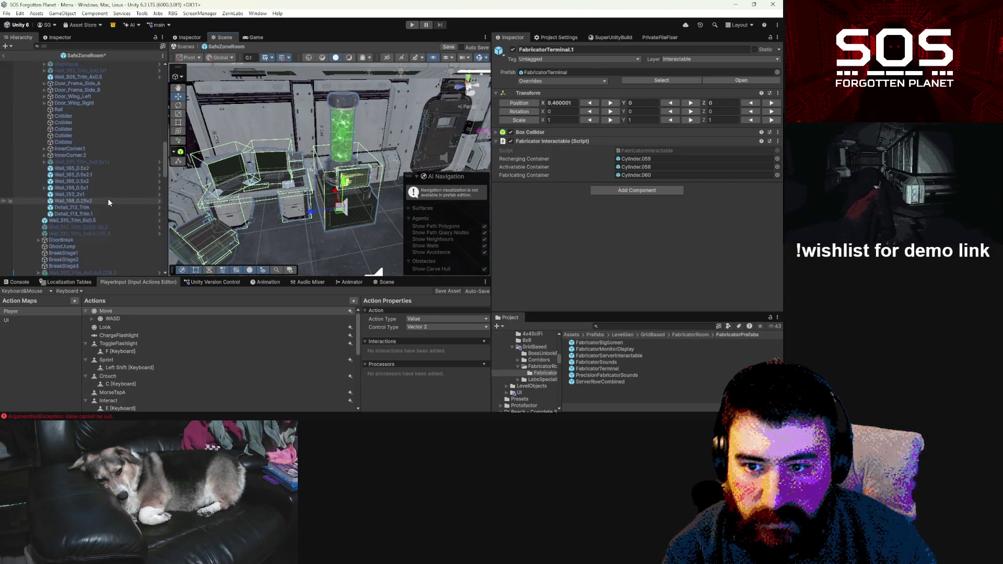
scroll(106, 208, "up", 6)
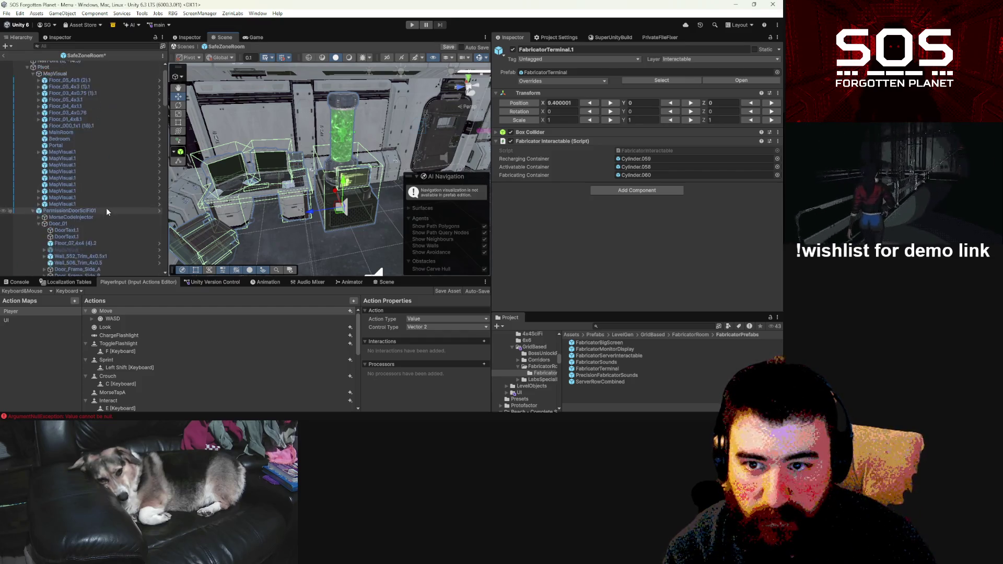
scroll(106, 206, "down", 6)
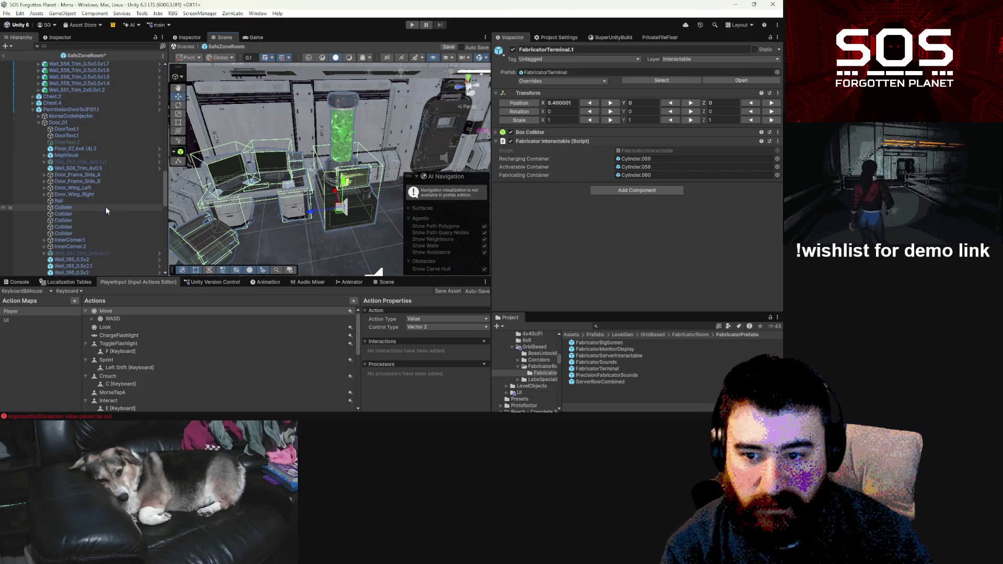
scroll(57, 212, "down", 2)
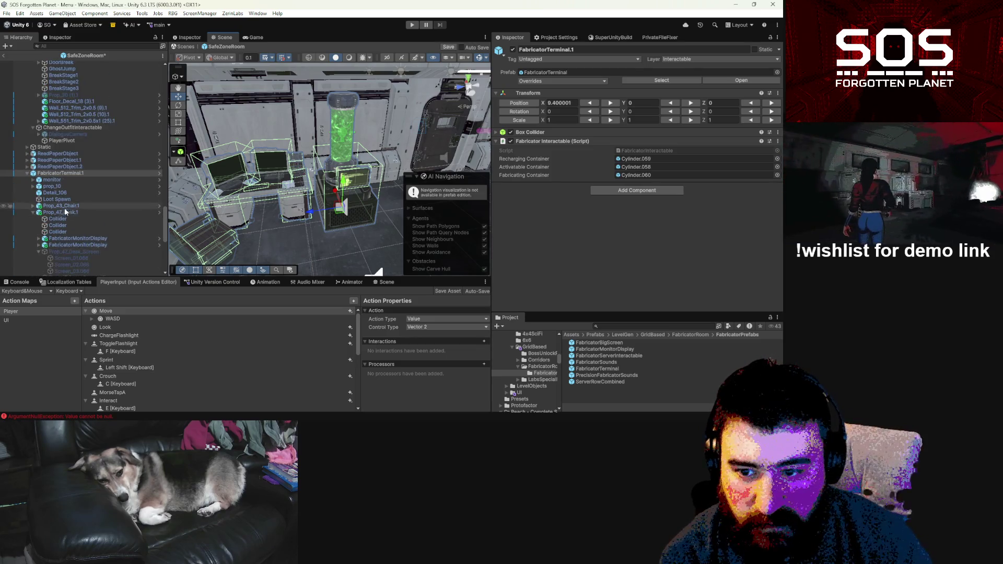
Step: Shift Prop_47_Desk.1 to Position X 0.406 near the green tank
left_click(71, 212)
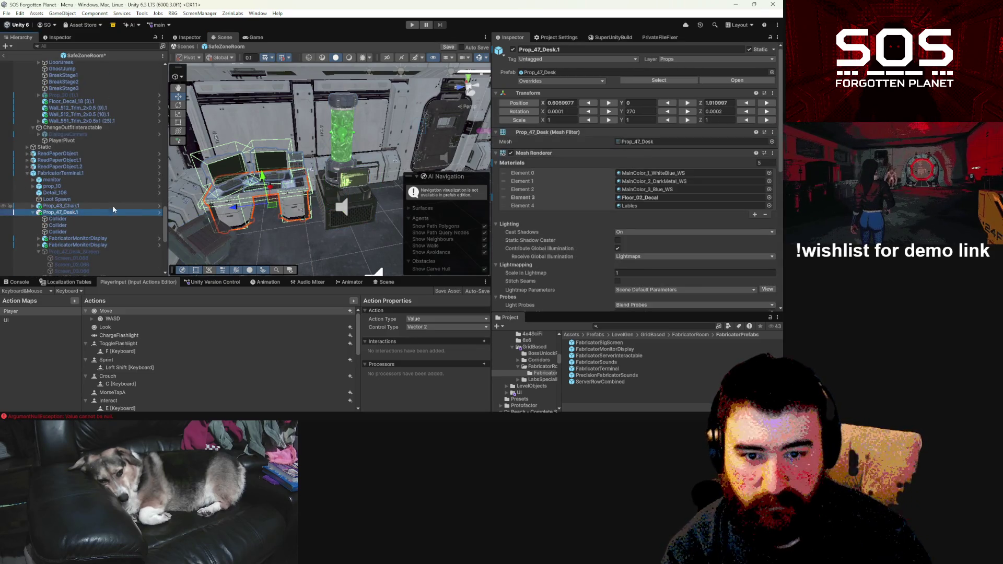
left_click_drag(272, 206, 285, 212)
scroll(317, 221, "up", 5)
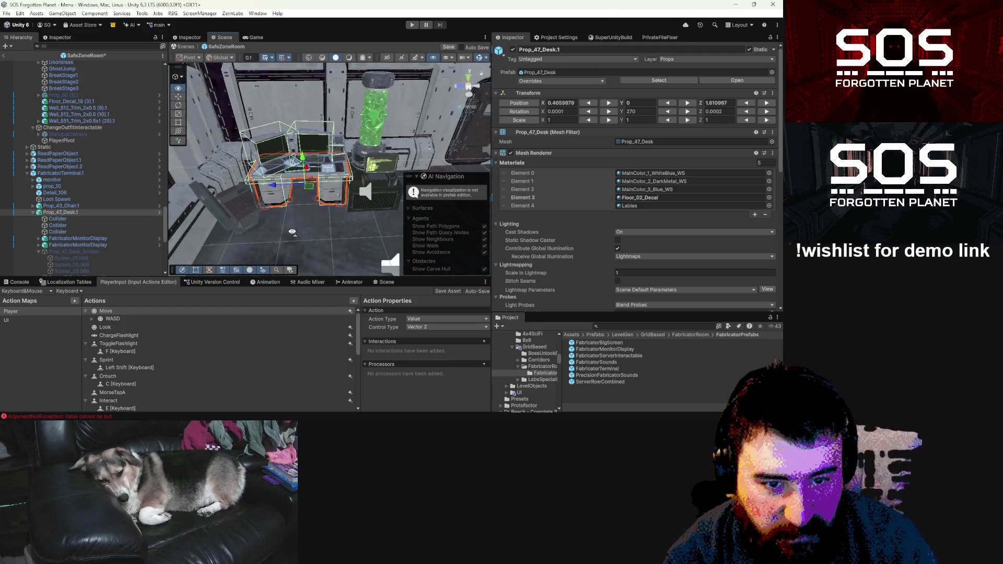
scroll(298, 225, "down", 10)
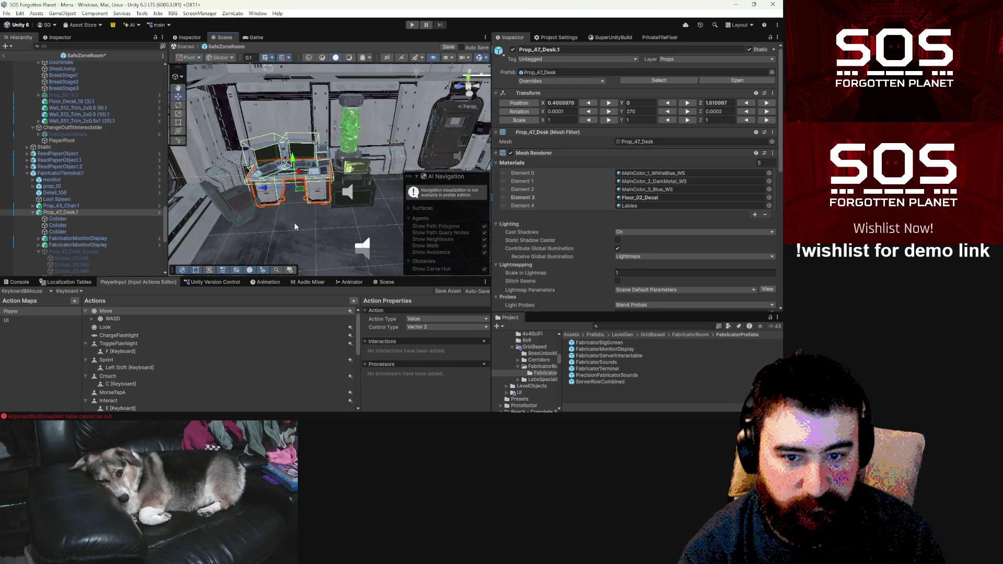
scroll(294, 226, "up", 6)
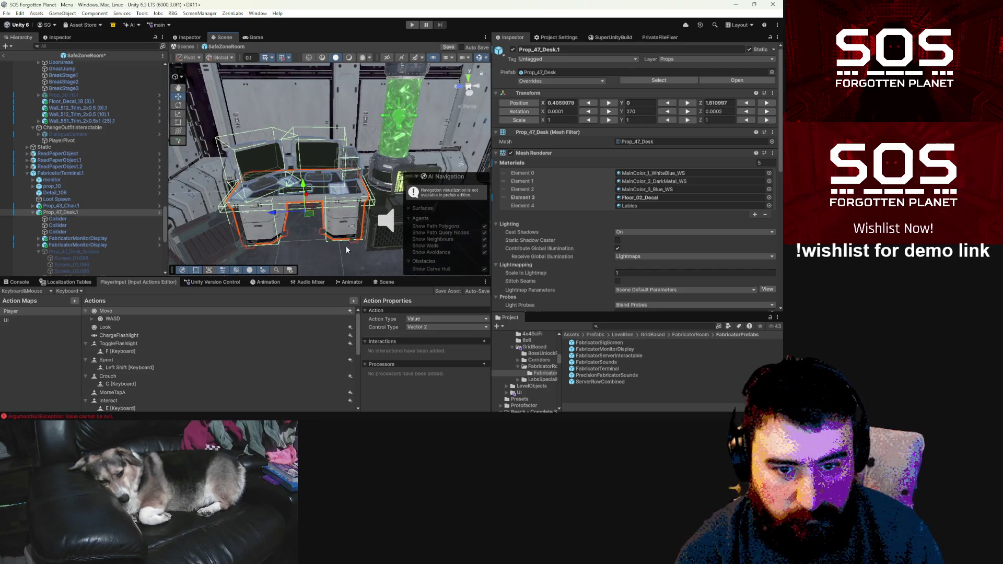
left_click(368, 260)
mouse_move(369, 260)
left_mouse_down()
mouse_move(389, 260)
mouse_move(261, 177)
left_mouse_up()
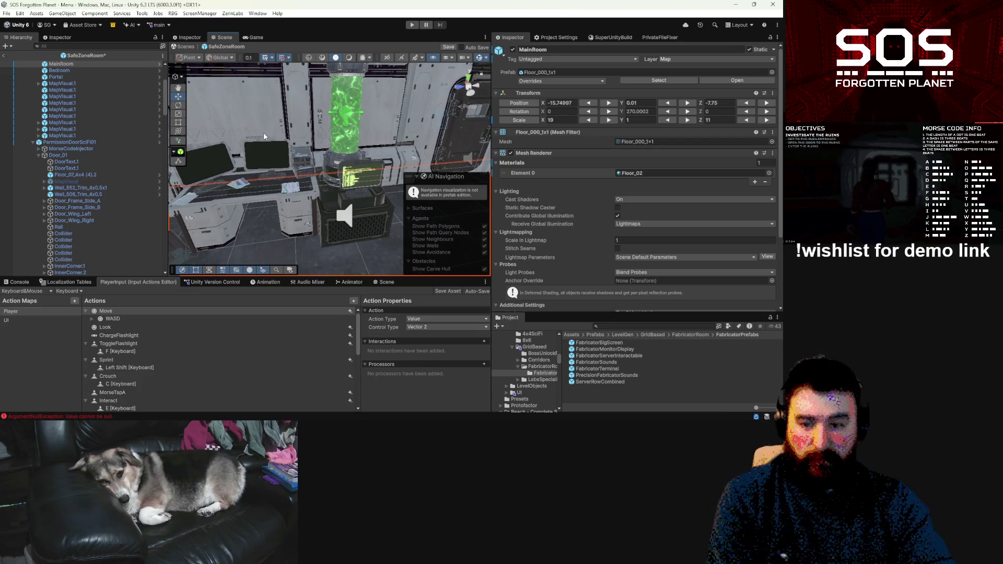
scroll(86, 146, "up", 5)
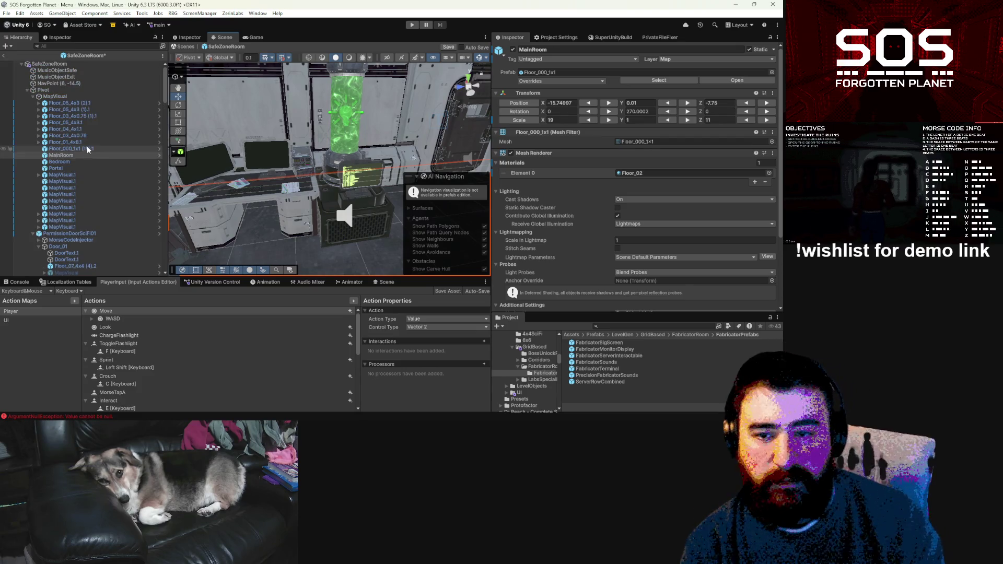
Step: Assign the two FabricatorMonitorDisplay objects to SafeZoneRoom's Displays Element 0 and Element 1
left_click(83, 64)
scroll(698, 240, "down", 10)
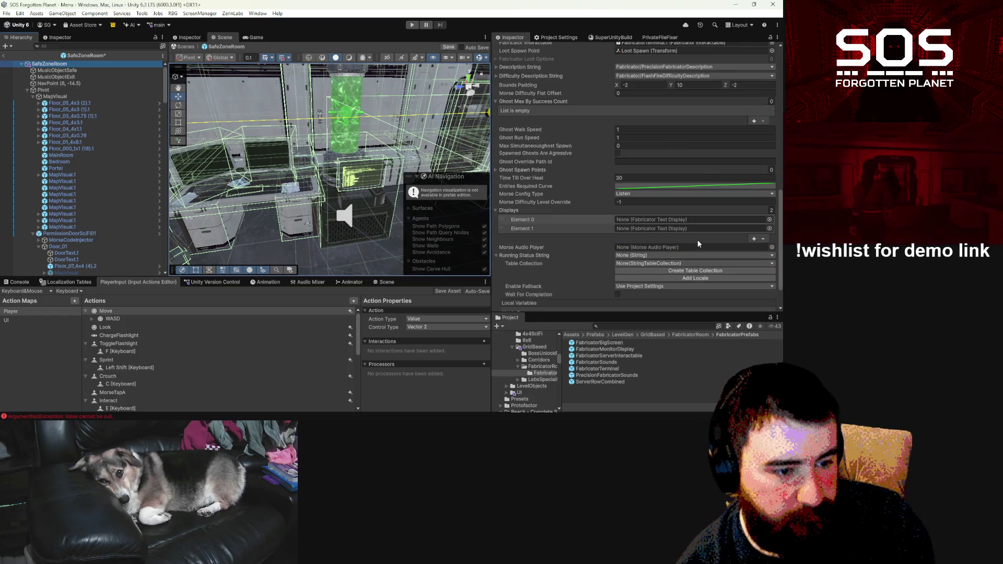
scroll(77, 203, "down", 5)
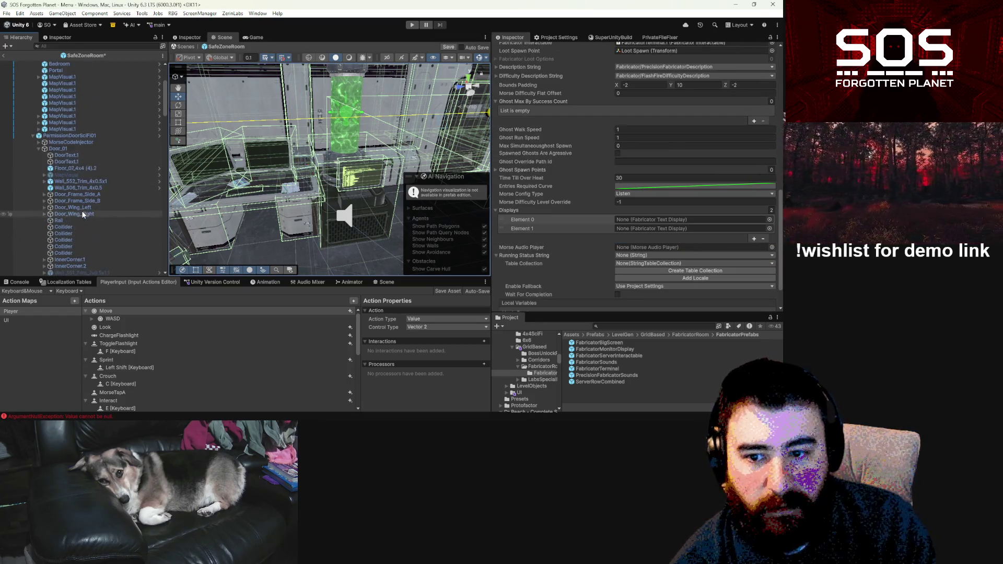
scroll(81, 214, "down", 5)
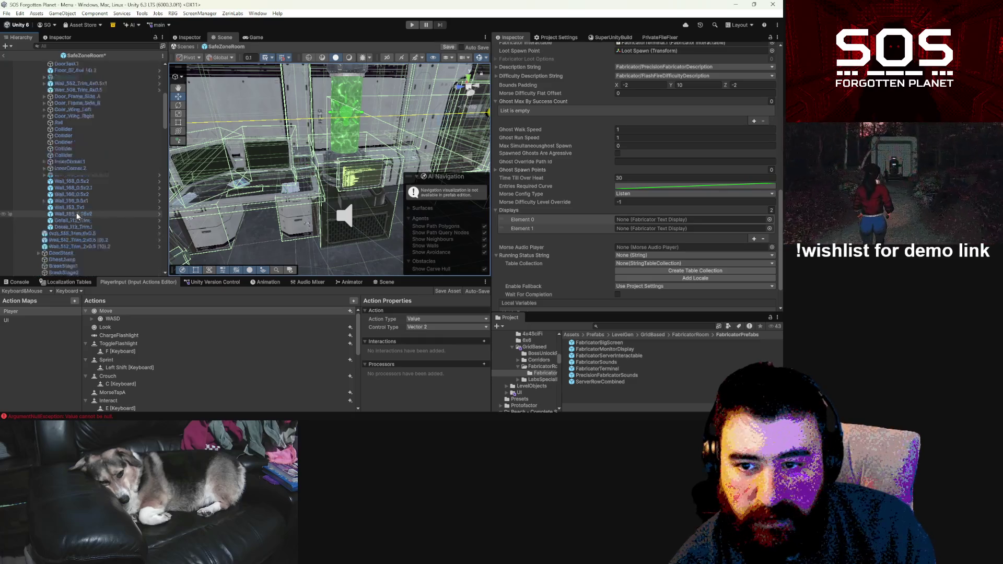
scroll(76, 214, "up", 6)
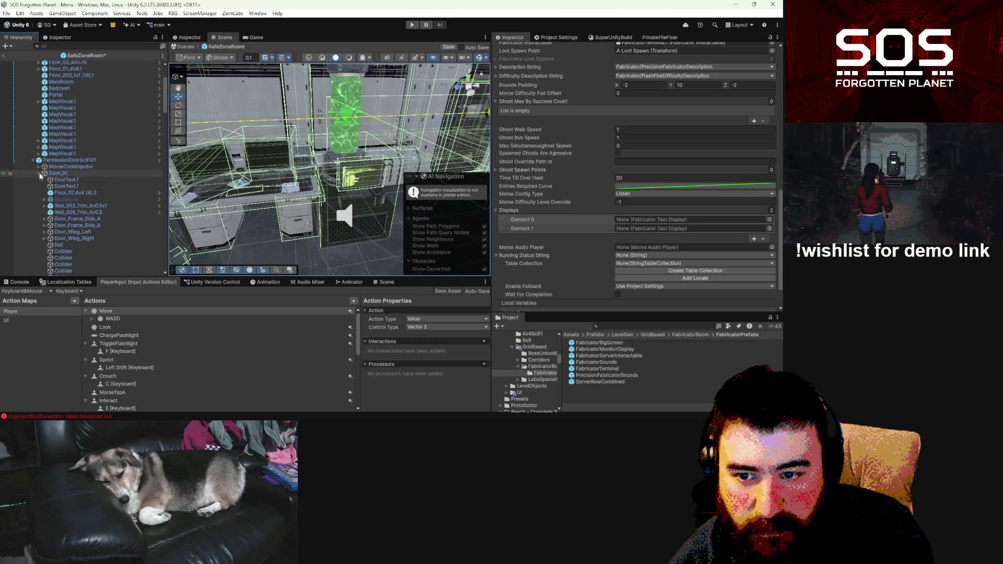
scroll(70, 169, "up", 4)
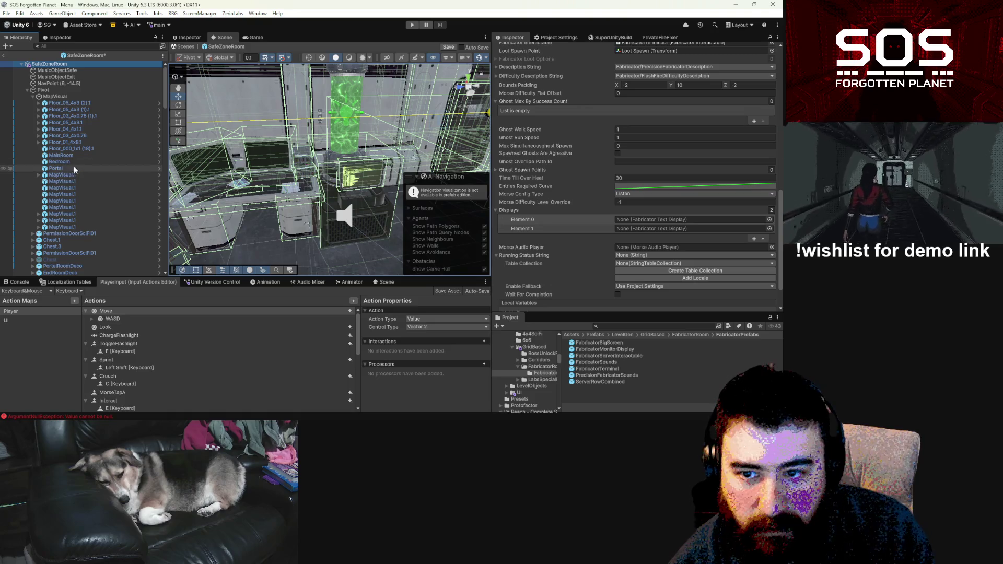
left_click(27, 90)
left_click_drag(71, 186, 275, 193)
left_click_drag(697, 222, 673, 230)
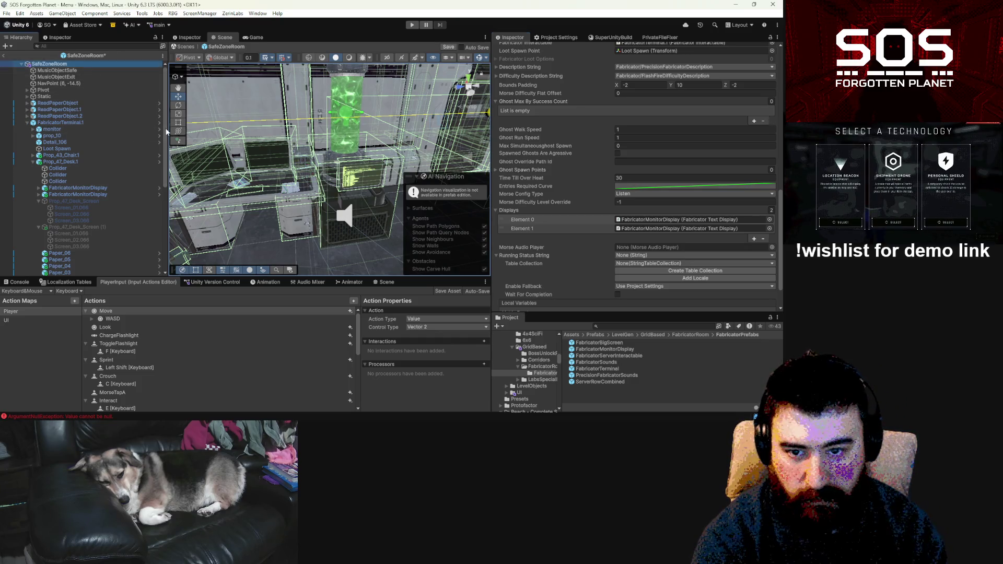
left_click_drag(166, 132, 165, 260)
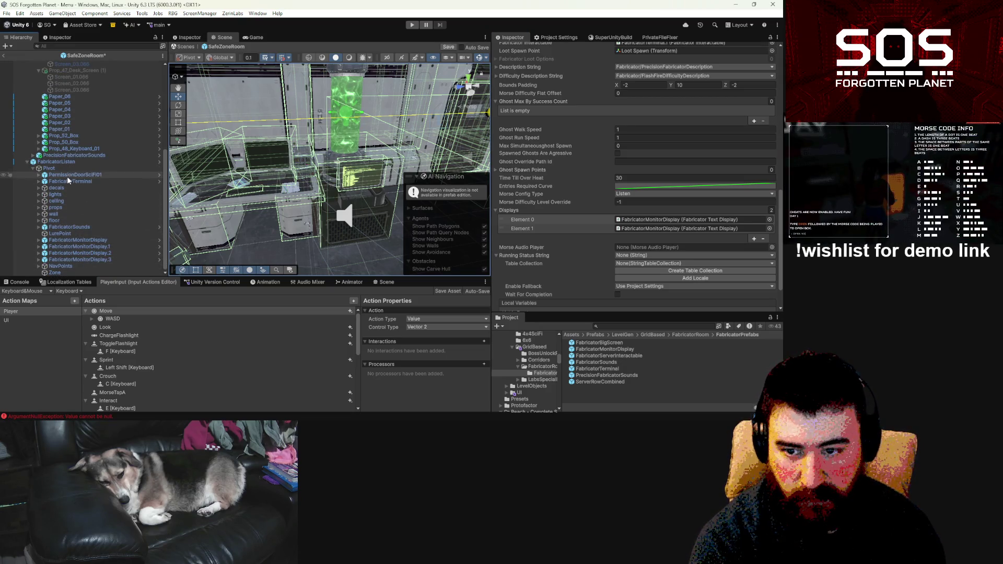
left_click(39, 182)
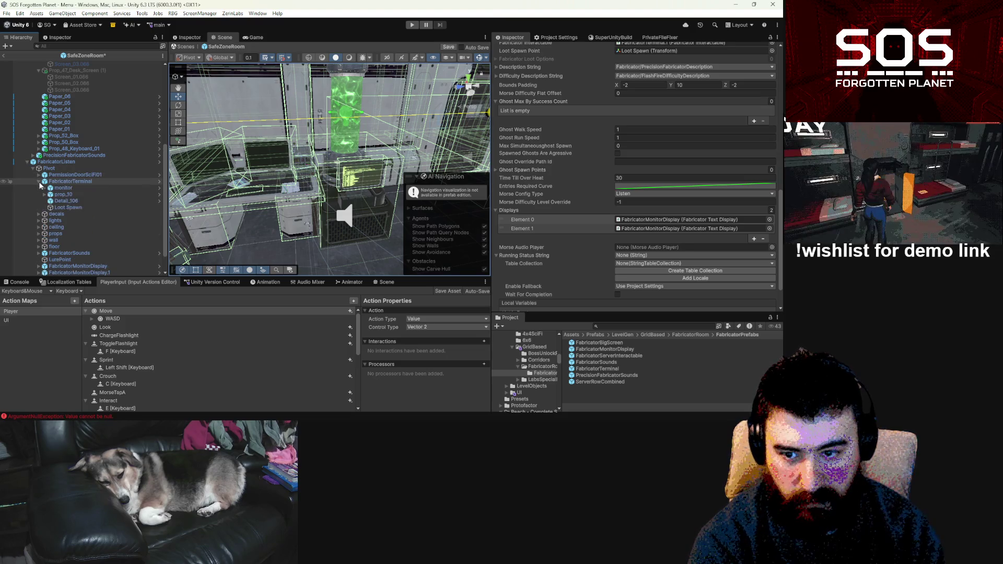
Step: Locate the MorseBeep object under FabricatorListen in the Hierarchy
left_click(40, 182)
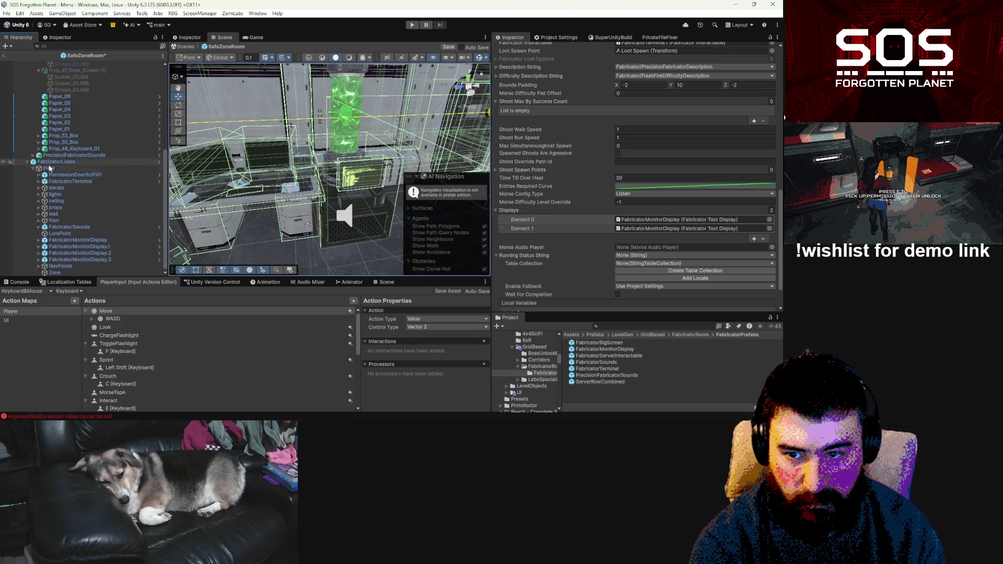
left_click(58, 161)
left_click(683, 250)
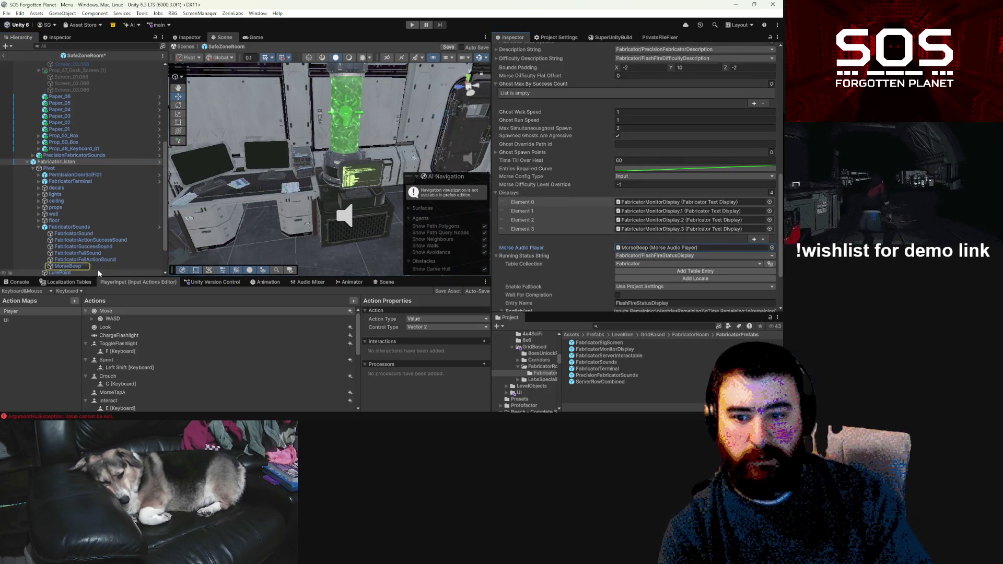
Step: Inspect the SafeZoneRoom root's fabricator component and its two Displays entries
scroll(109, 166, "up", 5)
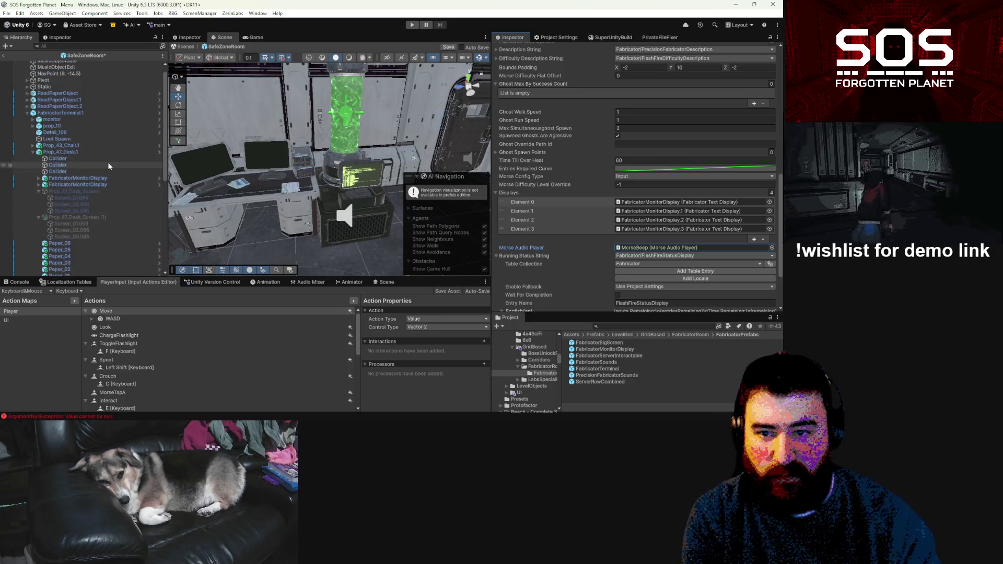
scroll(68, 135, "up", 2)
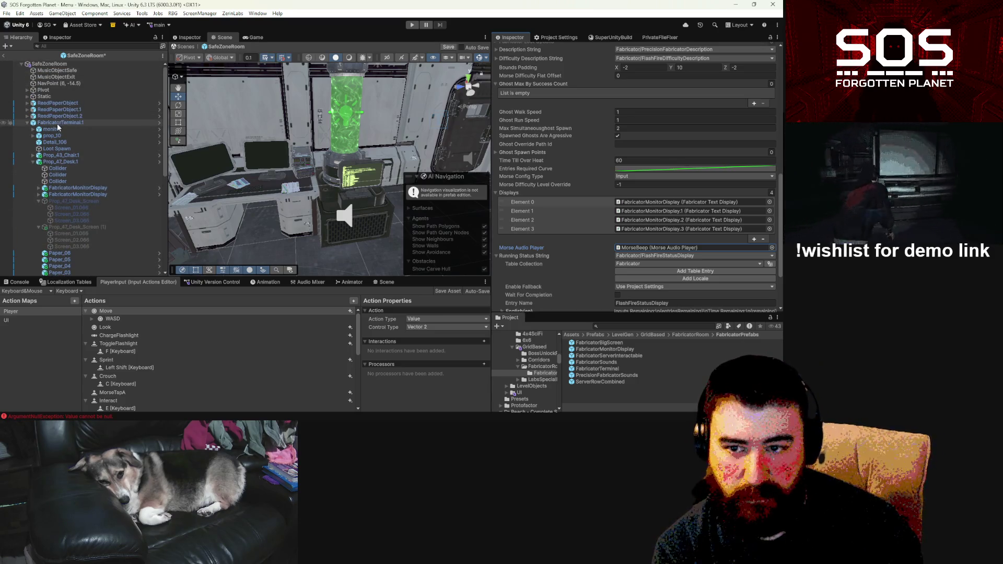
left_click(50, 63)
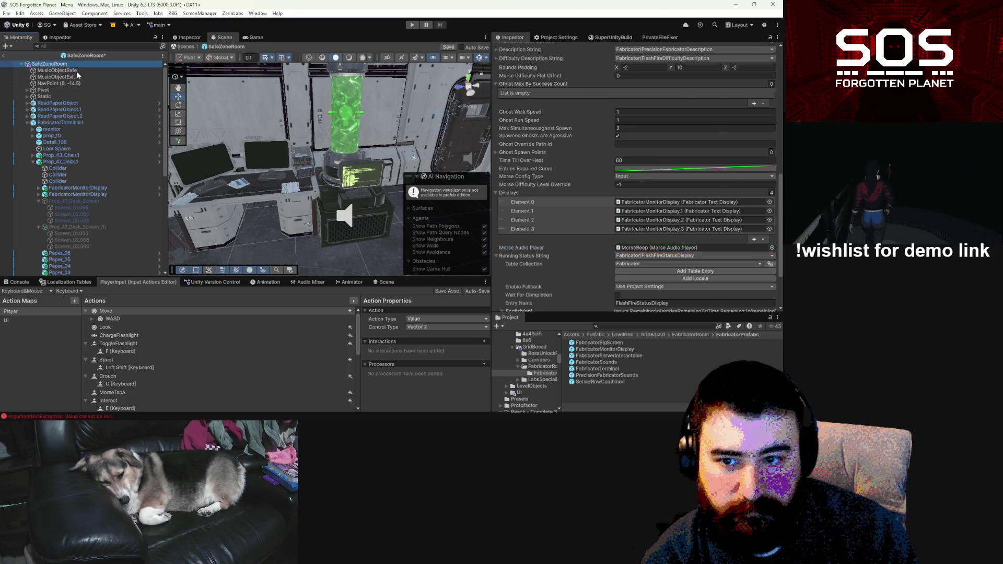
scroll(720, 242, "down", 2)
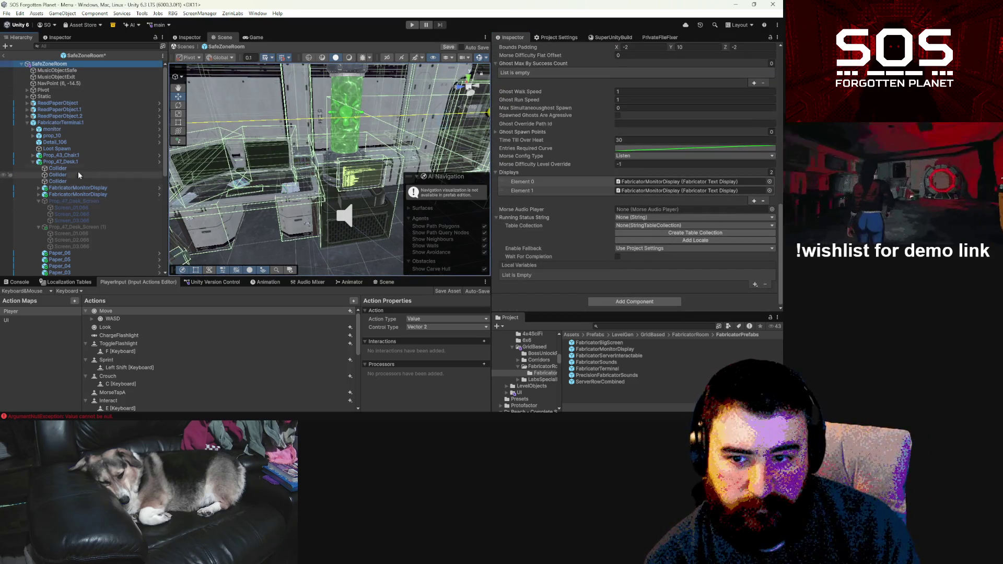
scroll(59, 141, "down", 3)
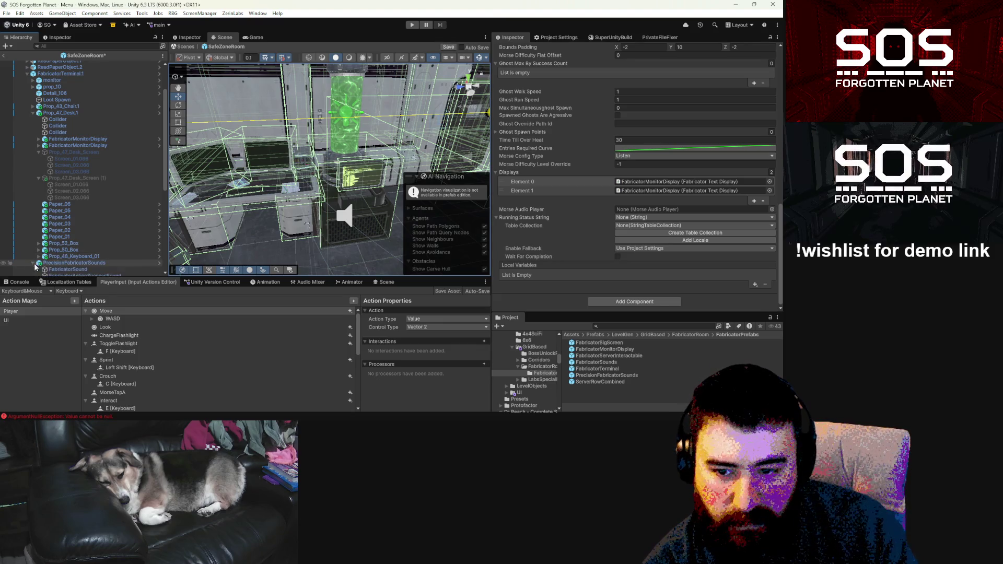
scroll(35, 267, "down", 6)
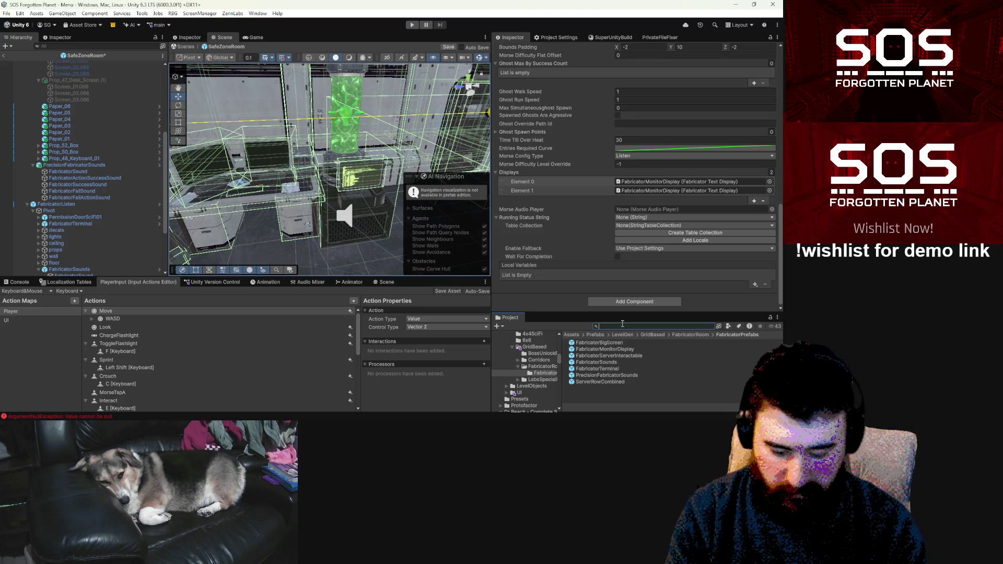
Step: Search for 'morsebeep' and select the MorseBeep audio object
type("mors")
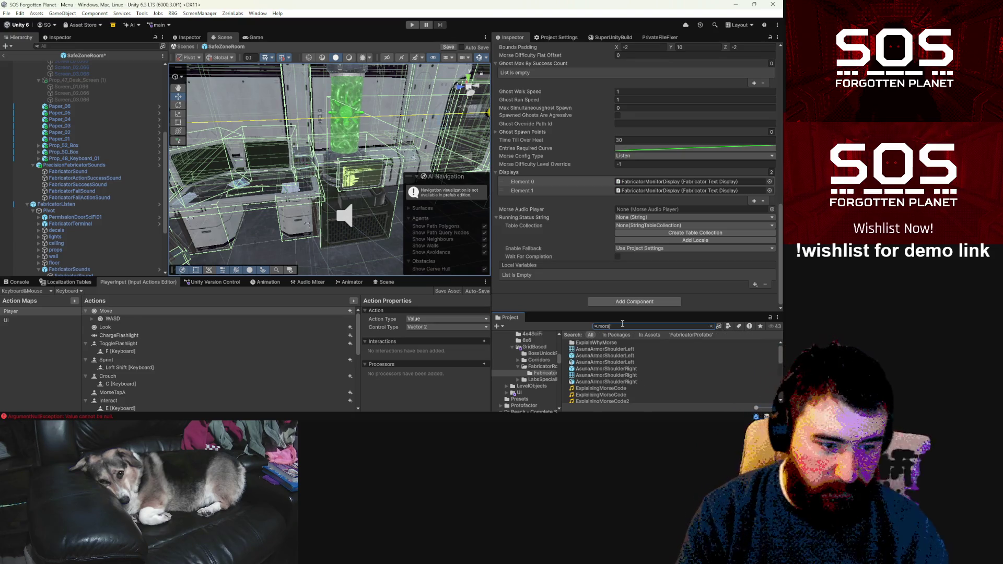
type("ebeep")
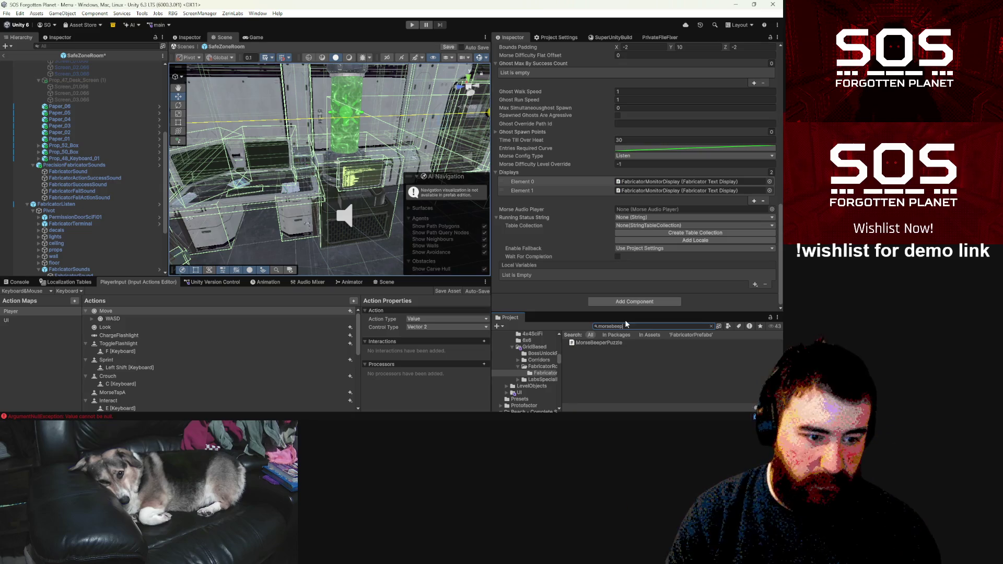
key("Escape")
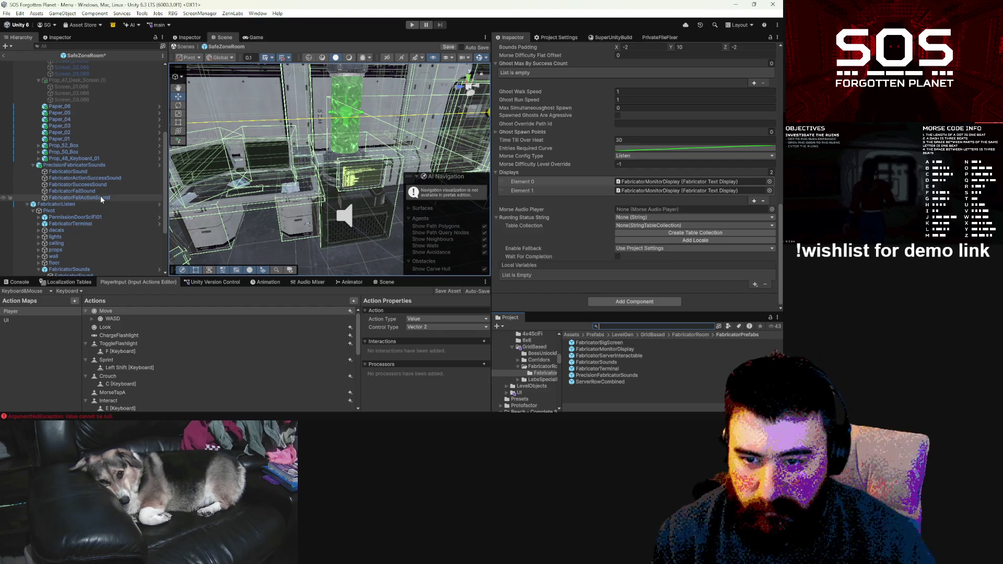
scroll(78, 217, "down", 5)
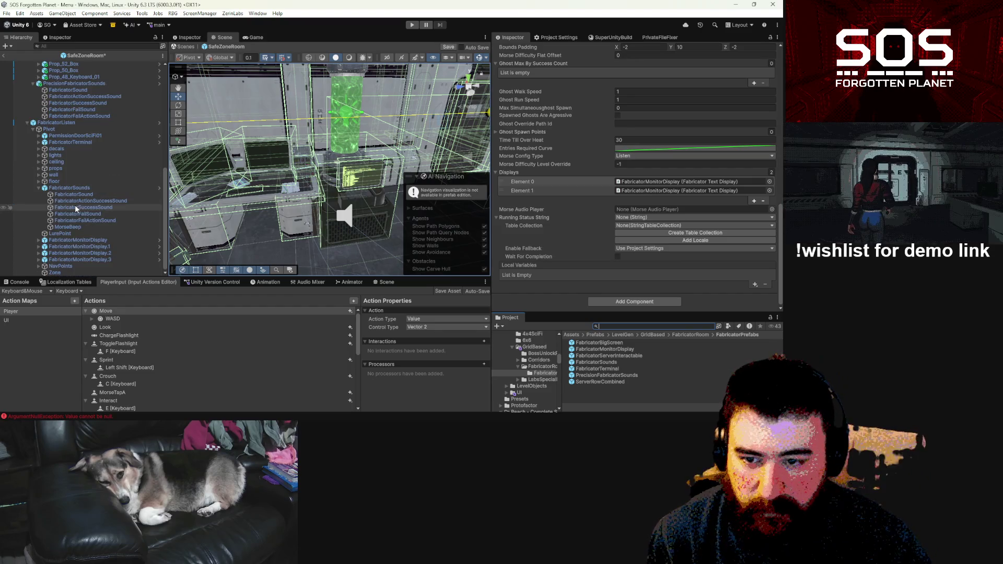
left_click(76, 228)
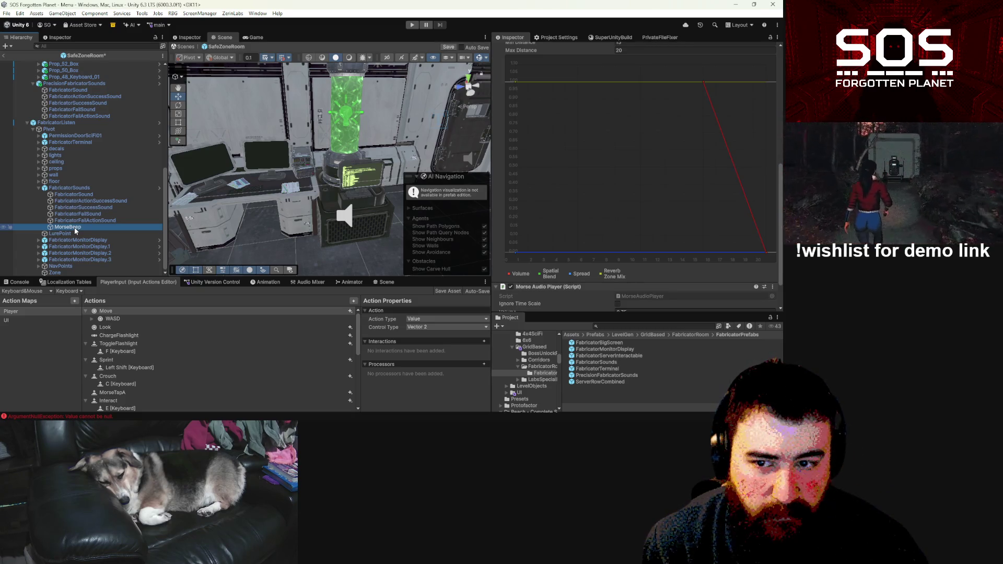
Step: Duplicate MorseBeep and move the MorseBeep_1 copy under PrecisionFabricatorSounds
scroll(715, 161, "up", 10)
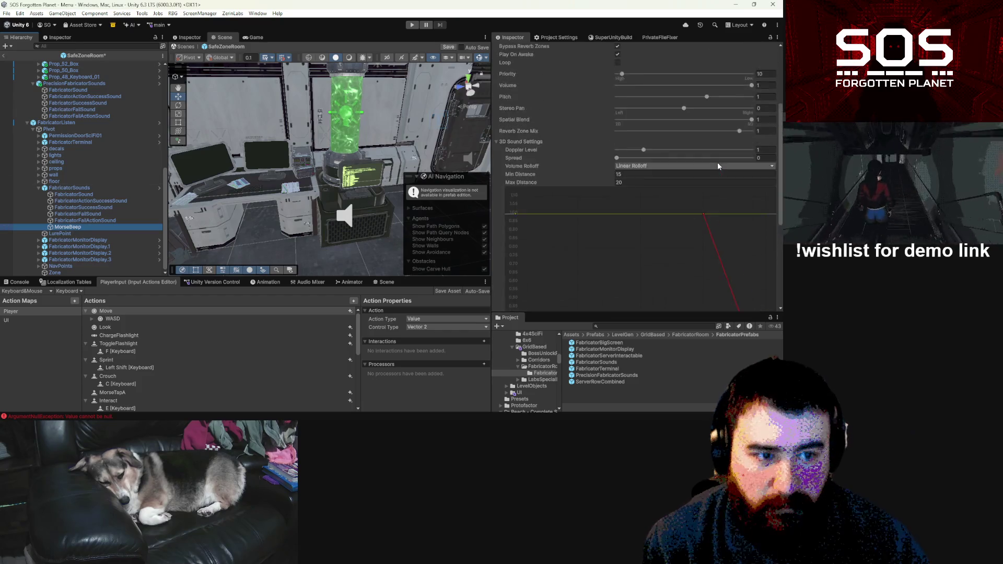
scroll(715, 162, "down", 11)
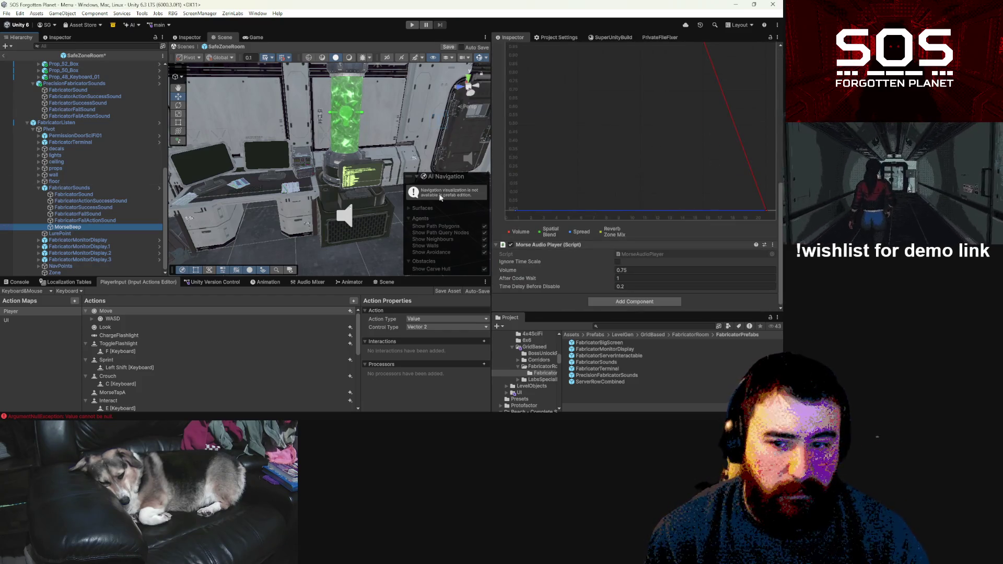
key("ctrl+d")
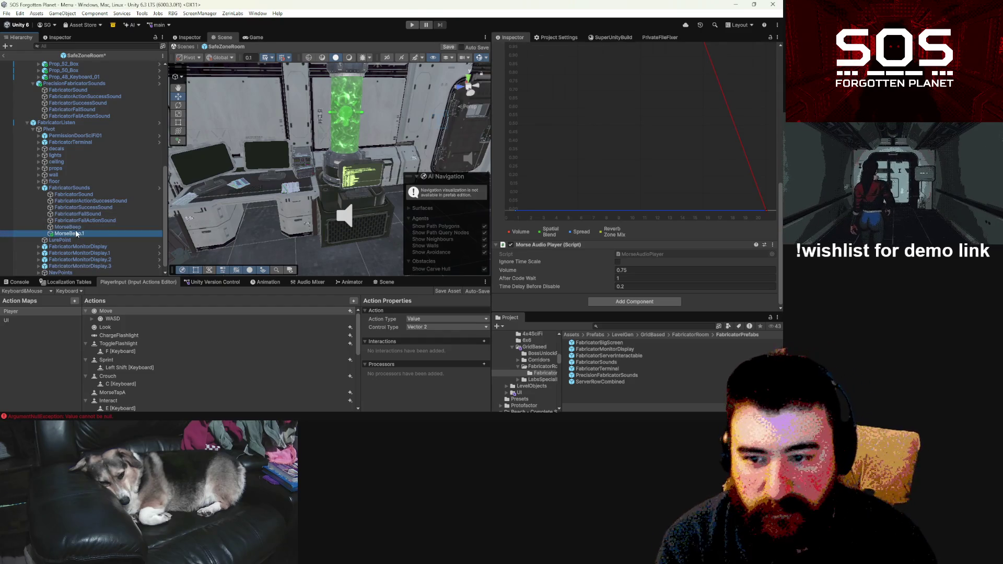
left_click_drag(79, 121, 84, 130)
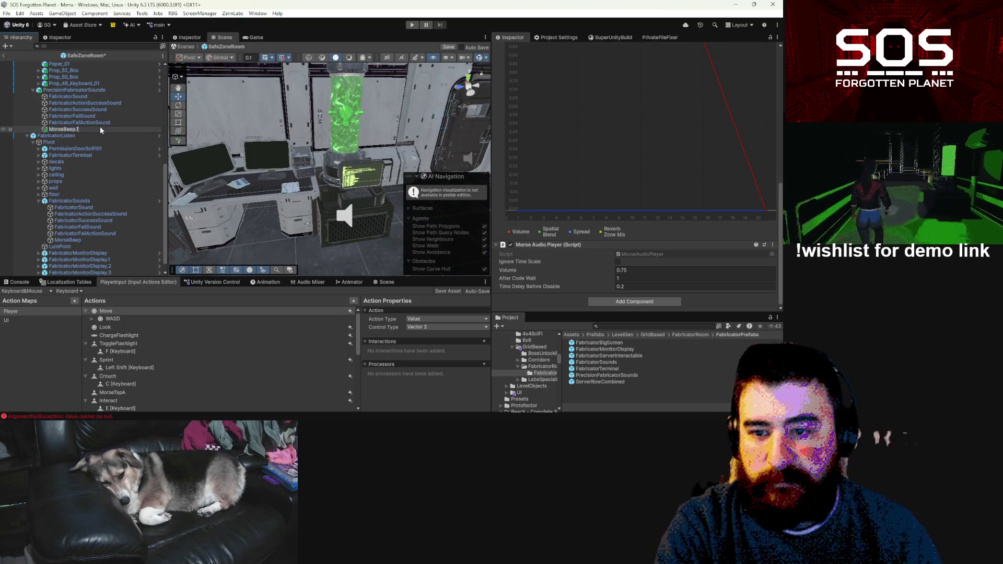
scroll(94, 149, "up", 10)
scroll(94, 151, "down", 8)
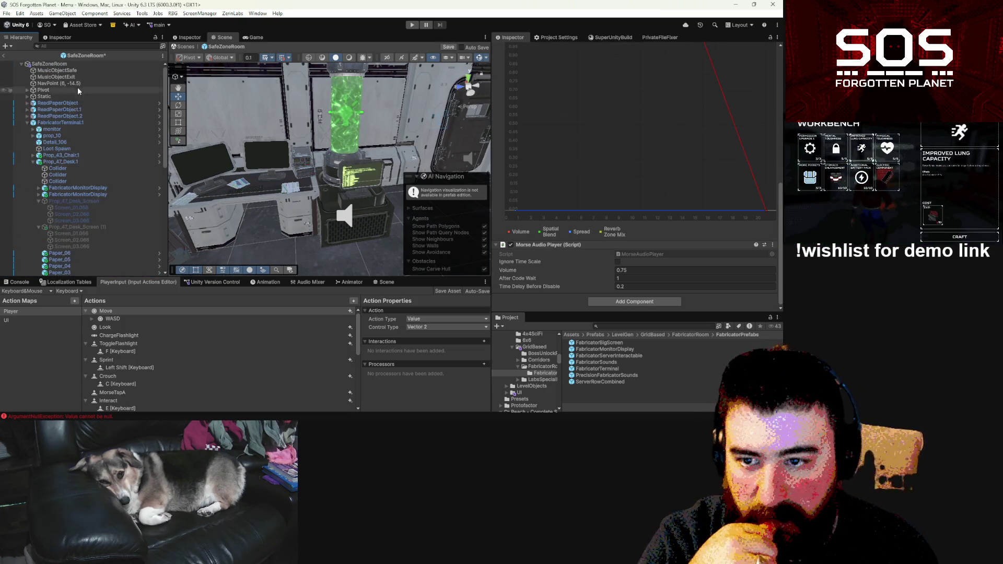
left_click(99, 210)
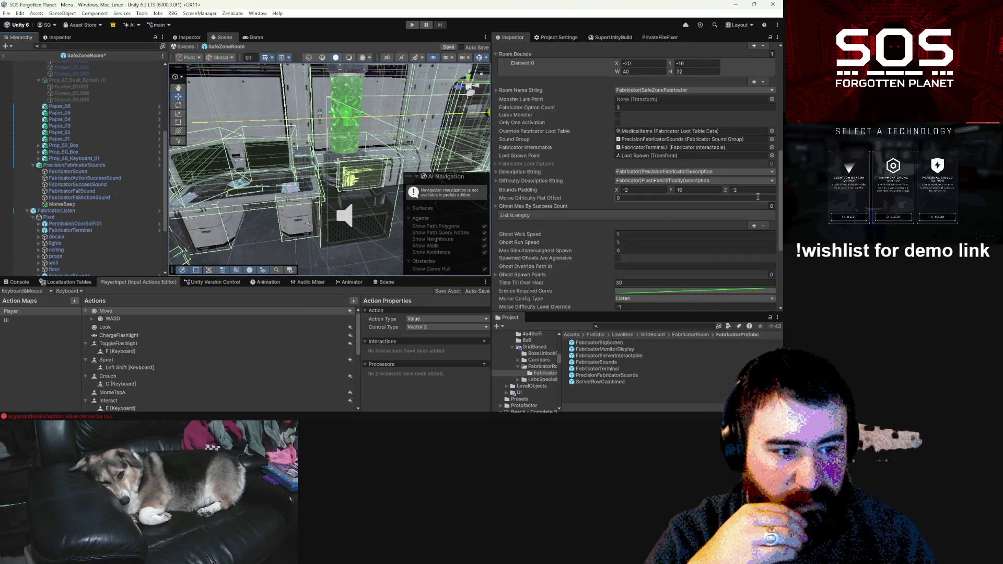
Step: Assign MorseBeep as the Morse Audio Player and copy FabricatorListen's Running Status String
left_click_drag(63, 204, 661, 211)
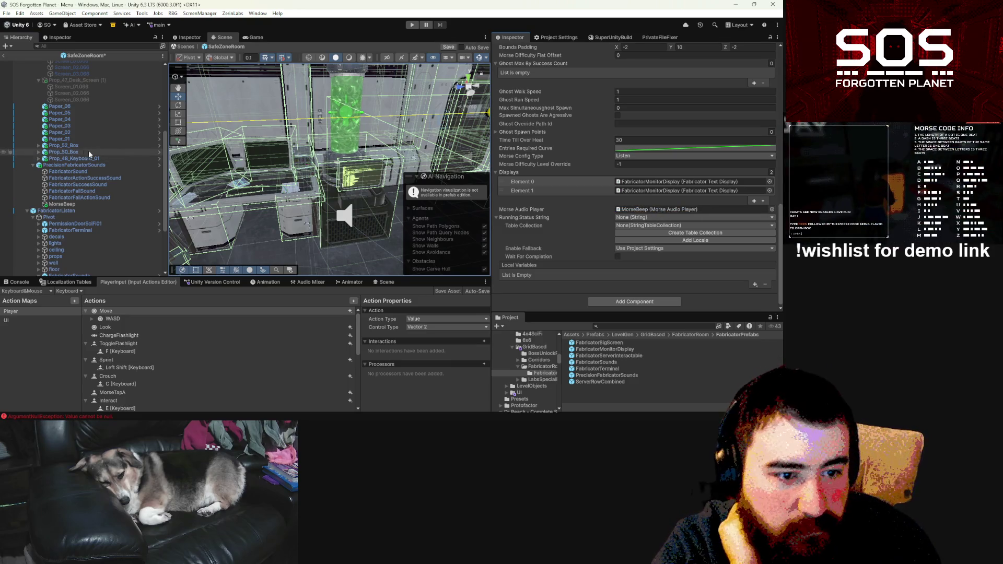
scroll(86, 118, "down", 5)
left_click(86, 122)
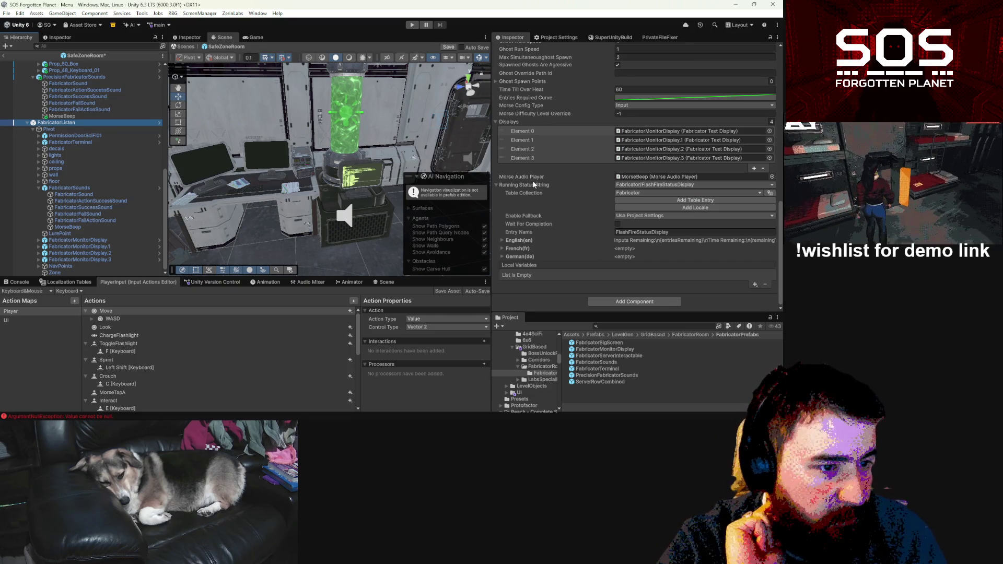
left_click(530, 190)
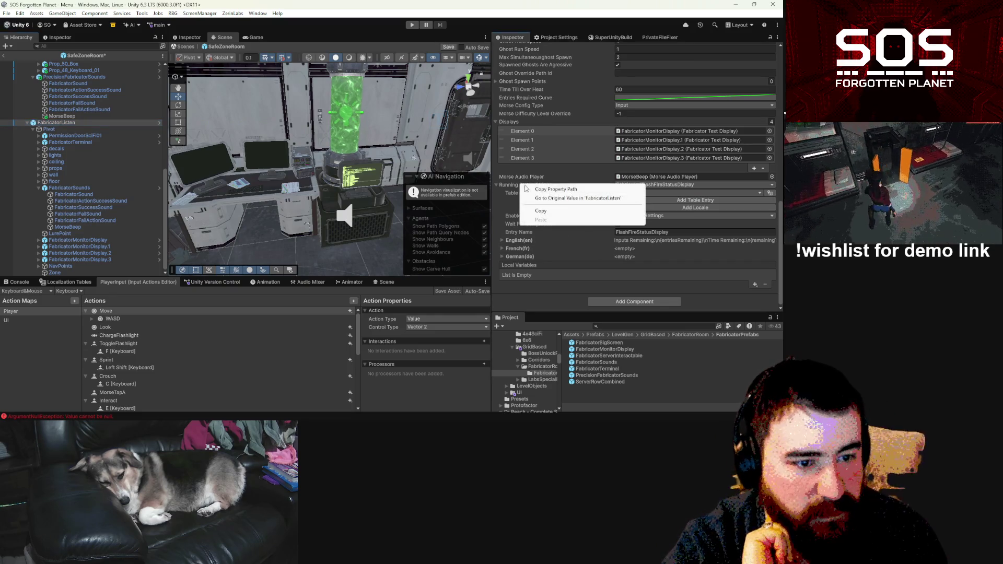
Step: Paste Fabricator/FlashFireStatusDisplay into SafeZoneRoom's Running Status String field
scroll(79, 147, "up", 10)
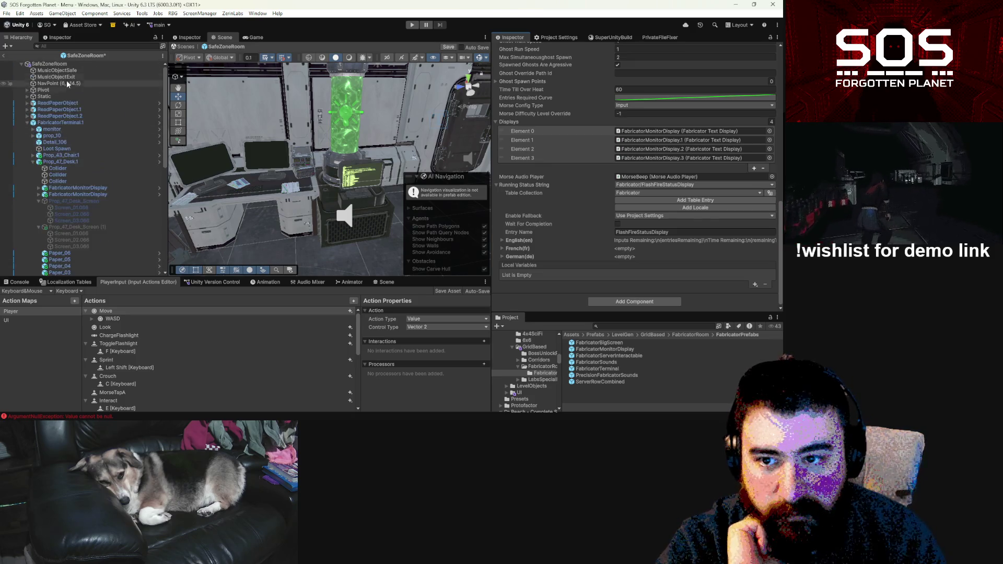
left_click(57, 65)
scroll(570, 264, "down", 5)
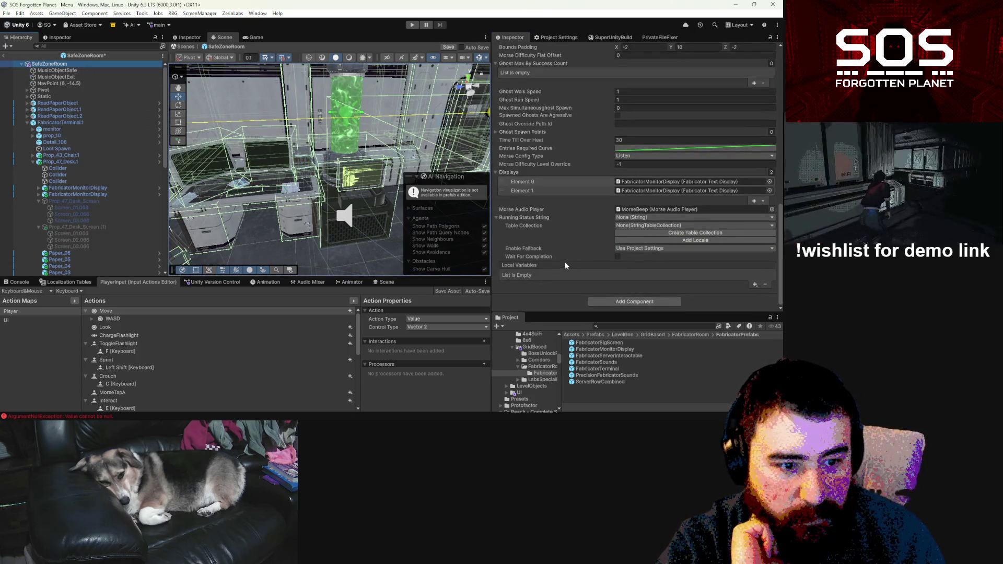
right_click(528, 218)
left_click(565, 243)
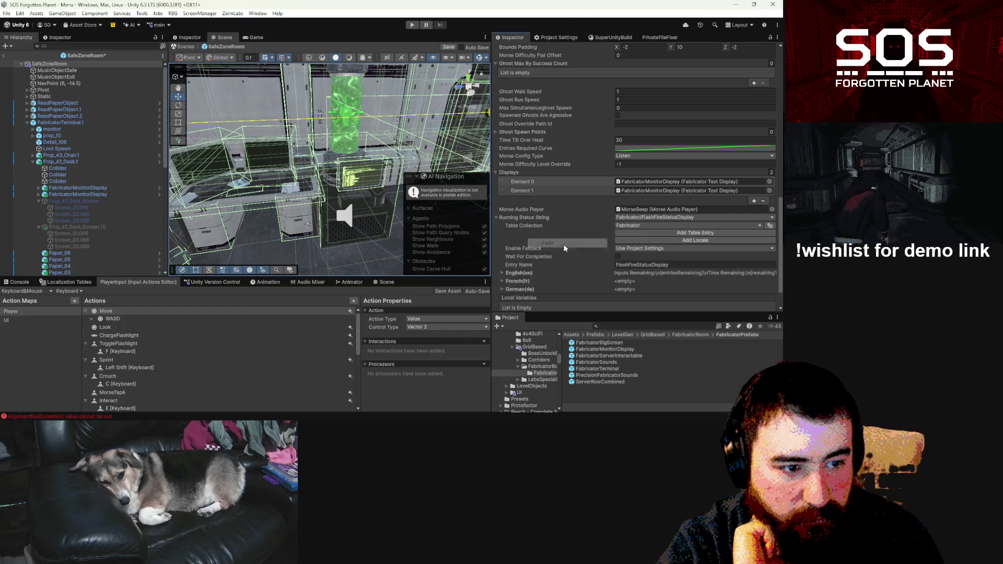
scroll(617, 232, "down", 1)
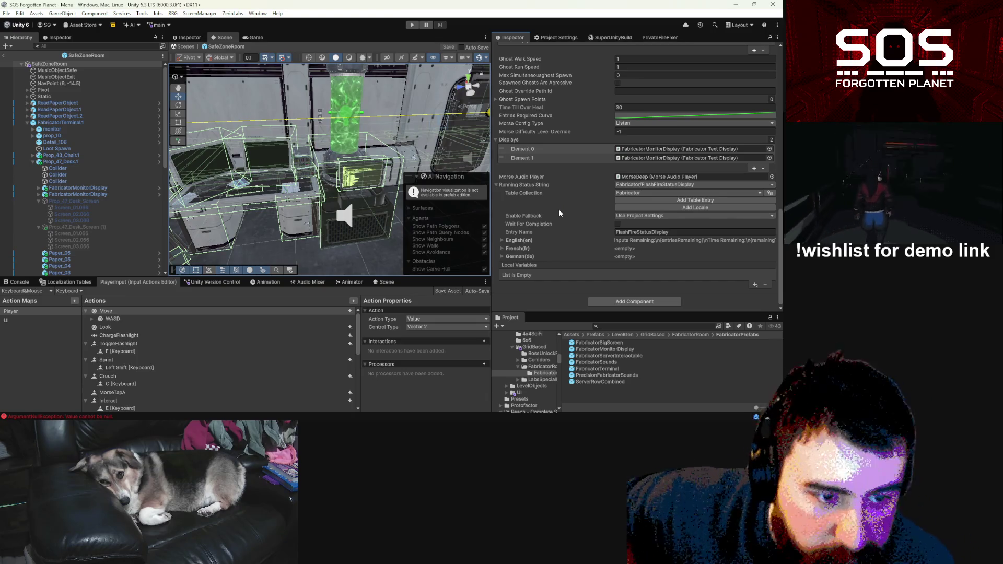
scroll(559, 213, "up", 8)
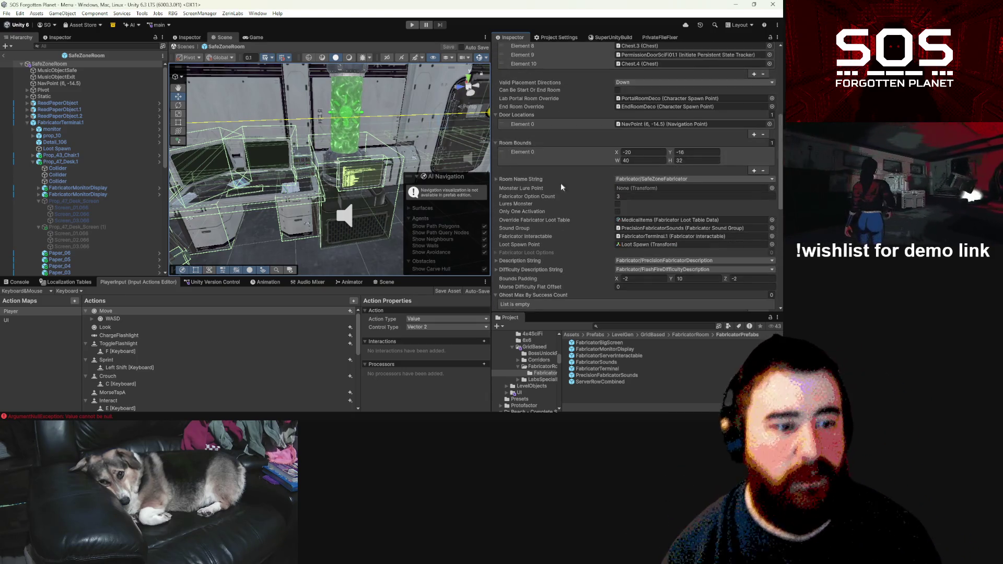
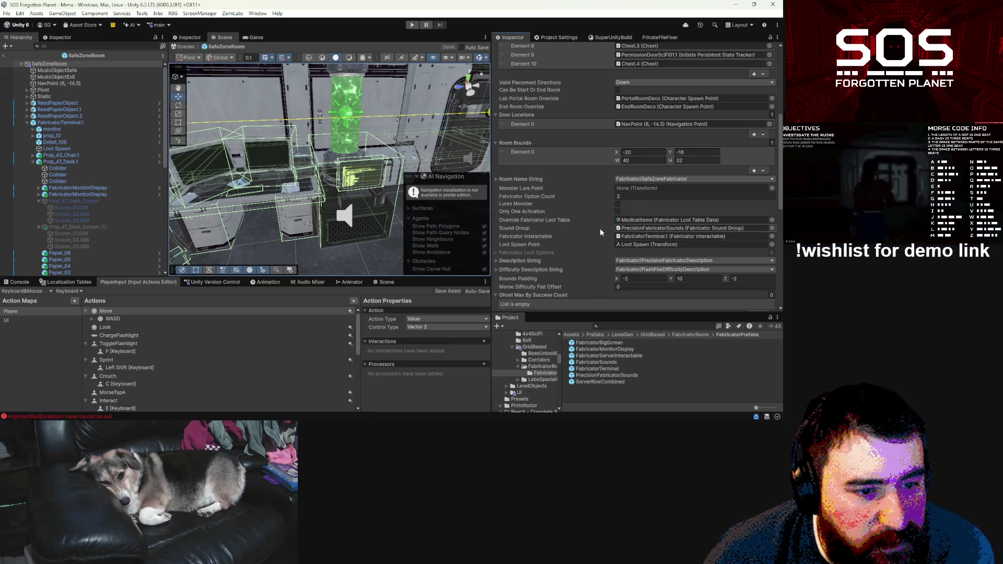
Step: Open the PrecisionFabricatorRoom script from the Script field in VS Code, read through it, and return to Unity
scroll(622, 227, "down", 2)
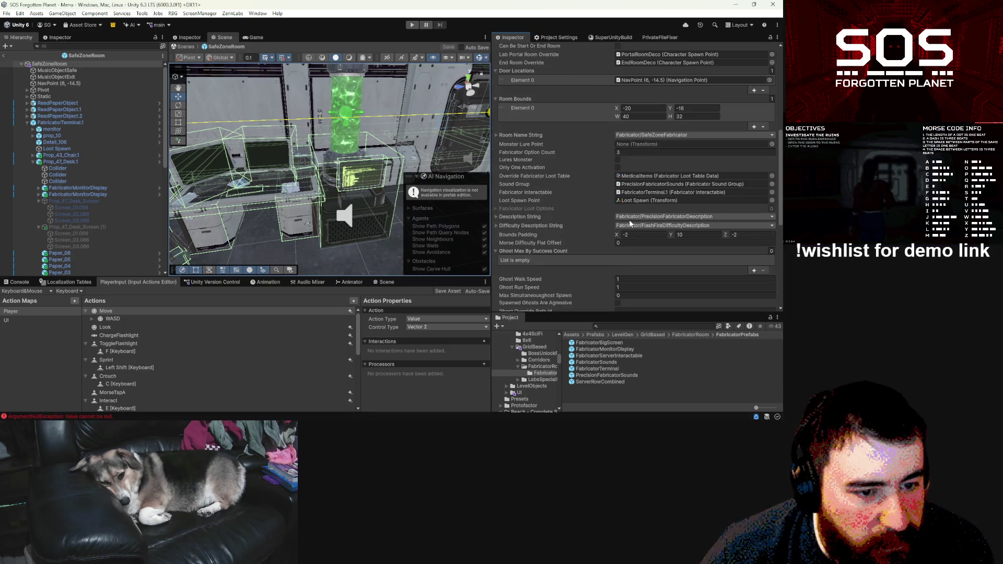
scroll(629, 224, "down", 4)
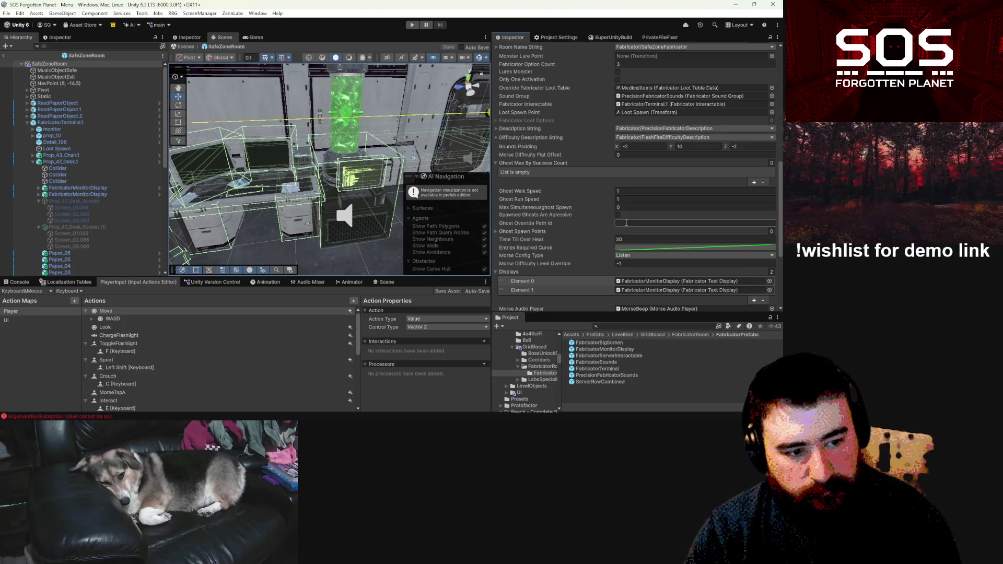
scroll(626, 223, "up", 10)
left_click(659, 123)
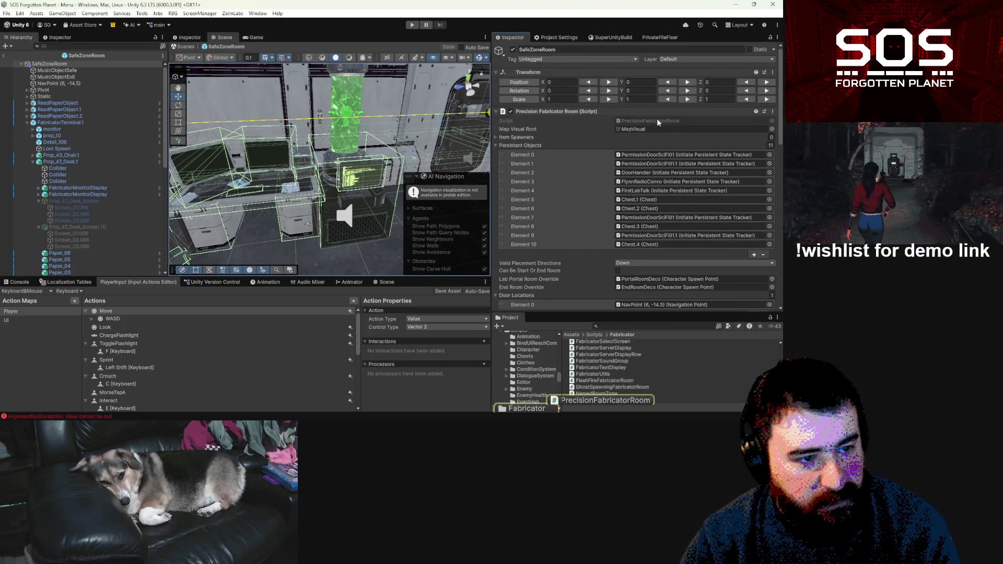
double_click(658, 122)
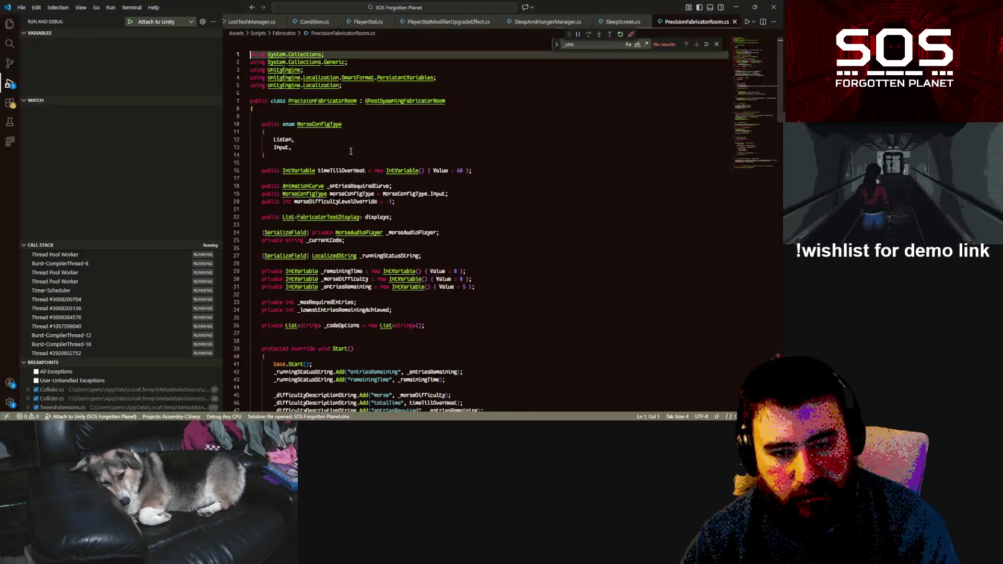
scroll(358, 281, "down", 10)
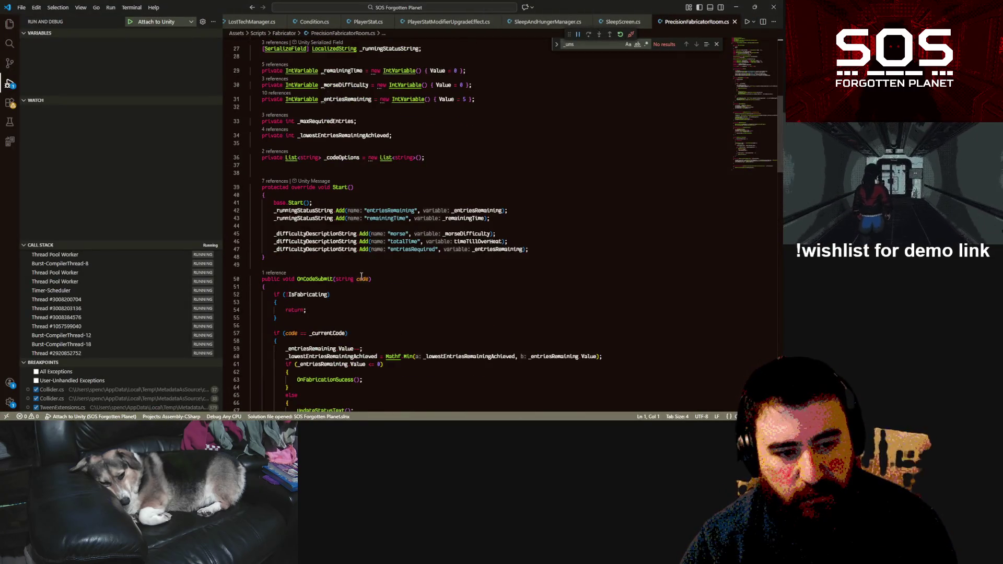
scroll(397, 275, "down", 4)
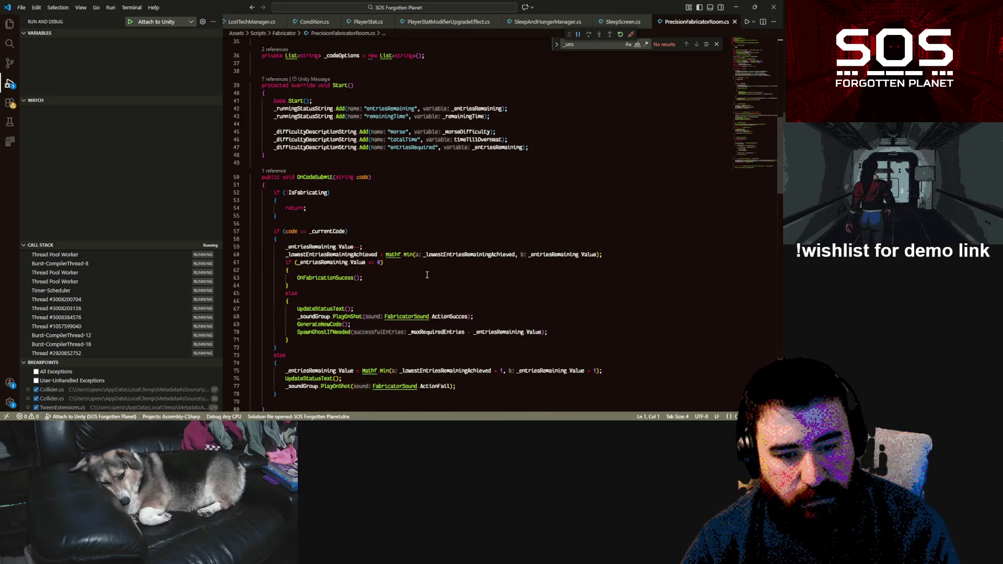
left_click(736, 7)
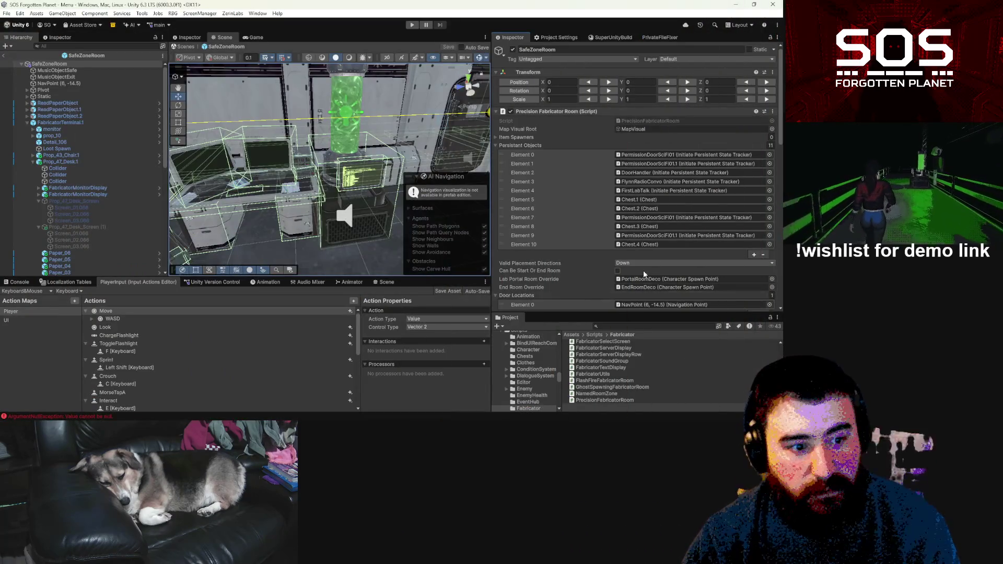
Step: Set SafeZoneRoom's Morse Difficulty Level Override to 2, save the prefab, and exit back to the Menu scene
scroll(644, 274, "down", 3)
scroll(635, 271, "down", 3)
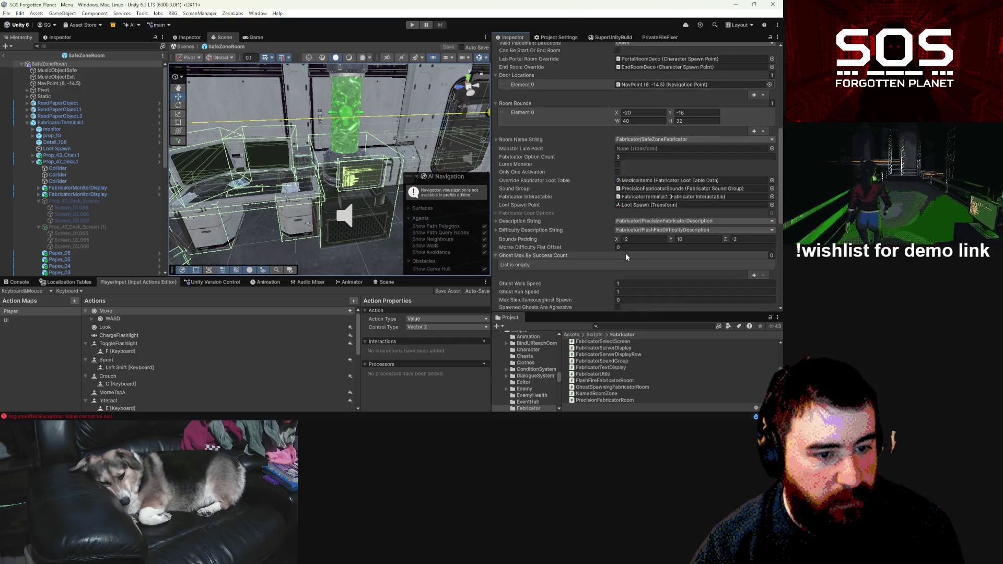
scroll(626, 256, "down", 4)
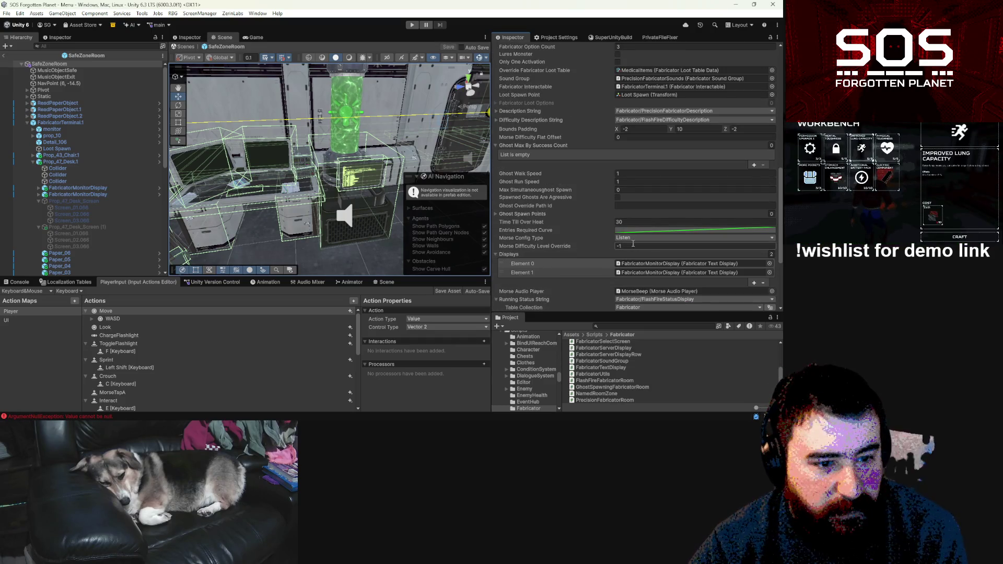
left_click(632, 246)
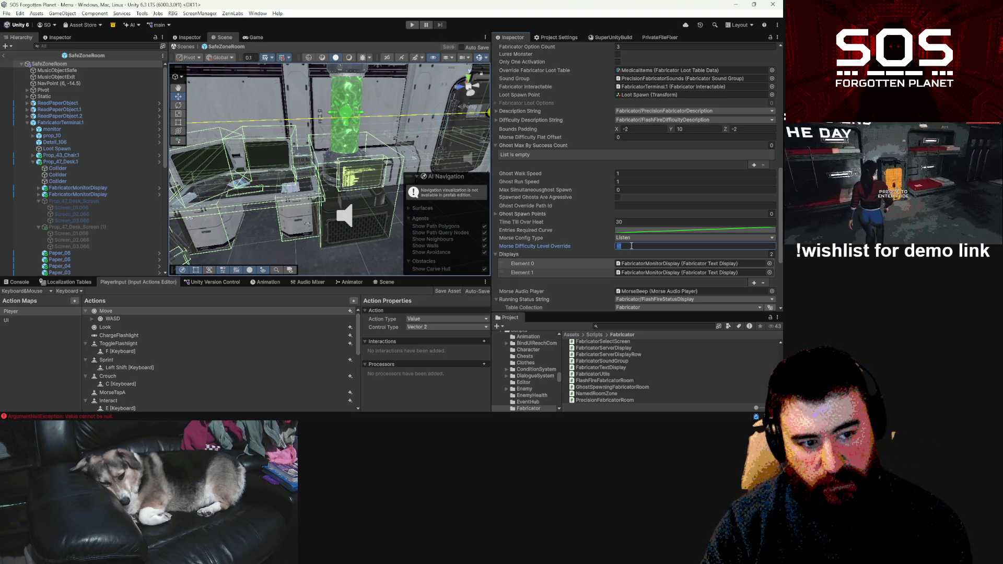
type("2")
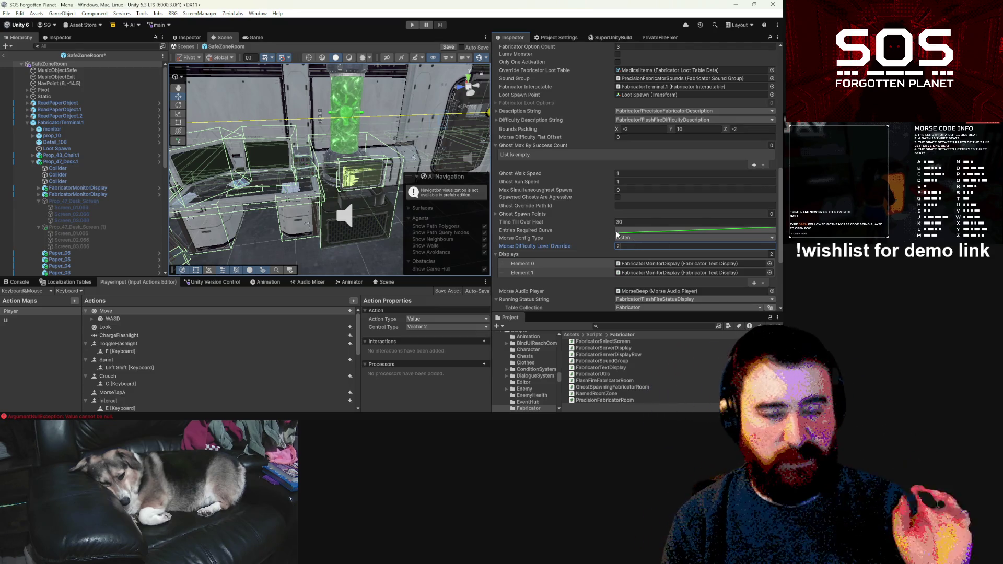
key("ctrl+s")
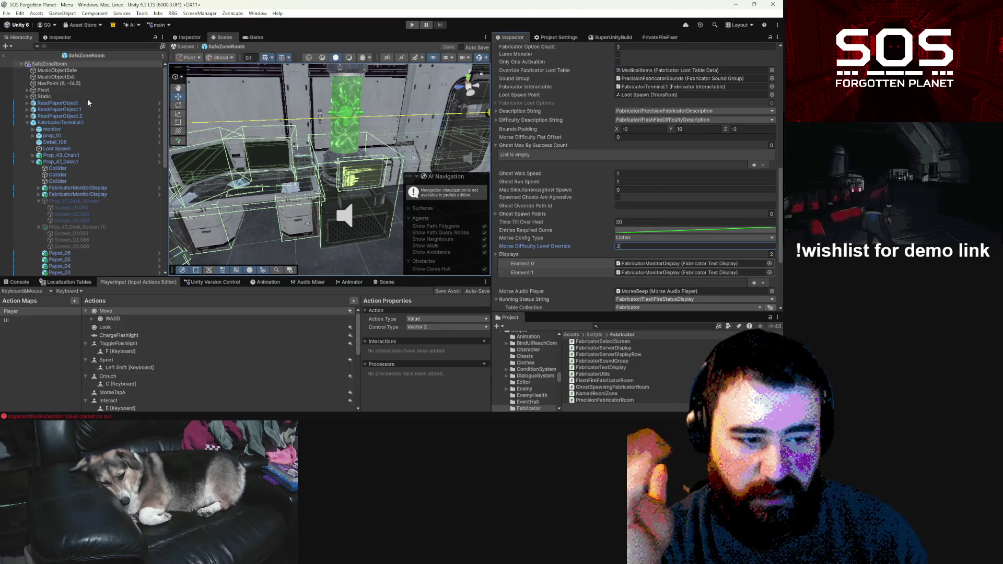
left_click(4, 58)
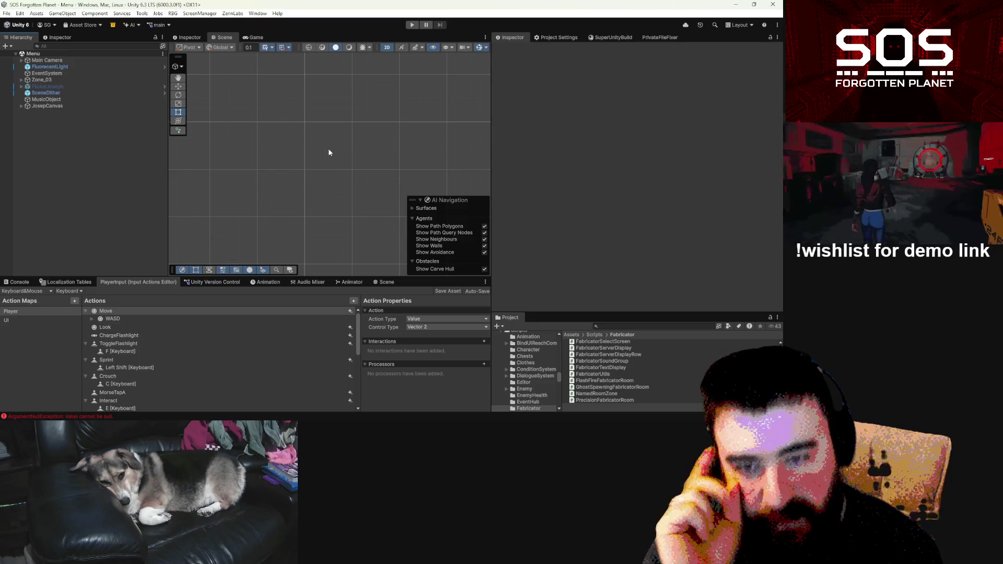
Step: Show the Game view and select BaseLevelGen from a 'basel' project search
left_click(255, 37)
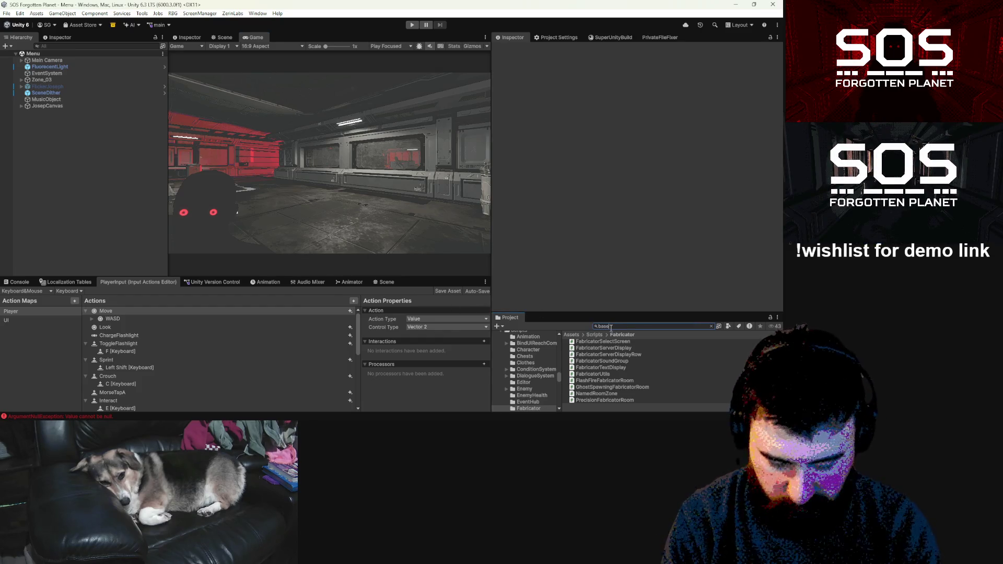
type("l")
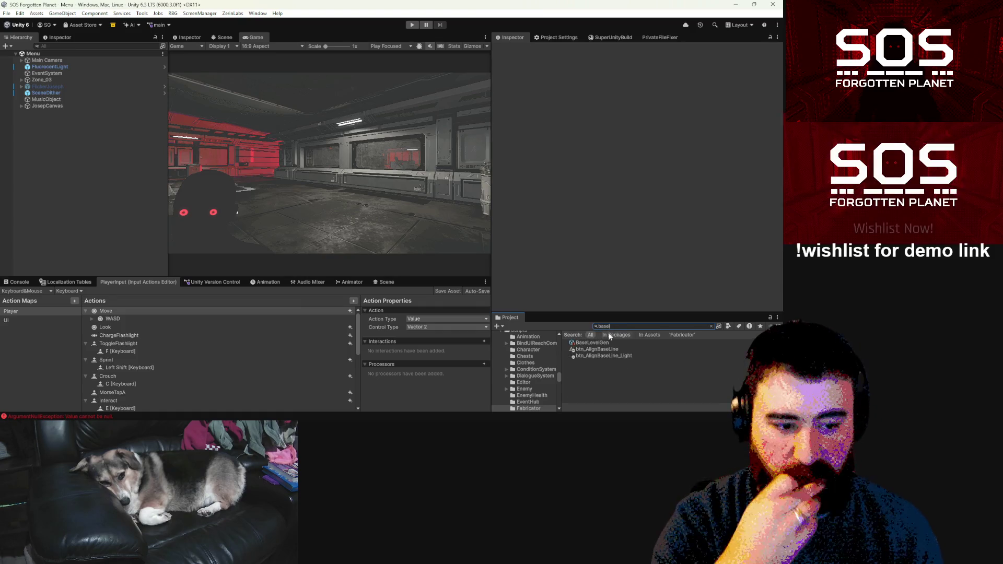
left_click(598, 344)
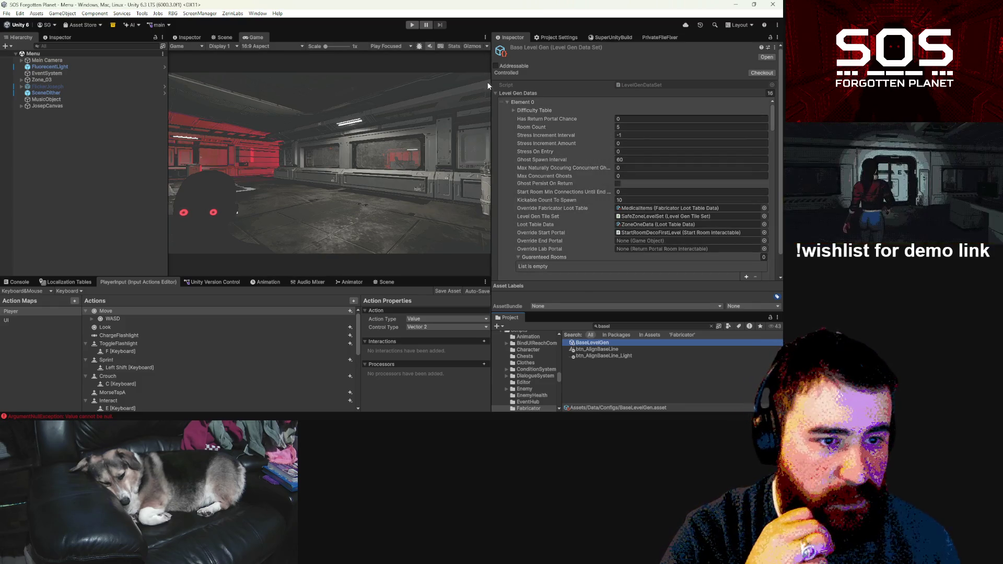
Step: Widen the inspector and raise BaseLevelGen's Max Naturally Occuring Concurrent Ghosts to 2
left_click_drag(490, 86, 404, 88)
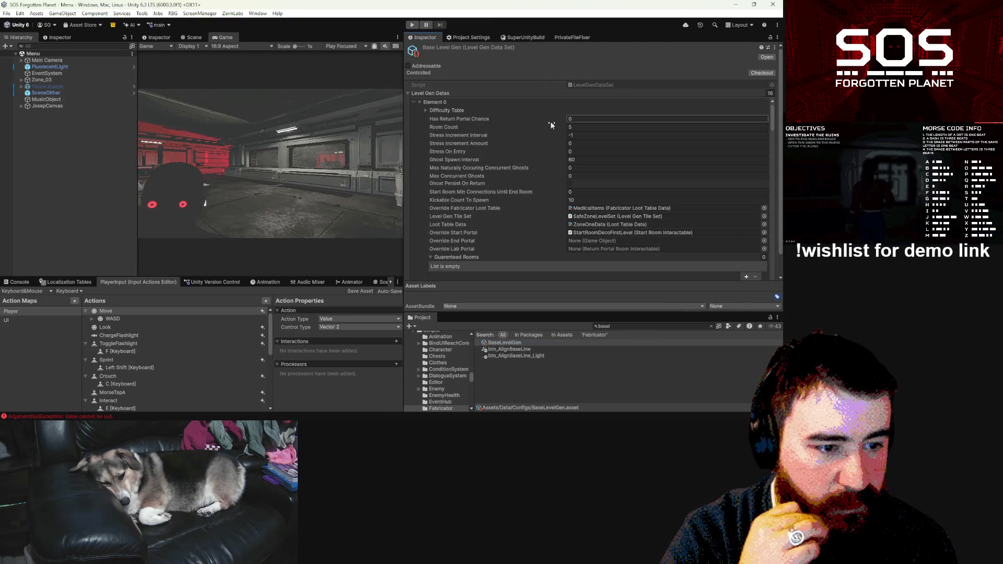
scroll(557, 124, "down", 2)
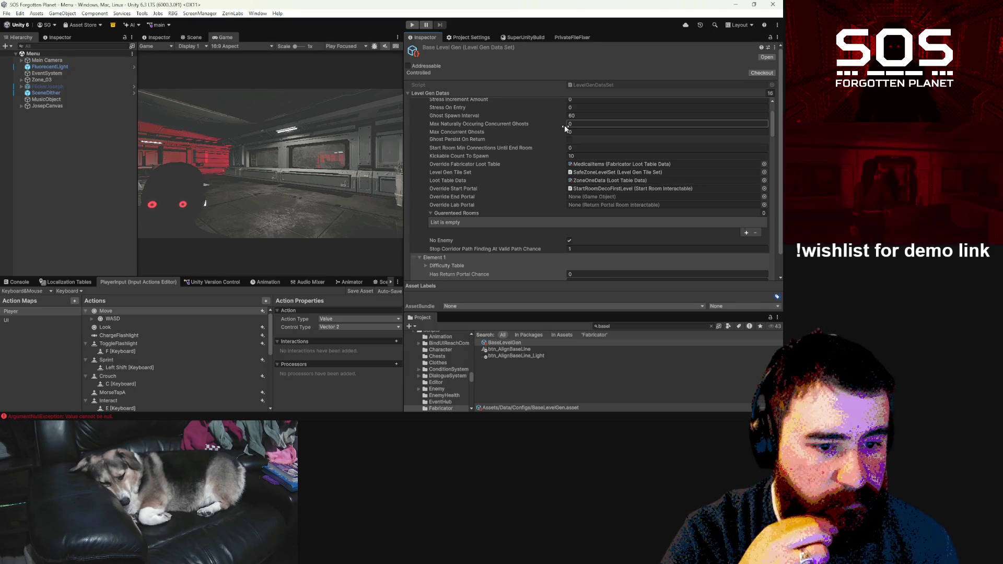
left_click_drag(564, 124, 565, 126)
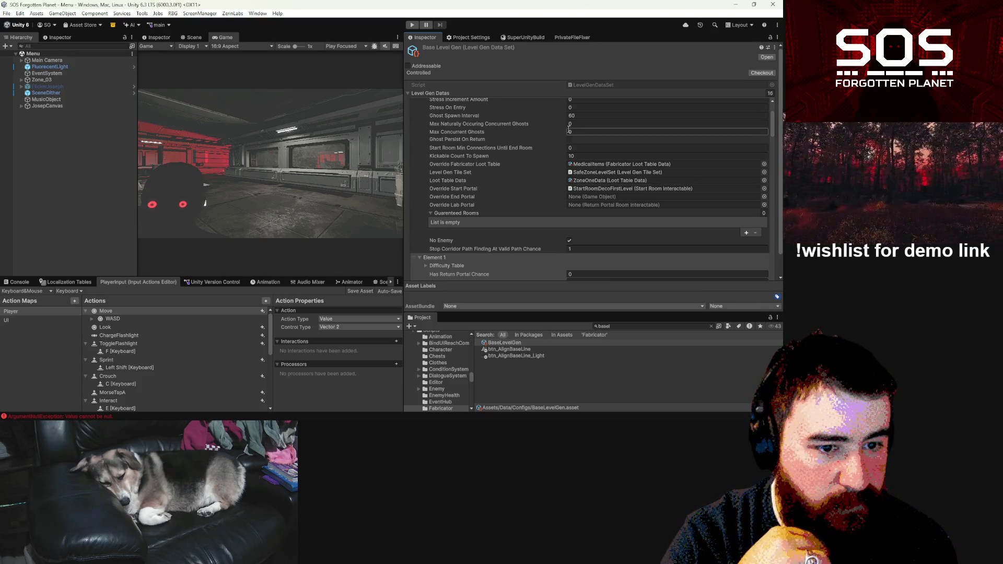
scroll(564, 133, "up", 2)
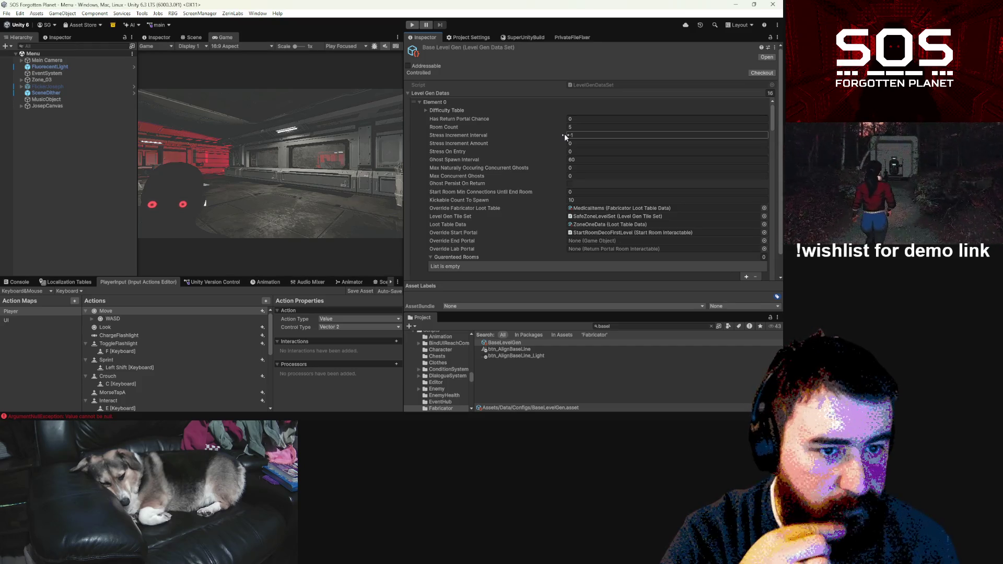
left_click(426, 111)
left_click(426, 110)
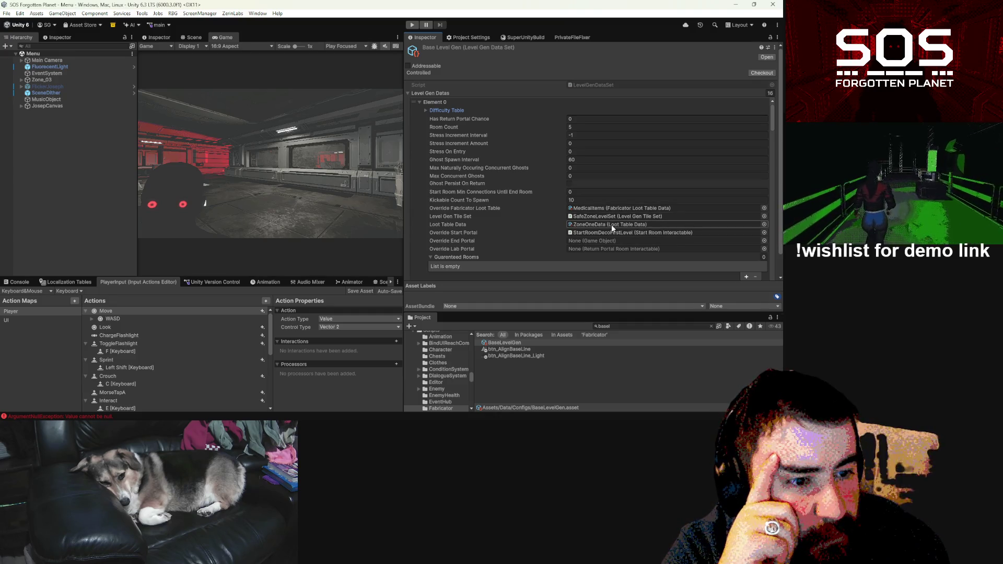
Step: Ping the MedicalItems loot table and the start portal, then inspect the StartRoomDecoFirstLevel prefab
left_click(613, 210)
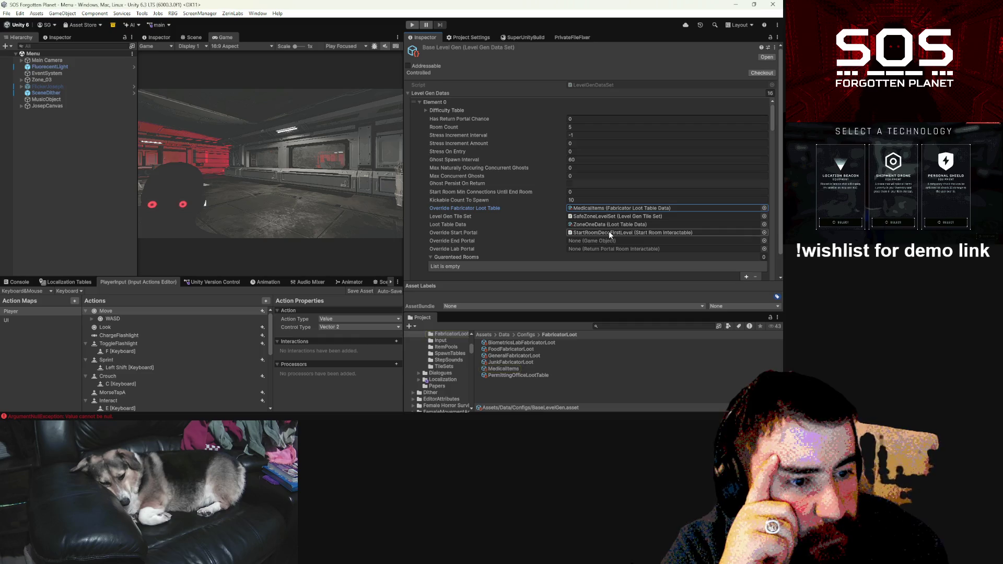
left_click(609, 231)
left_click(528, 399)
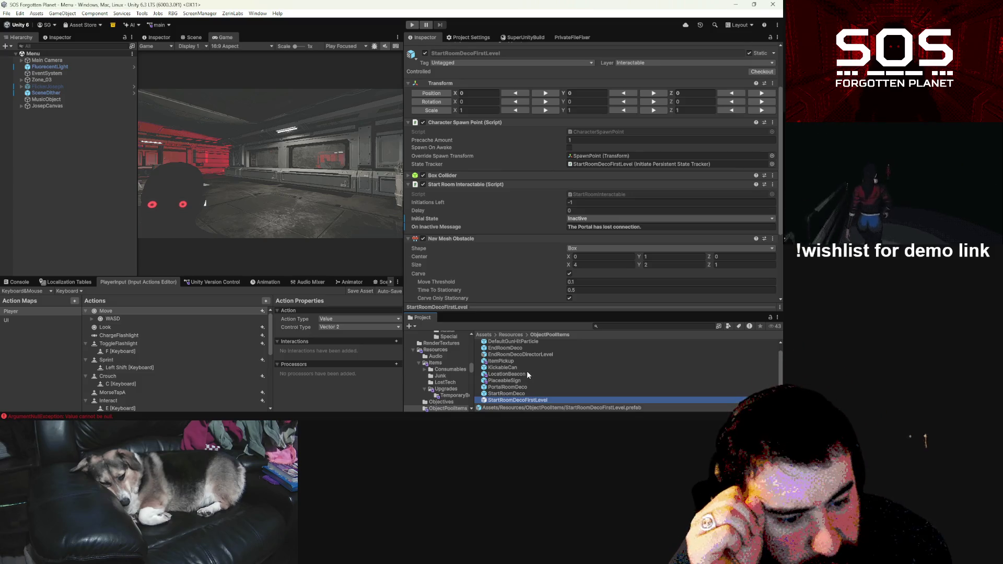
Step: Reselect BaseLevelGen via a 'base leve' search and ping its Level Gen Tile Set, SafeZoneLevelSet
scroll(536, 273, "down", 5)
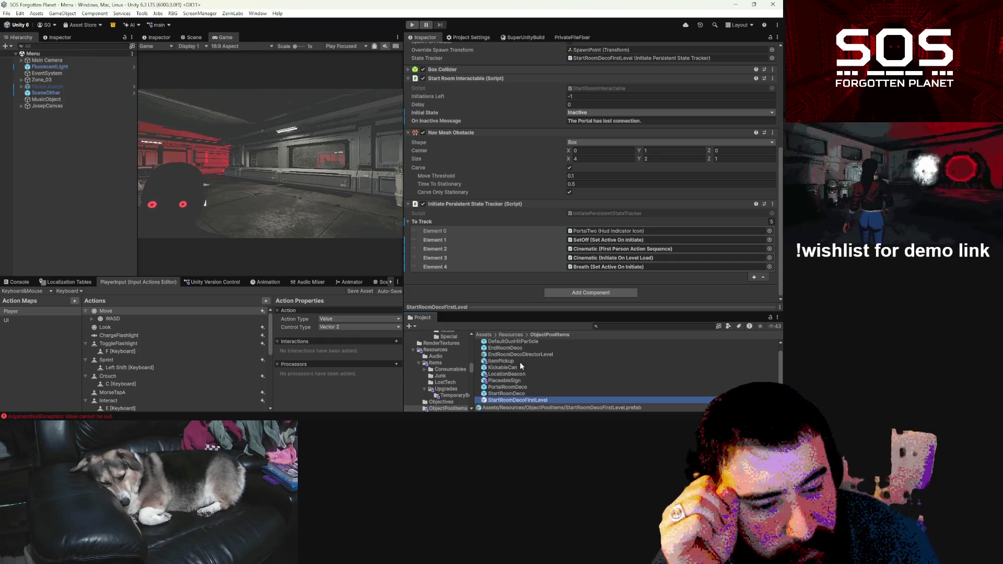
left_click(616, 326)
type("egen")
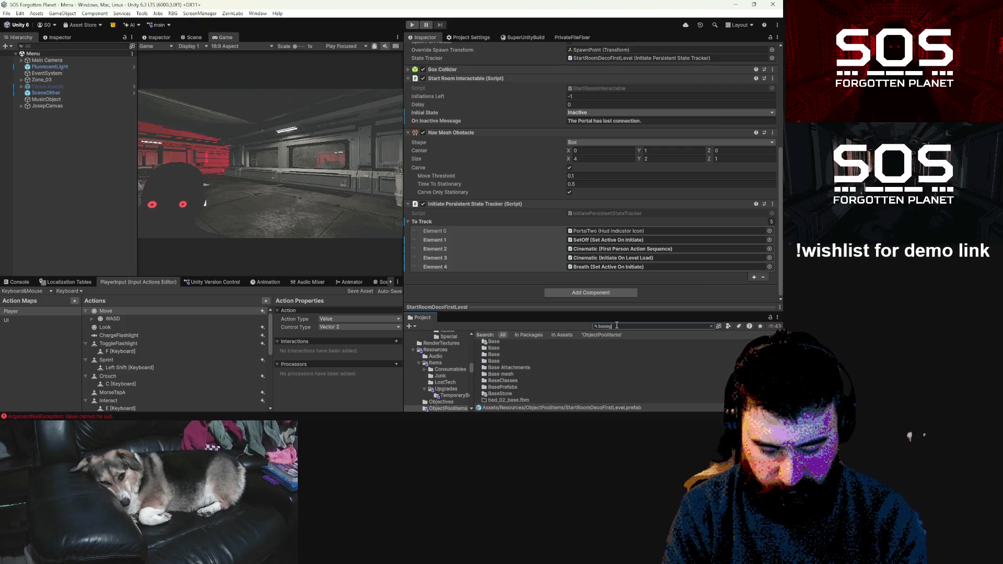
key("BackSpace")
key("BackSpace")
key("BackSpace")
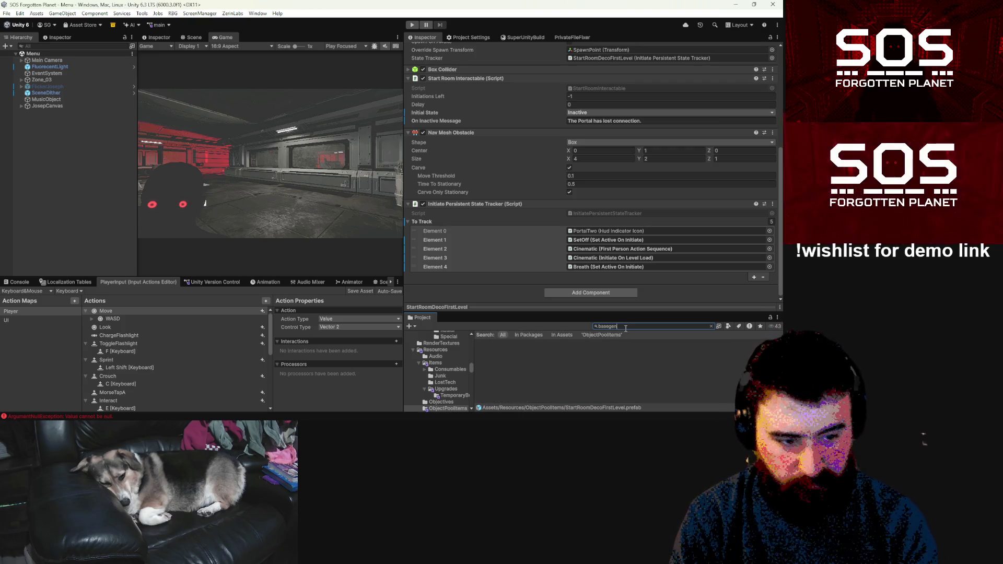
type("leve")
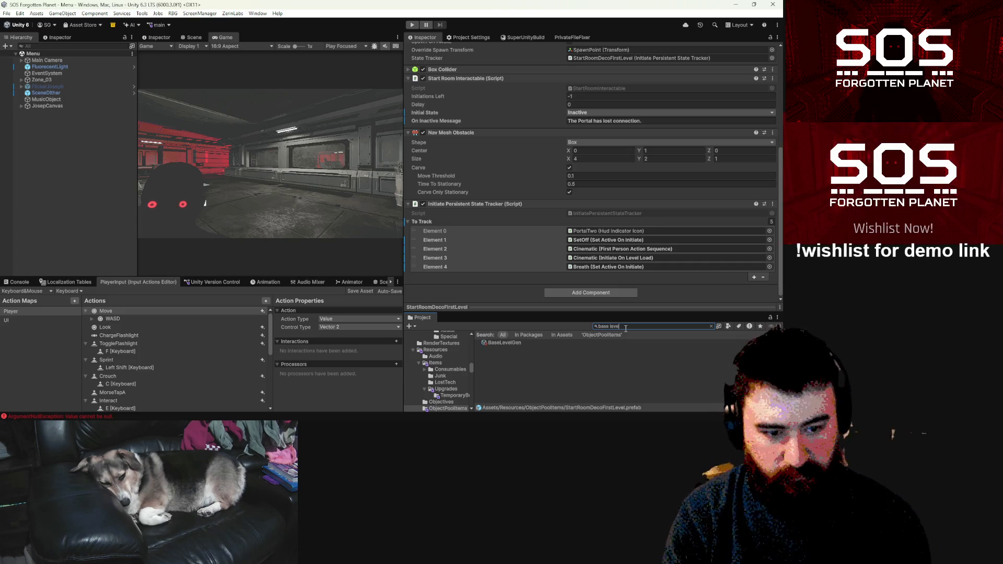
key("Down")
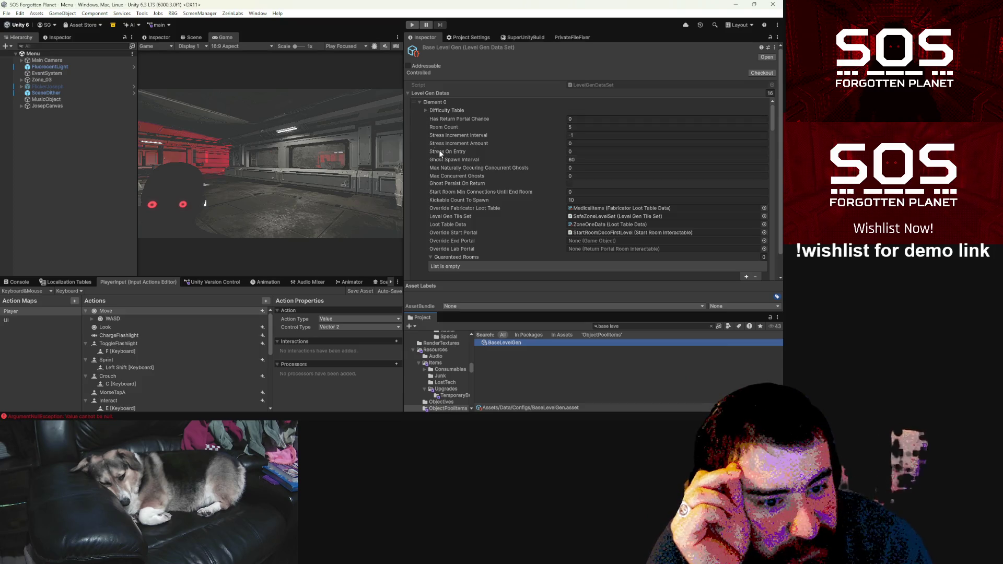
left_click(604, 216)
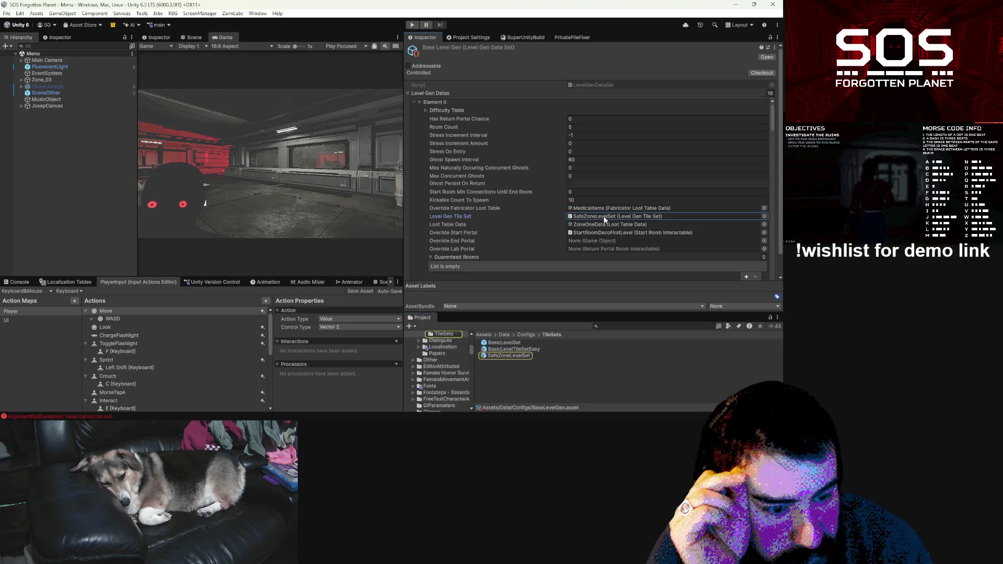
Step: Select SafeZoneLevelSet and expand its Fabricator Room Table (FabricatorRoomEasy) and Fallback Fabricator Loot Table (MedicalItems) entries
left_click(523, 355)
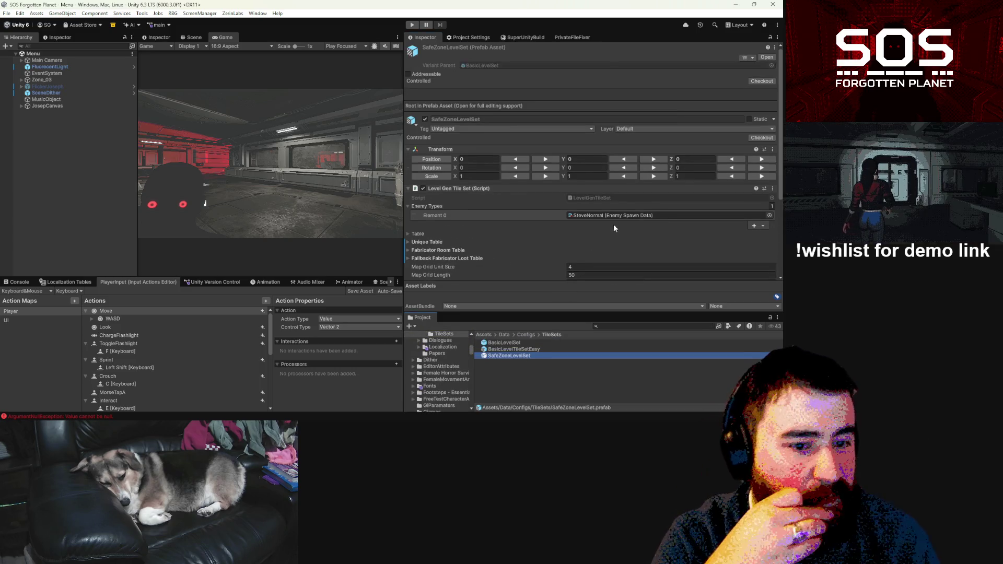
scroll(614, 224, "down", 5)
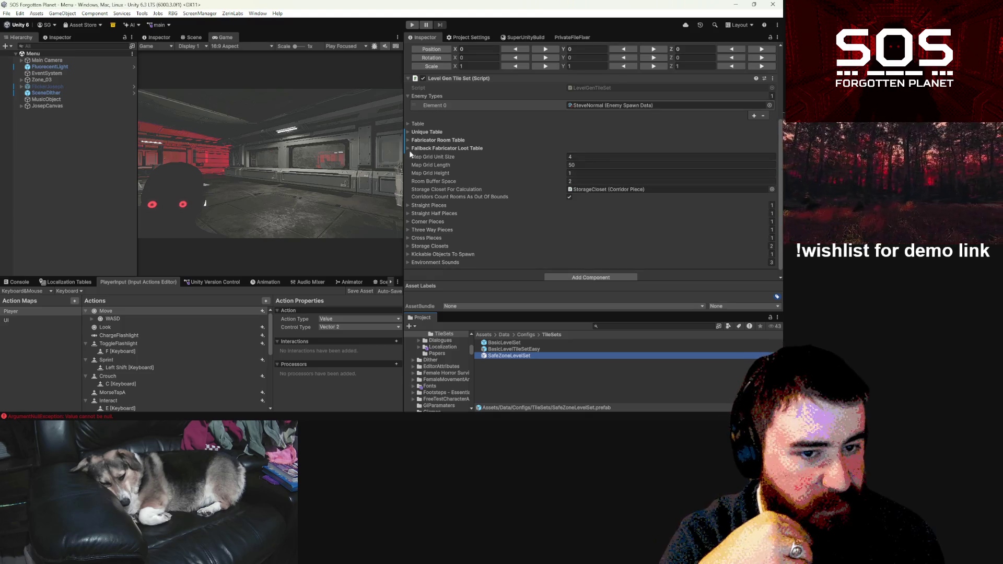
left_click(408, 149)
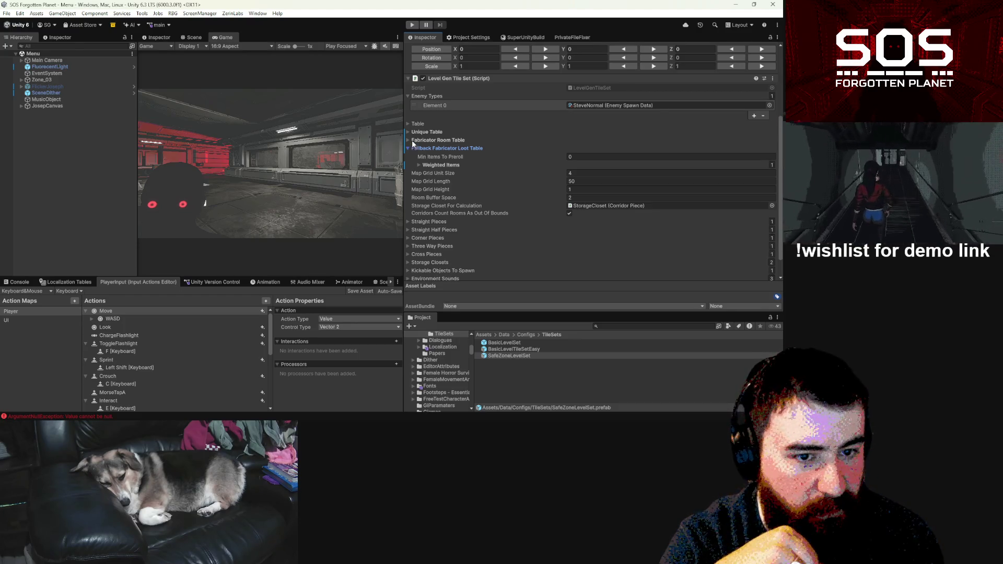
left_click(409, 140)
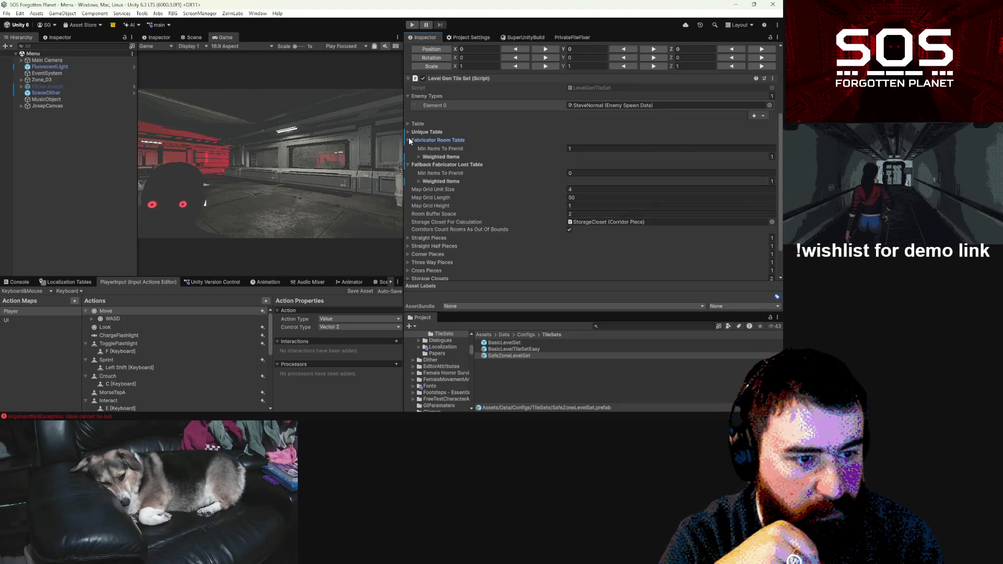
left_click(420, 181)
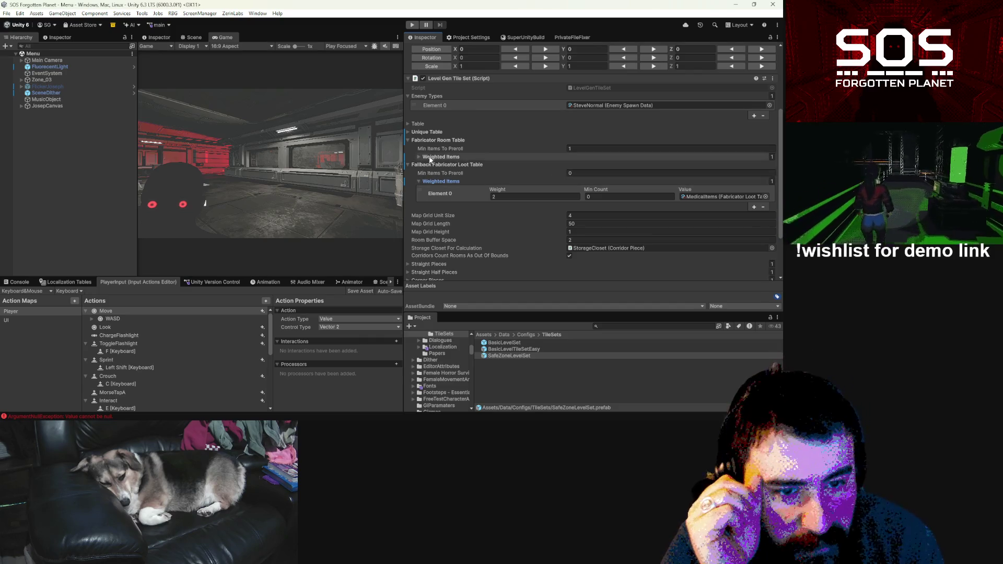
left_click(419, 157)
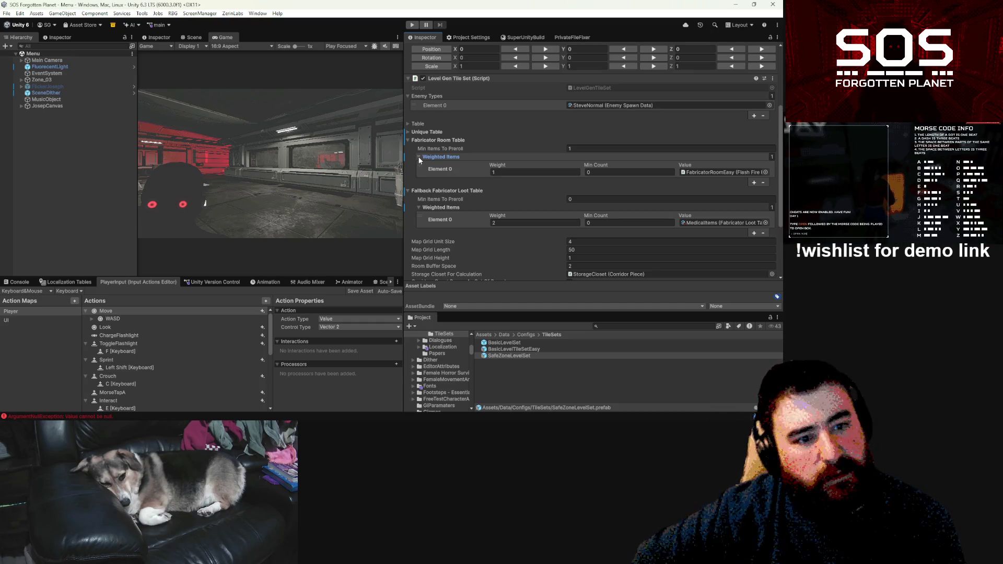
left_click(580, 149)
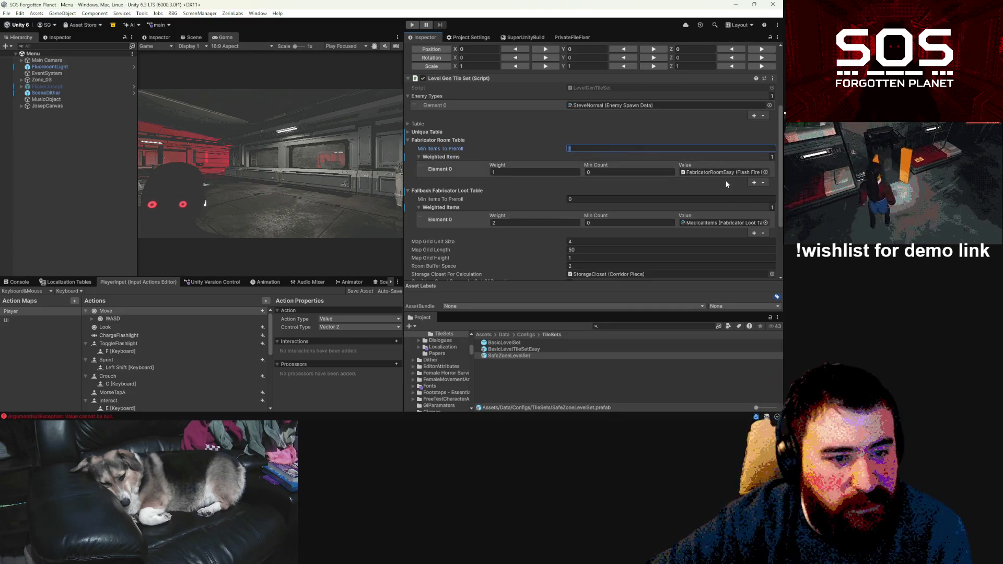
left_click(621, 323)
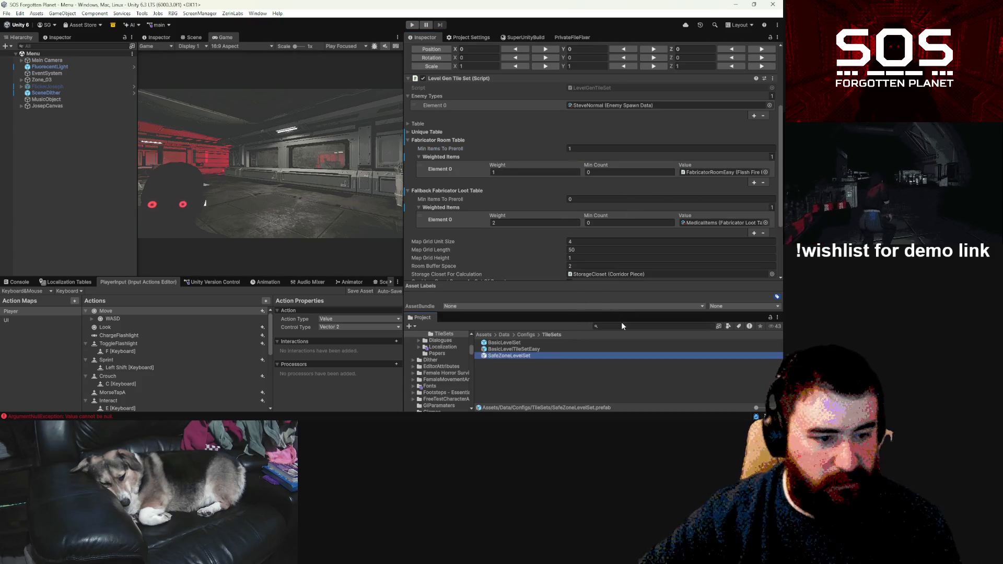
Step: Search 'safe' and drag SafeZoneRoom into Fabricator Room Table Element 0's Value field
type("saferoo")
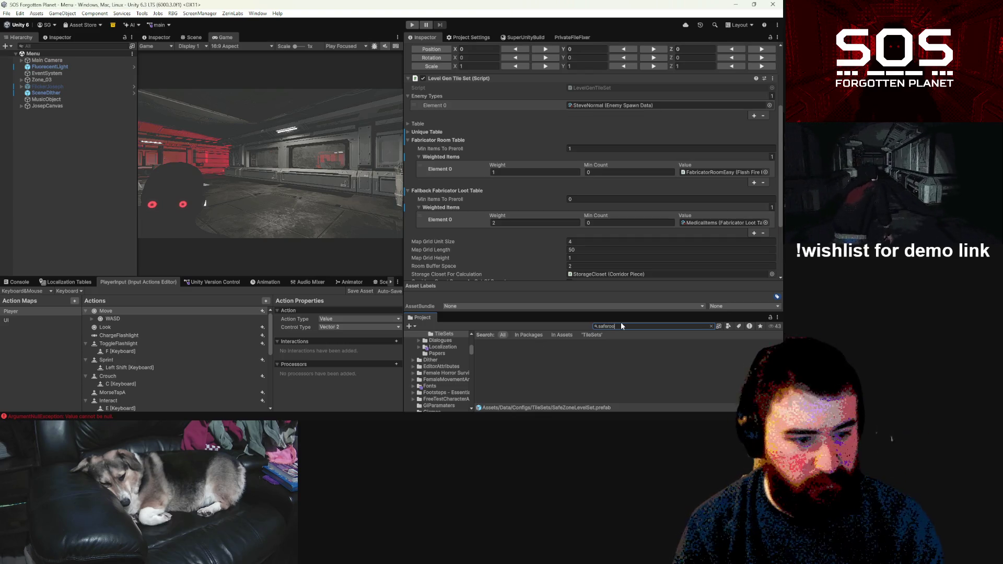
key("BackSpace")
key("BackSpace")
key("BackSpace")
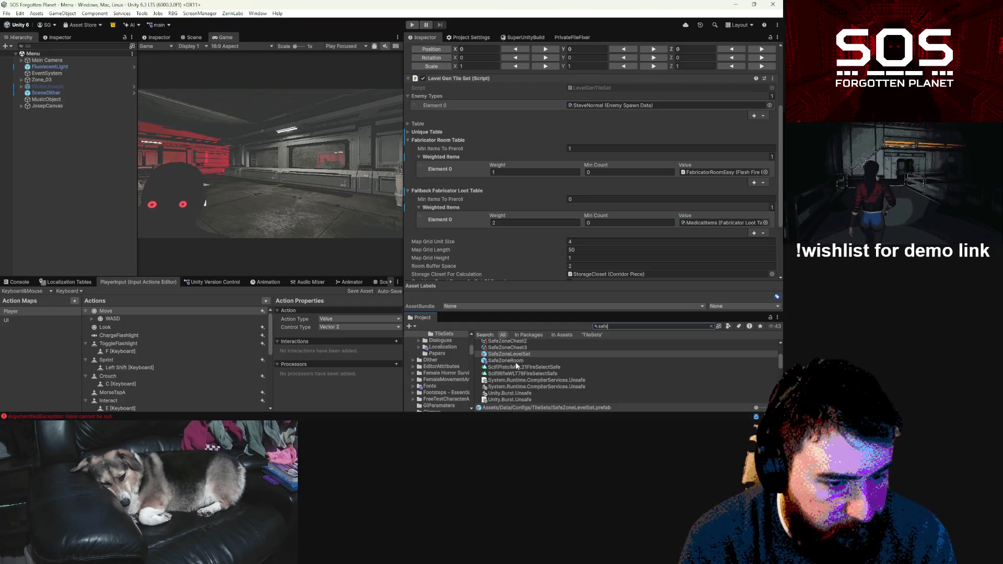
mouse_move(518, 360)
left_mouse_down()
mouse_move(711, 58)
mouse_move(714, 79)
left_mouse_up()
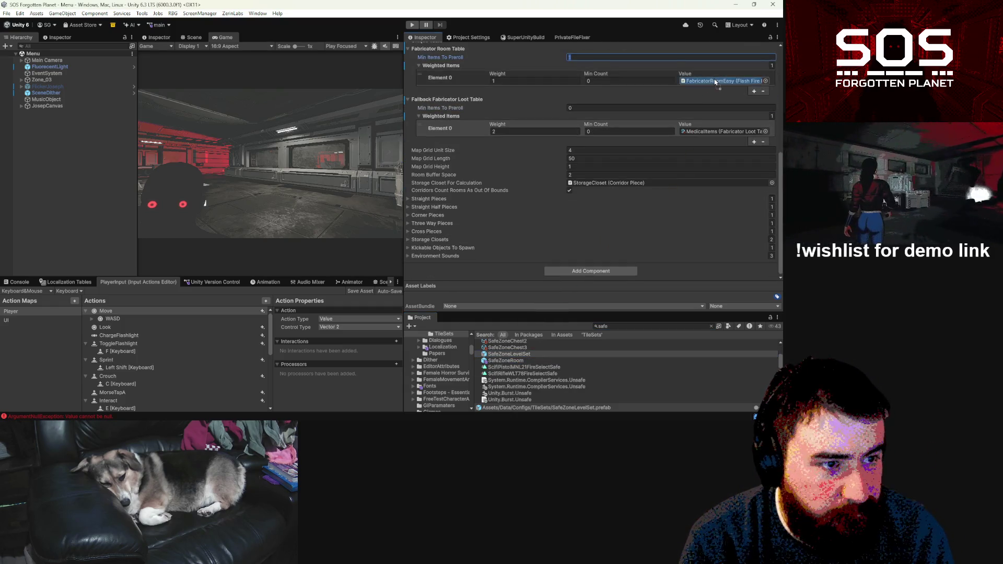
Step: Expand the Unique Table and its weighted entries, then edit its Min Items To Preroll
scroll(625, 102, "up", 5)
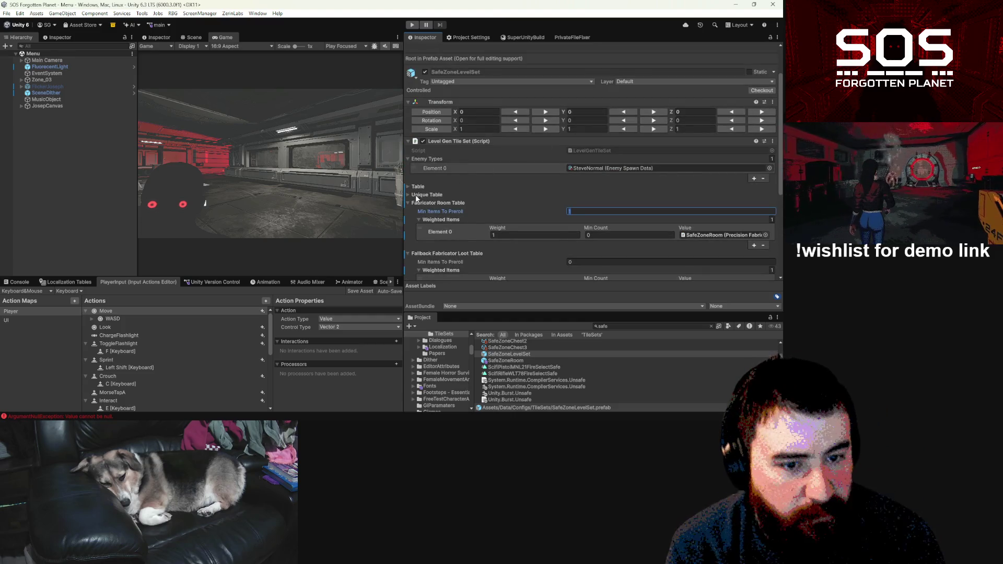
left_click(409, 195)
left_click(418, 211)
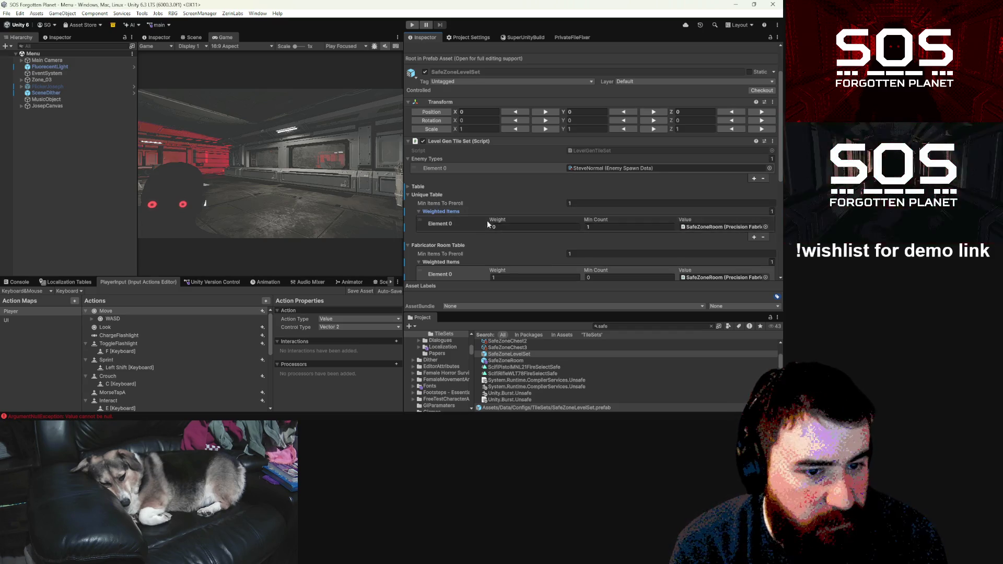
left_click(591, 203)
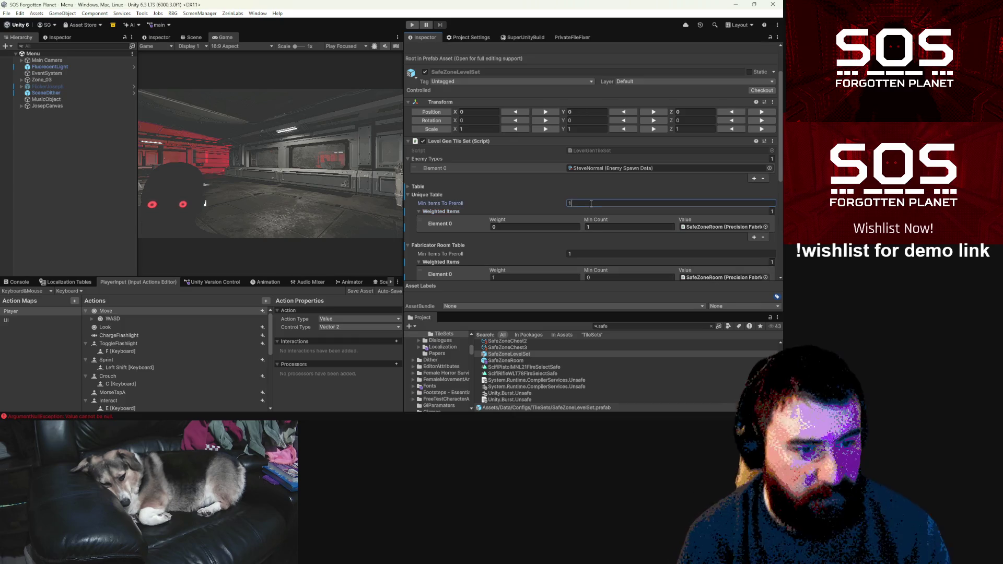
type("0")
Step: Expand the main Table's seven weighted rooms and revert it, restoring Min Items To Preroll to 11
left_click(409, 195)
left_click(409, 187)
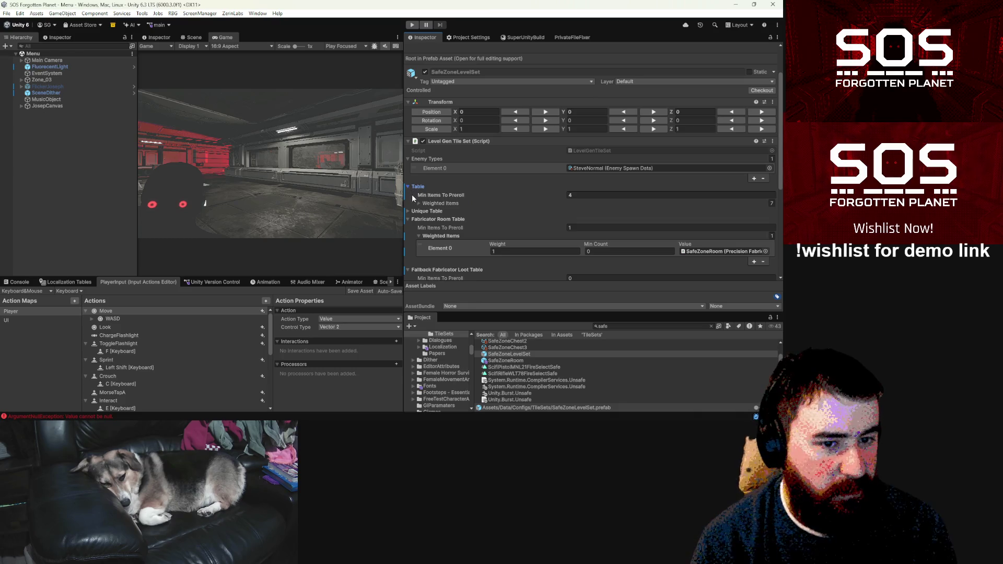
left_click(419, 203)
scroll(447, 193, "down", 3)
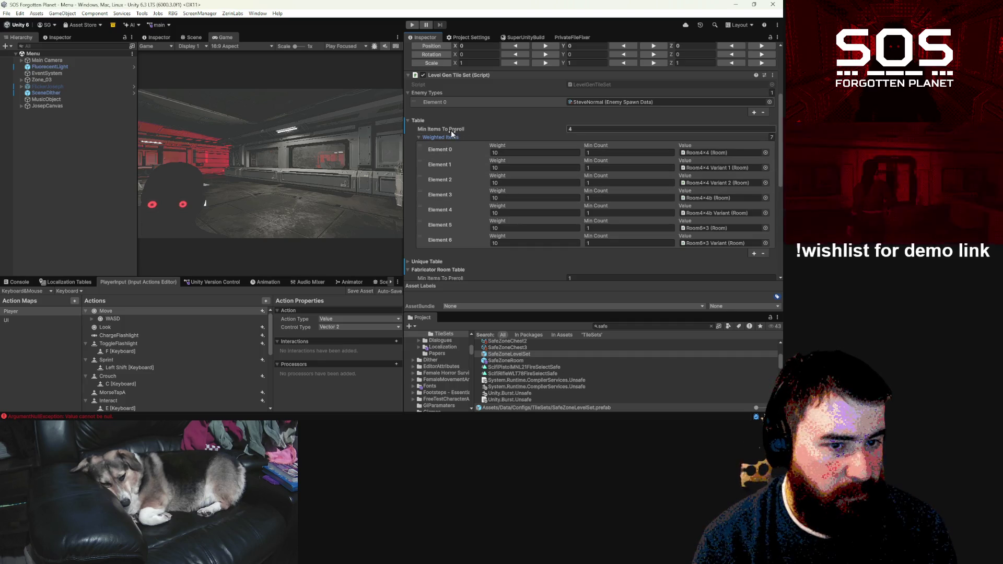
right_click(413, 120)
left_click(455, 142)
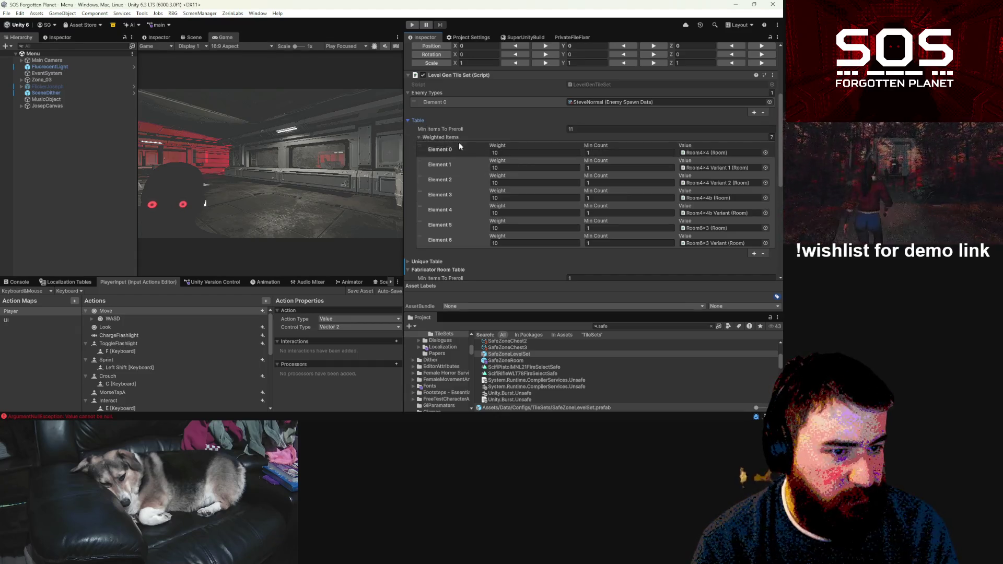
Step: Re-expand the Table's weighted room list and the Unique Table, bringing up the Unique Table's options
scroll(509, 168, "down", 3)
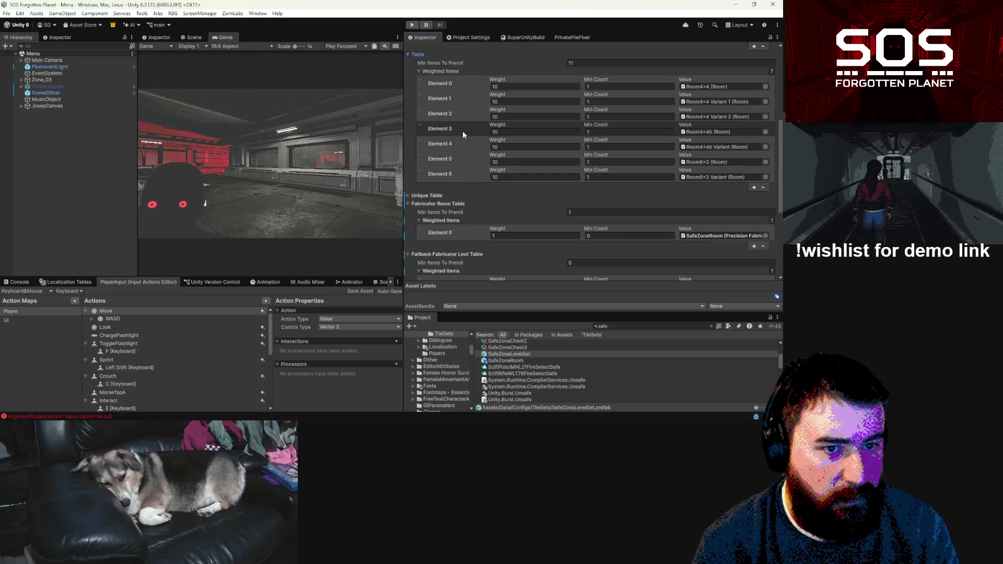
left_click(420, 71)
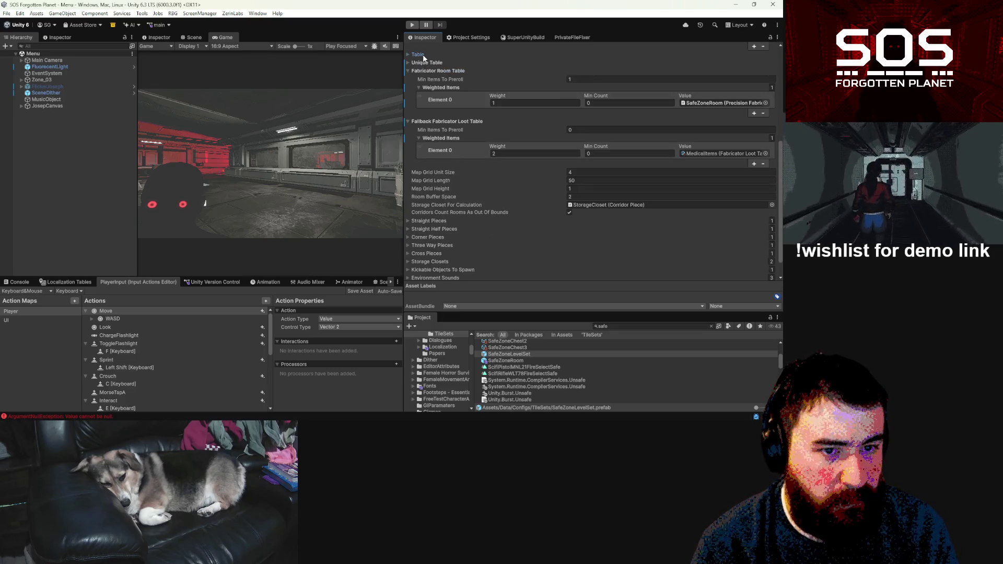
left_click(432, 73)
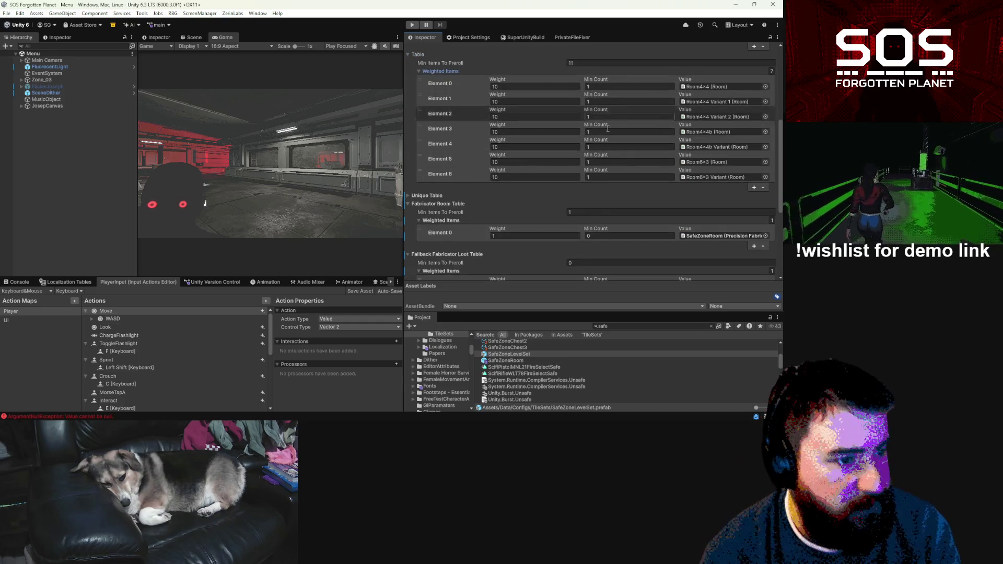
left_click(411, 195)
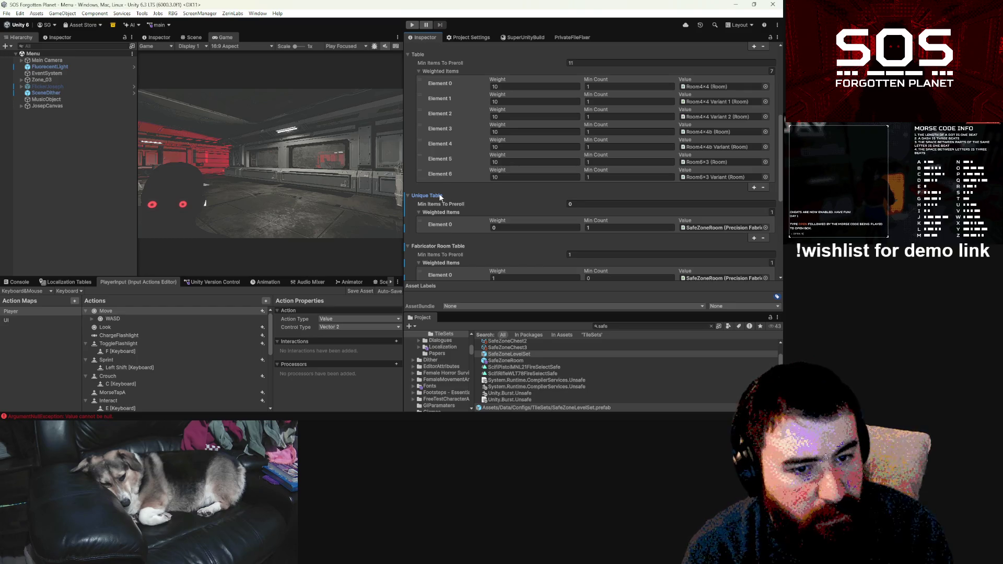
right_click(440, 197)
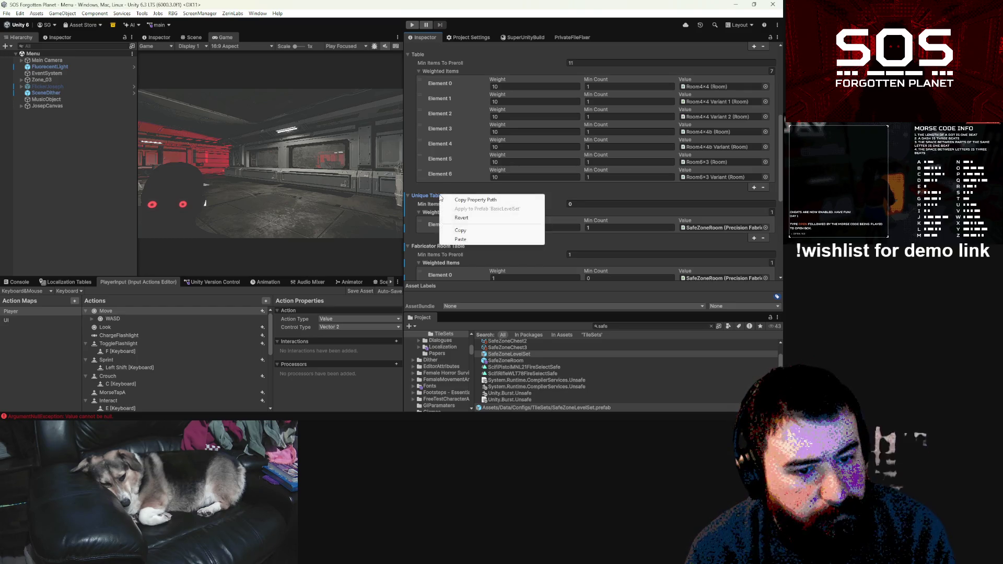
Step: Revert the Unique Table, then set its Min Items To Preroll to 0 and Weighted Items size to 0
left_click(460, 218)
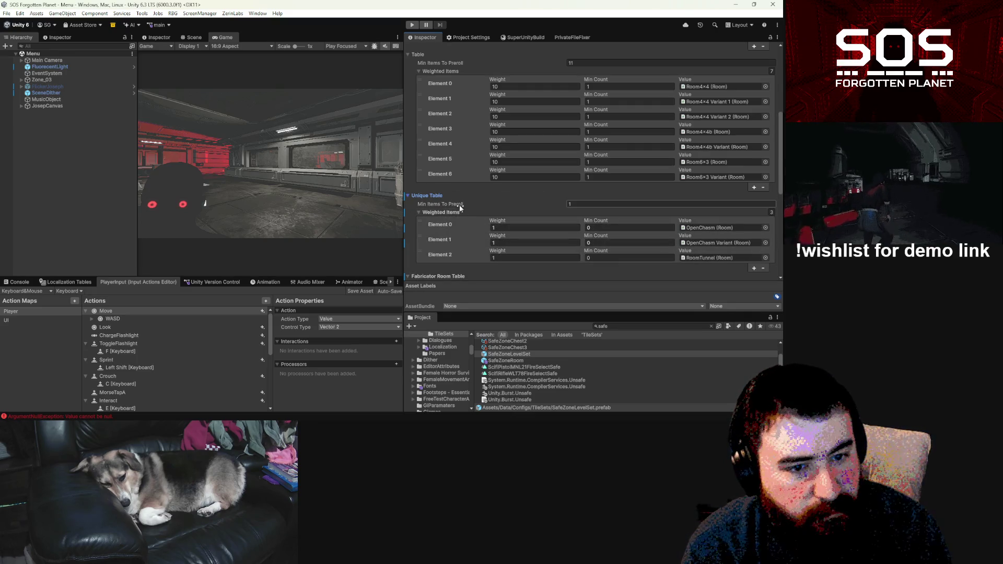
left_click(606, 205)
type("0")
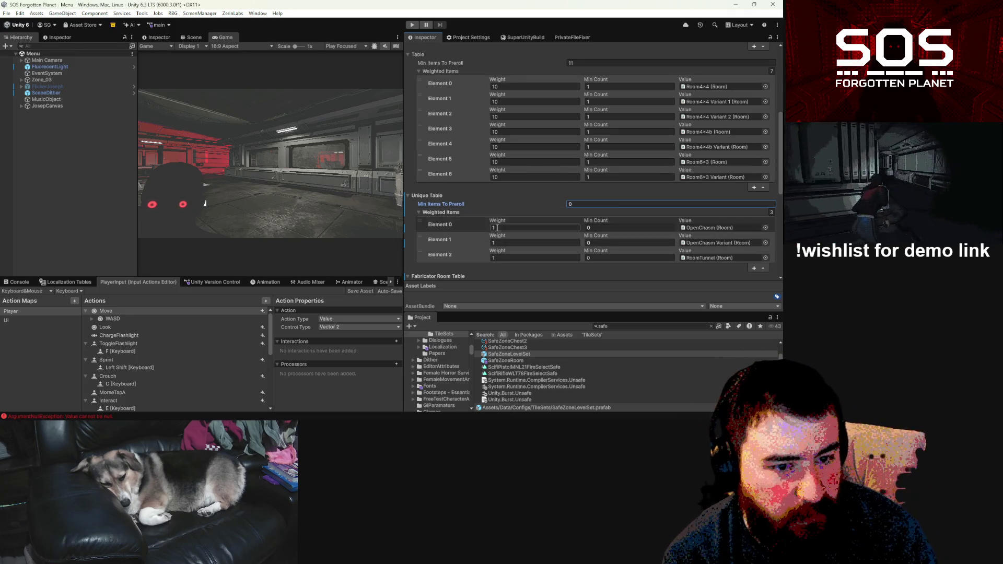
left_click(772, 212)
type("0")
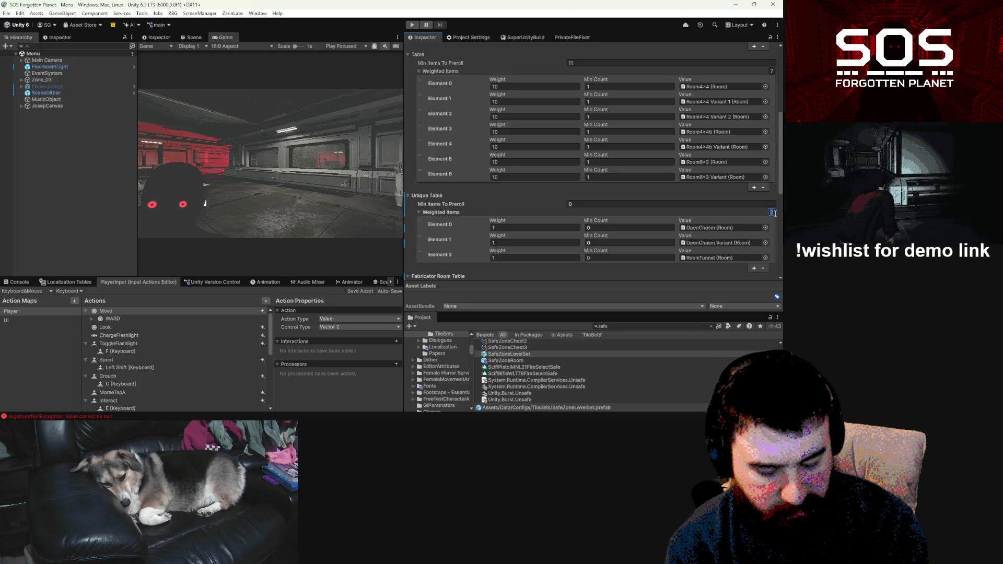
key("Return")
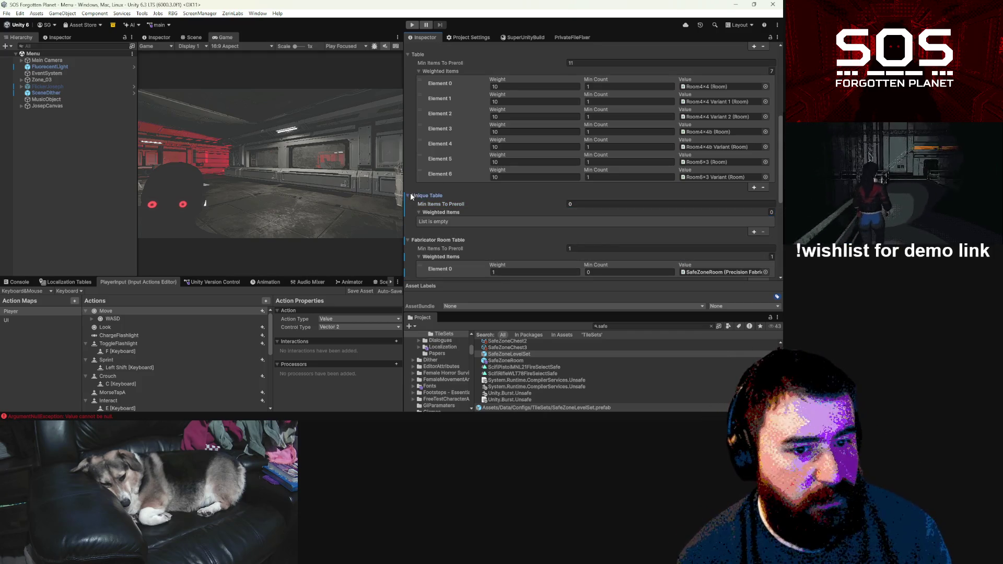
left_click(408, 195)
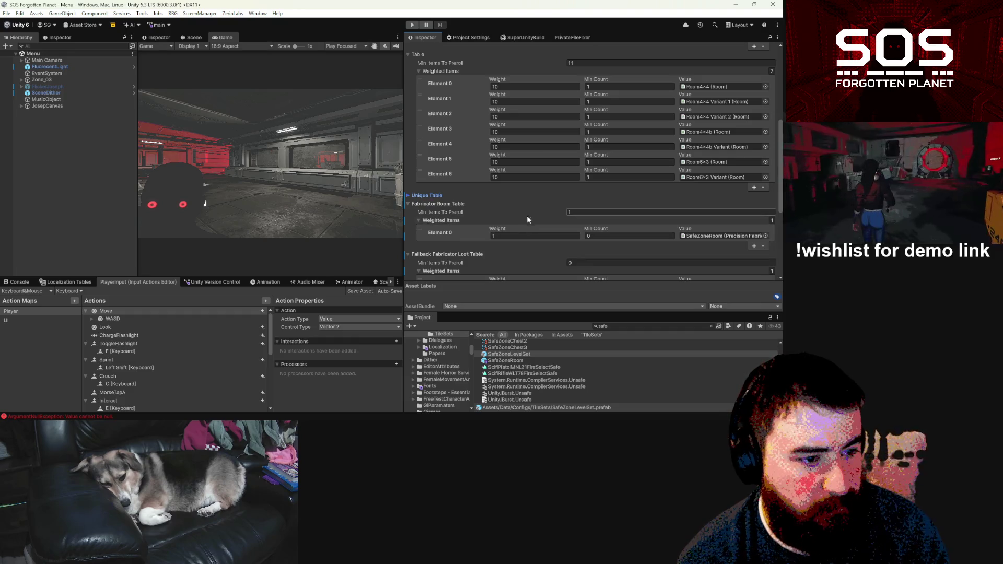
scroll(708, 226, "down", 2)
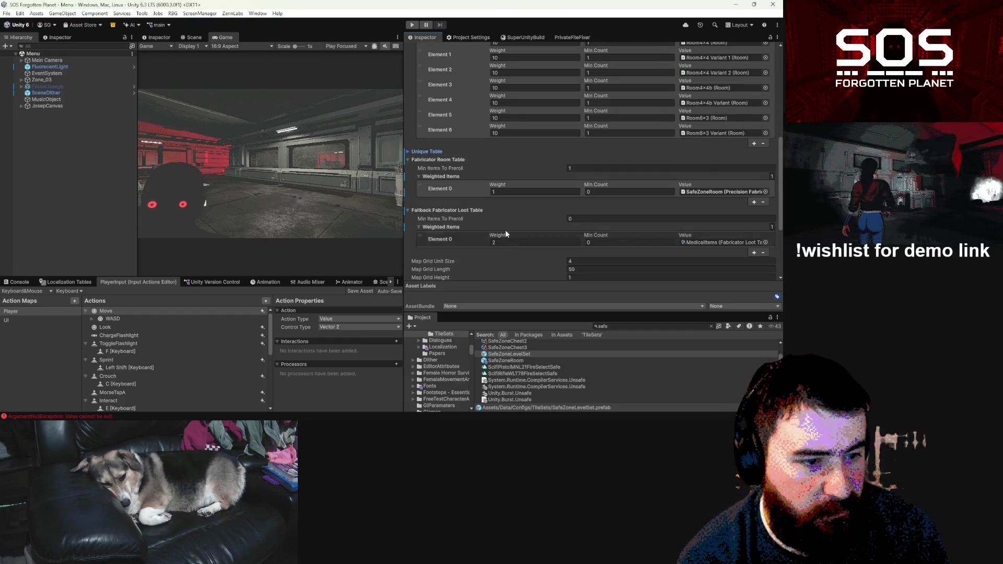
scroll(720, 239, "down", 5)
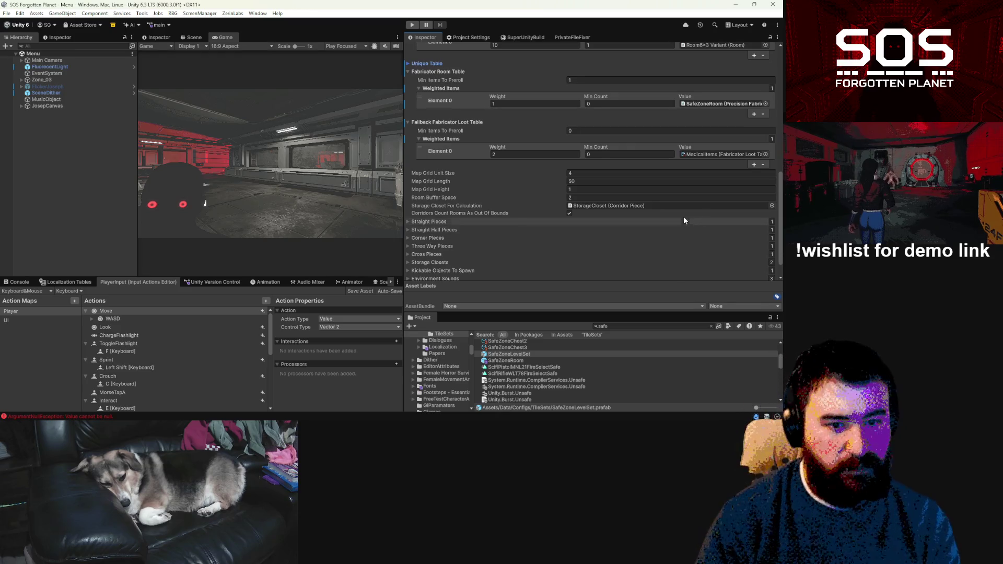
scroll(660, 209, "up", 7)
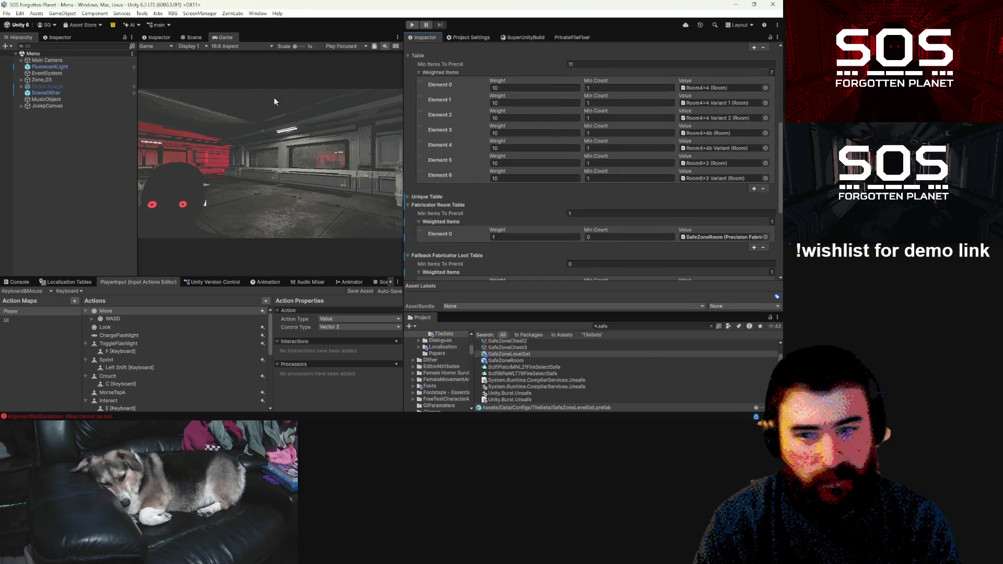
Step: Change the Player version from 0.7.0 to 0.7.1 in Project Settings, then enter play mode
left_click_drag(404, 59, 517, 60)
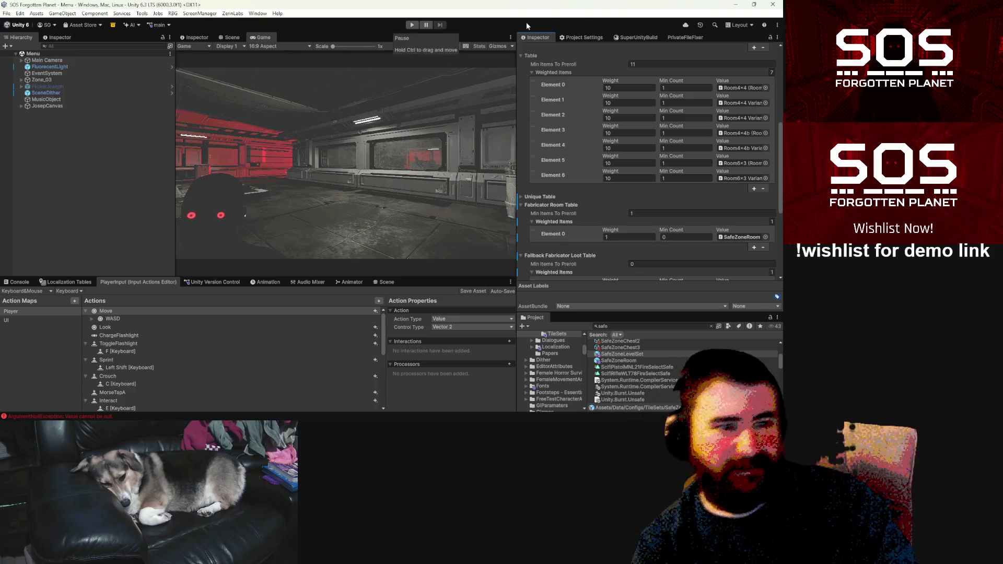
left_click(587, 38)
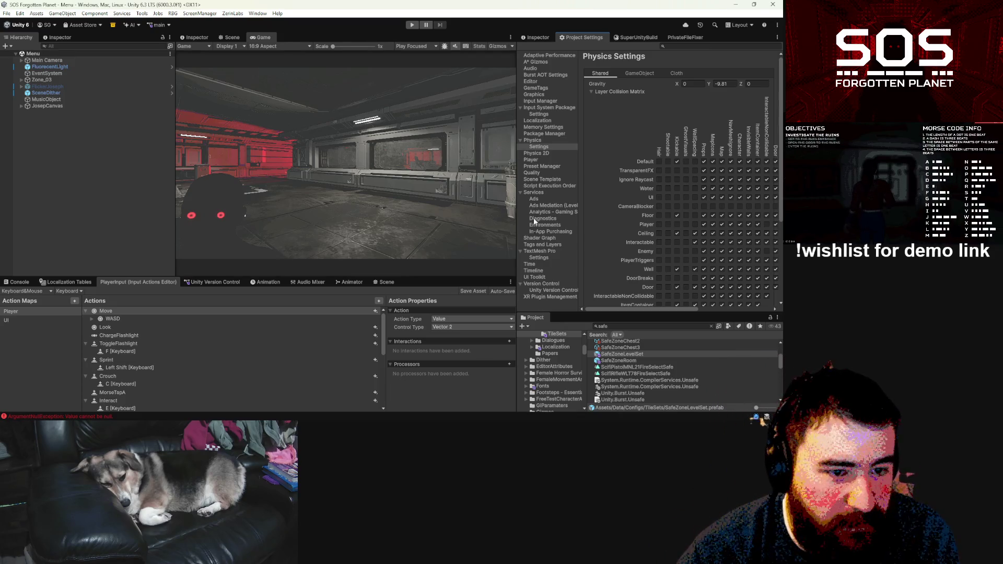
left_click(531, 160)
left_click(717, 85)
type("0.7.0")
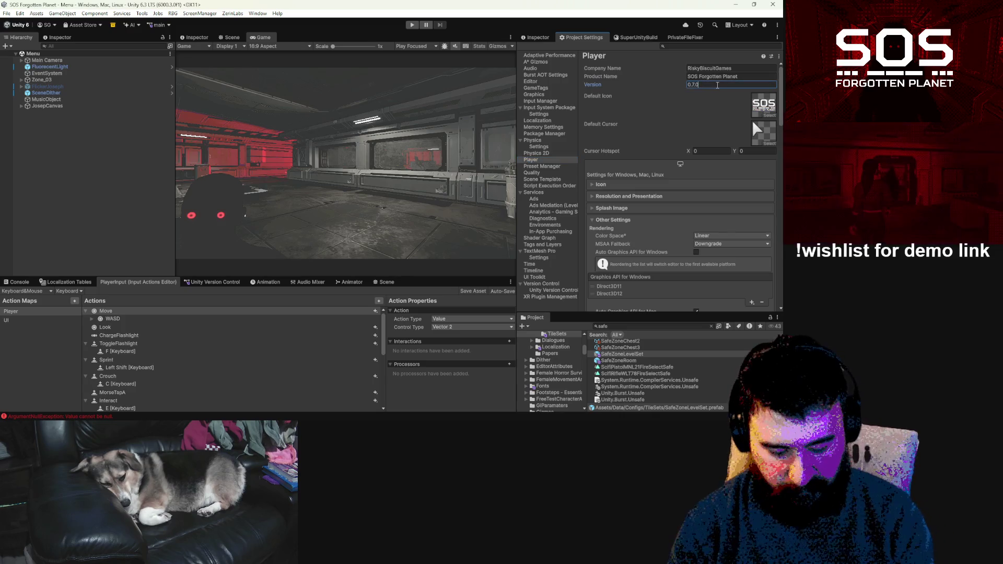
key("BackSpace")
type("1")
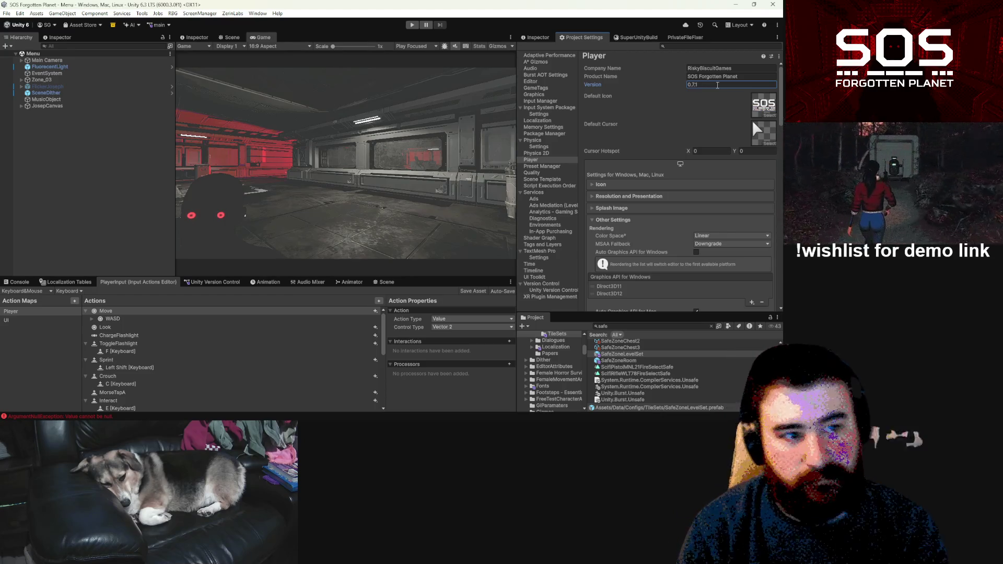
left_click(412, 25)
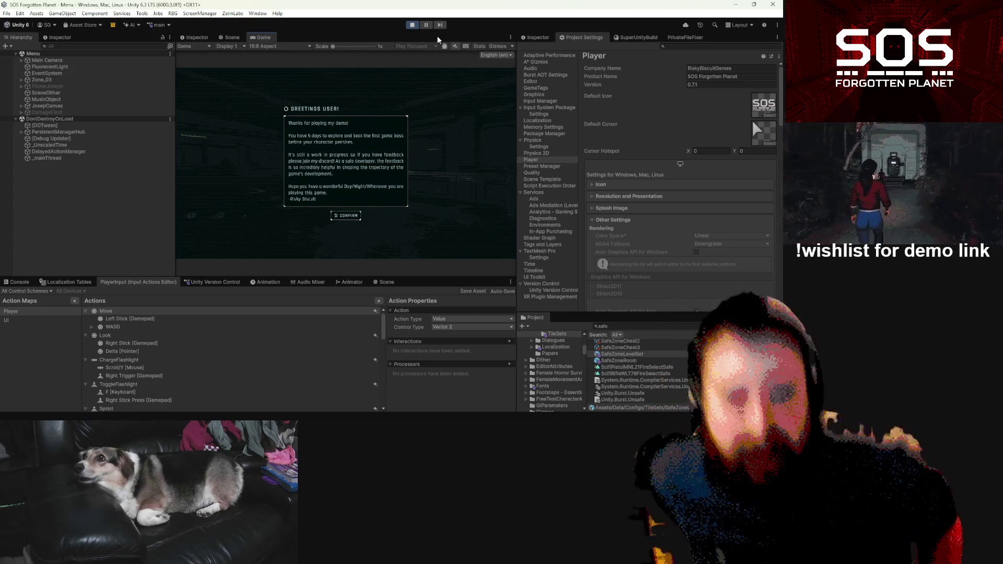
Step: Dismiss the welcome message and look at the Day 5 save in Load Game
left_click(346, 215)
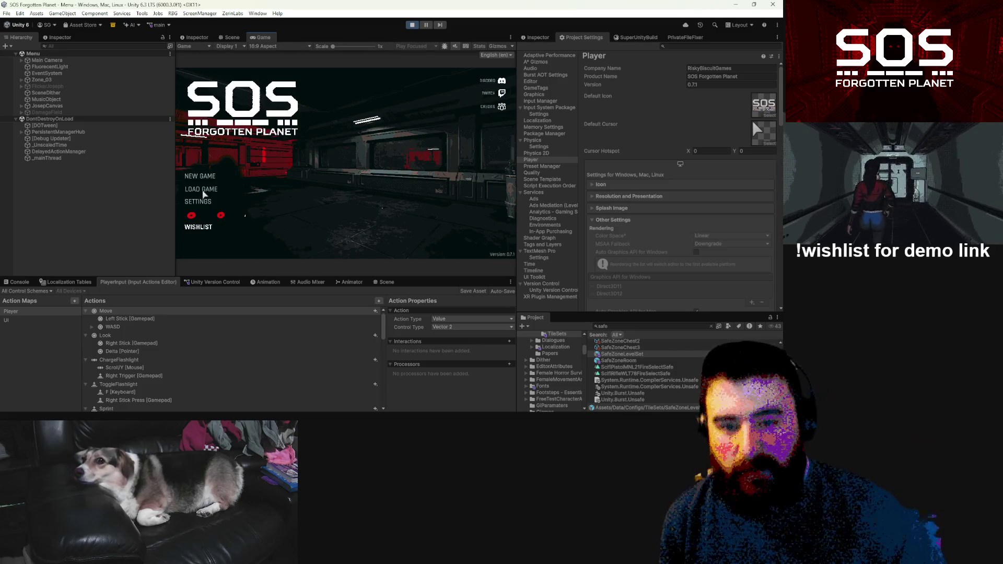
left_click(201, 189)
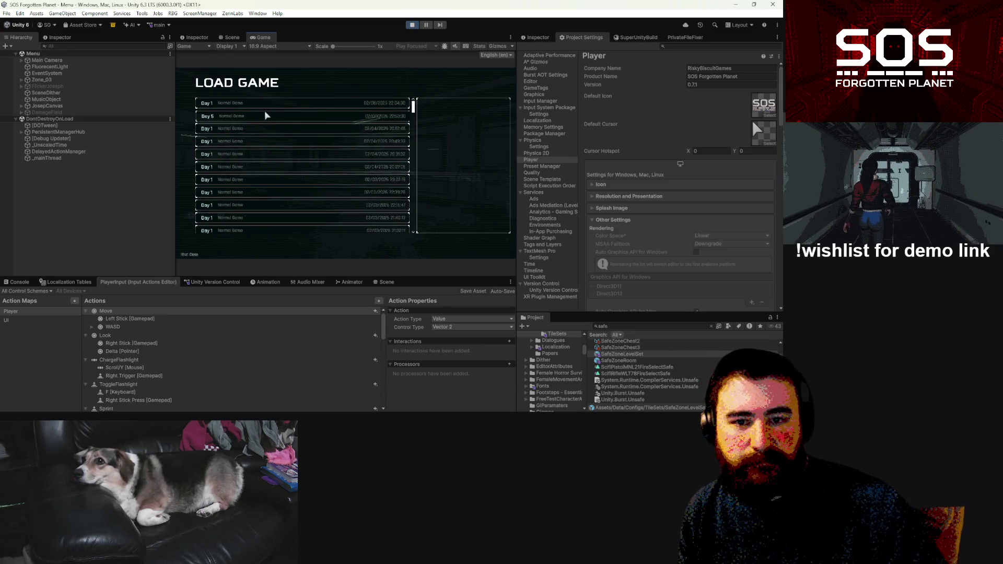
left_click(317, 156)
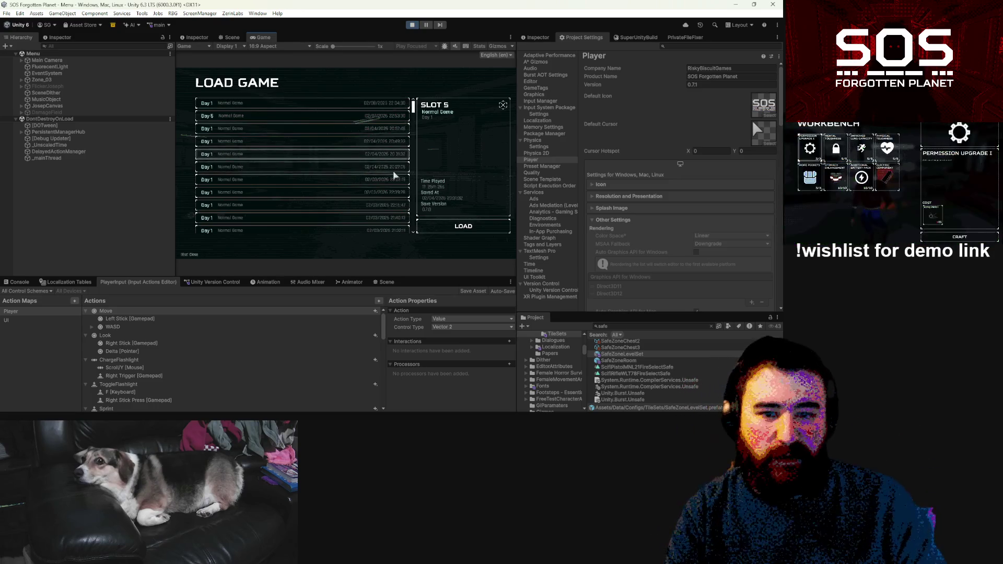
key("Escape")
Step: Start a new game with Navigationally Challenged turned off
left_click(200, 176)
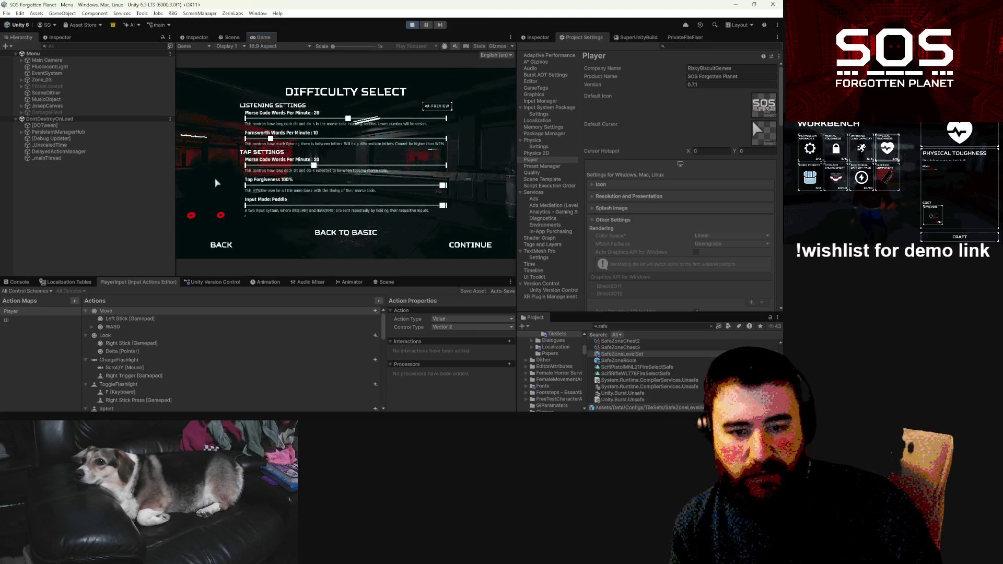
left_click(454, 247)
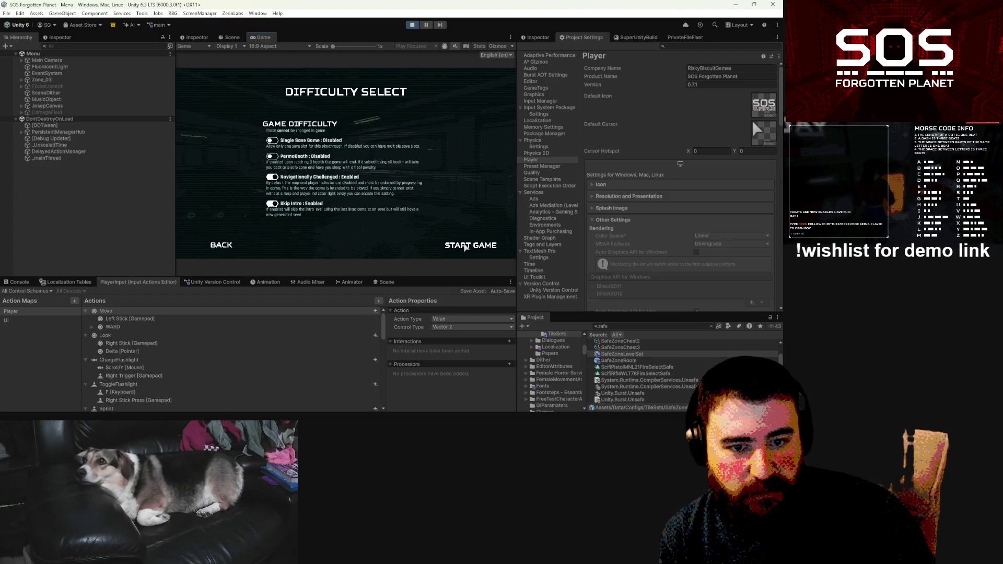
left_click(276, 178)
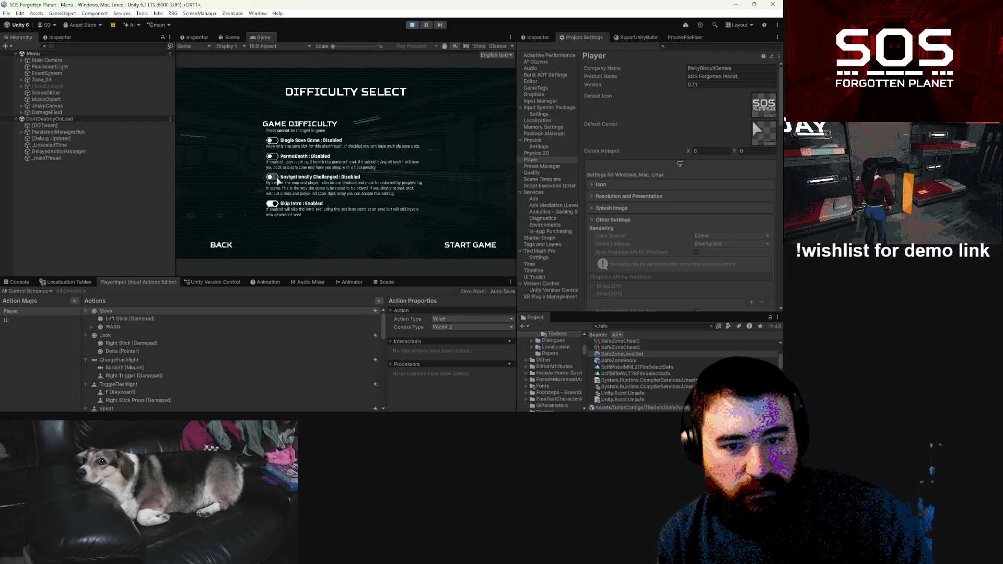
left_click(482, 248)
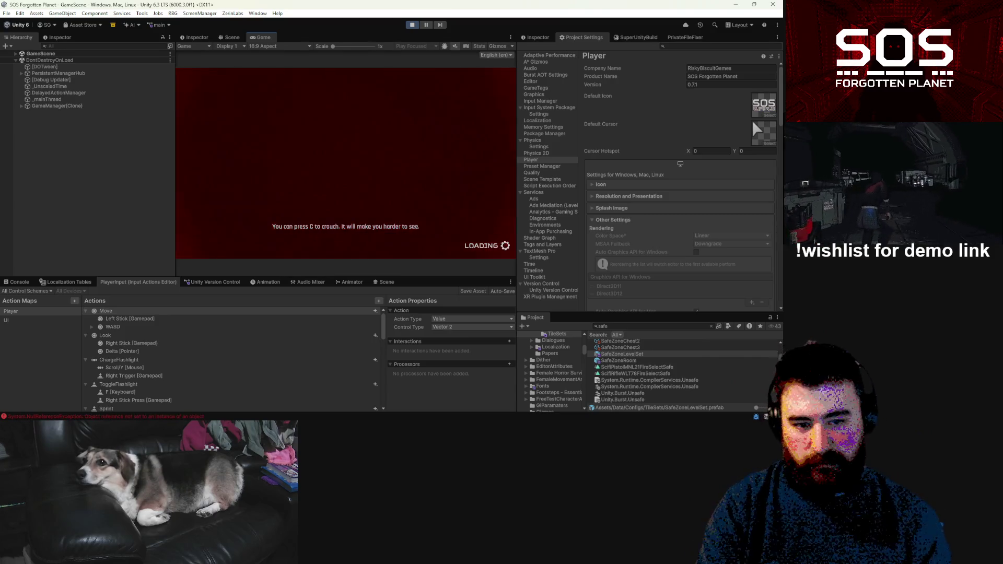
Step: Clear the NullReferenceException from the Console and resume the paused game
left_click(153, 417)
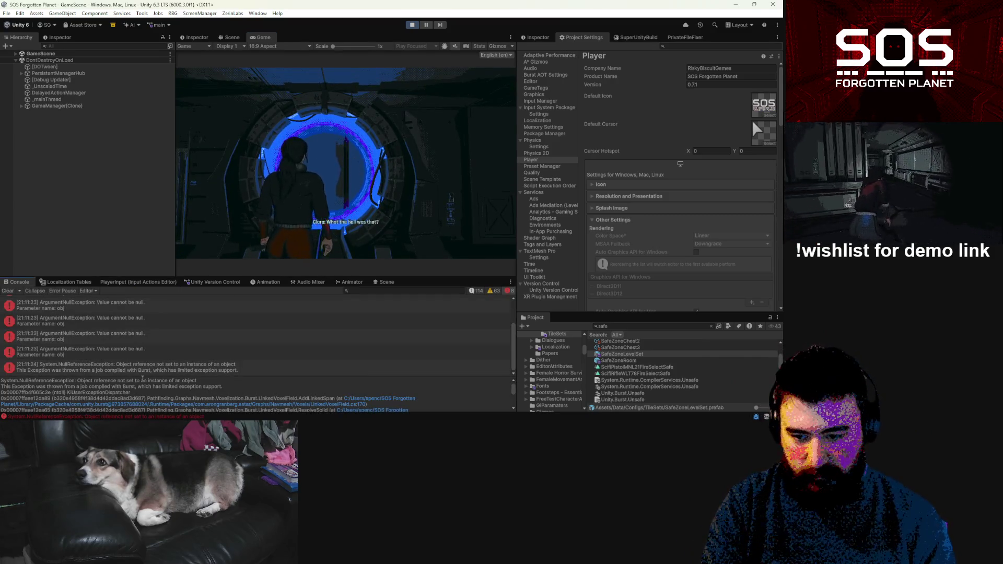
left_click(144, 368)
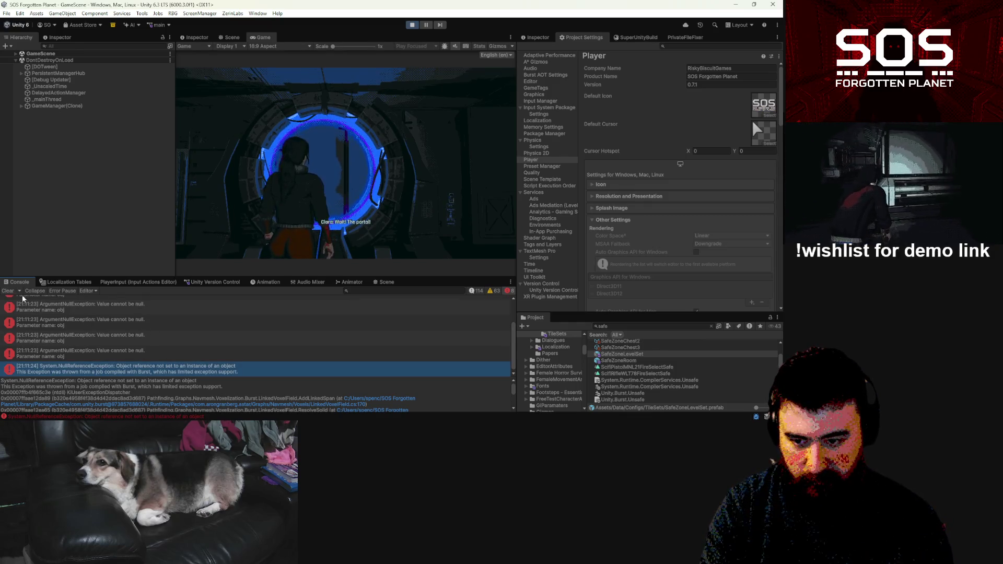
left_click(8, 290)
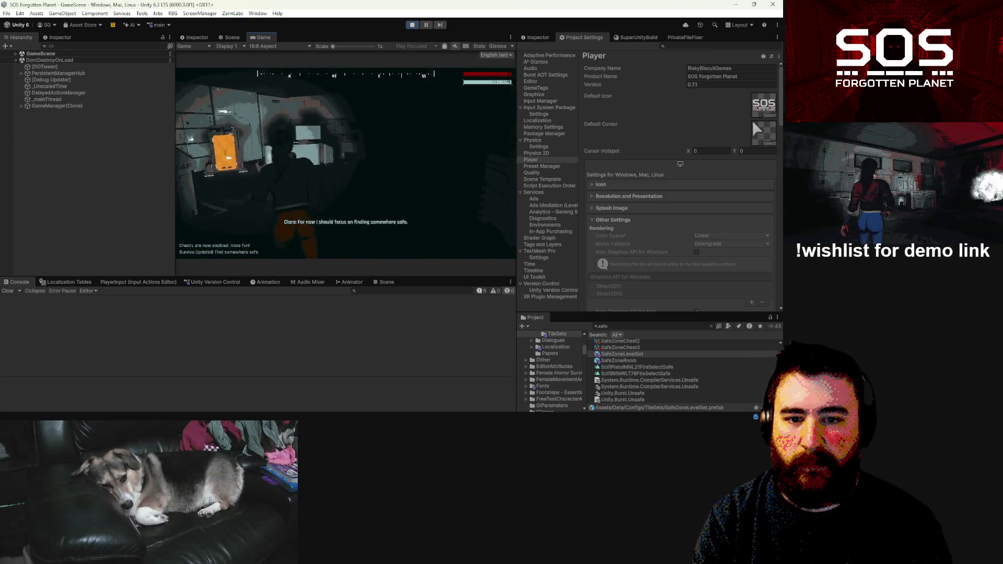
key("e")
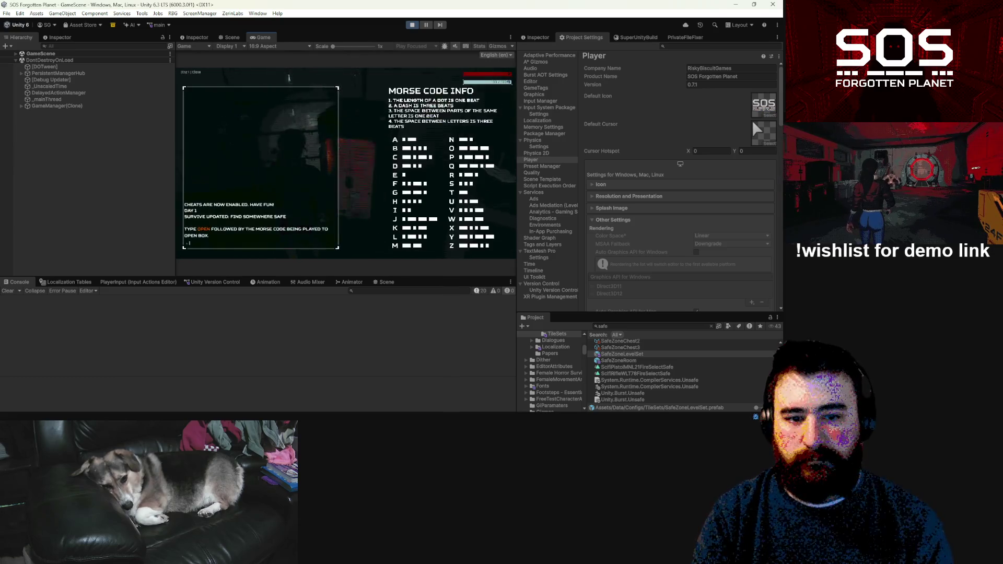
key("Escape")
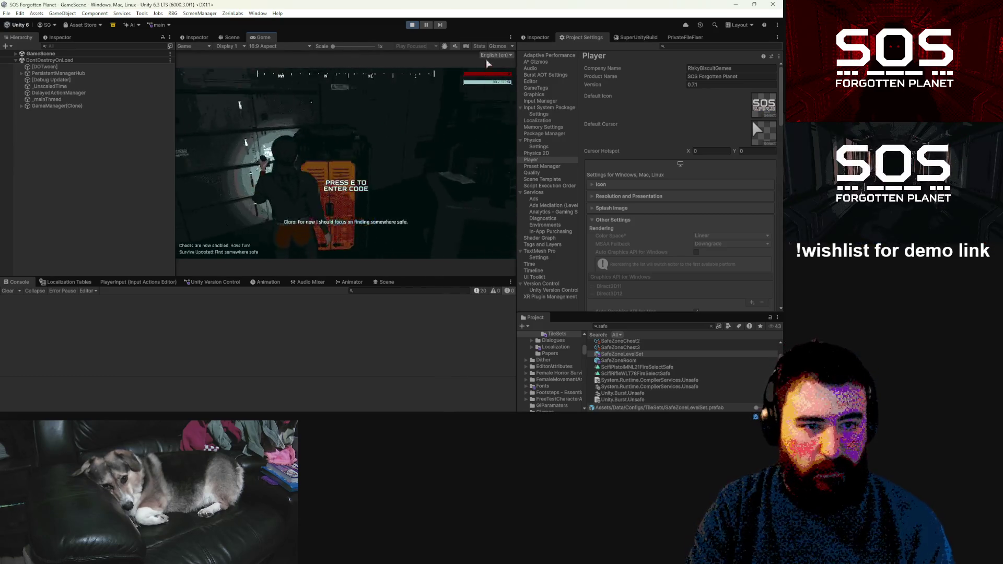
key("Escape")
left_click(361, 125)
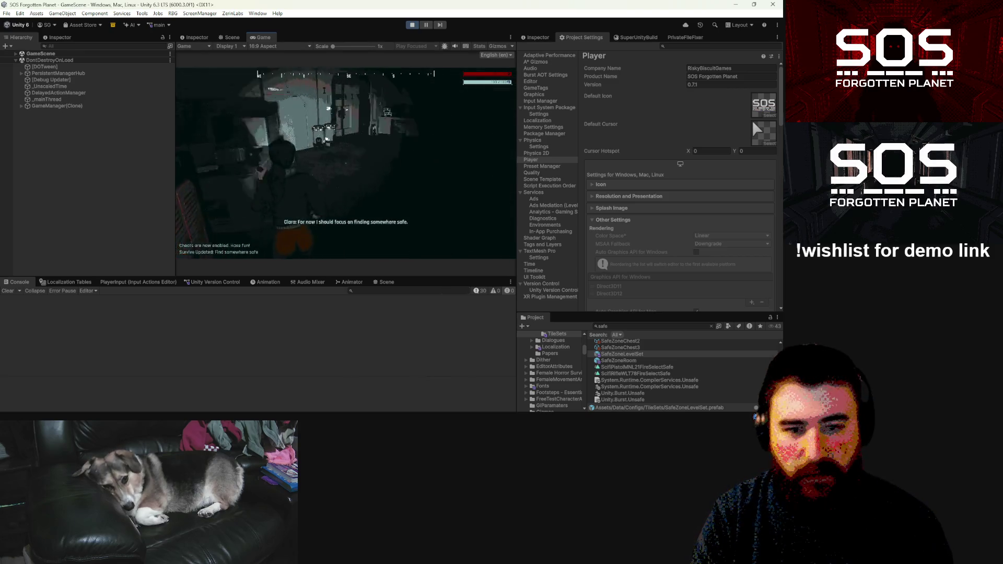
Step: Walk the character through the rooms and corridor up to the wall control console
key("w")
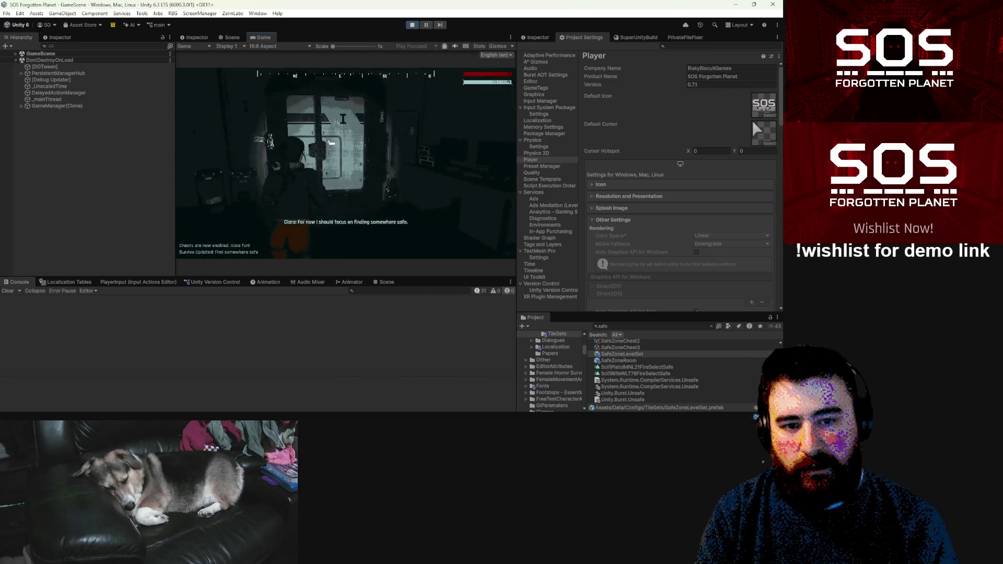
key("w")
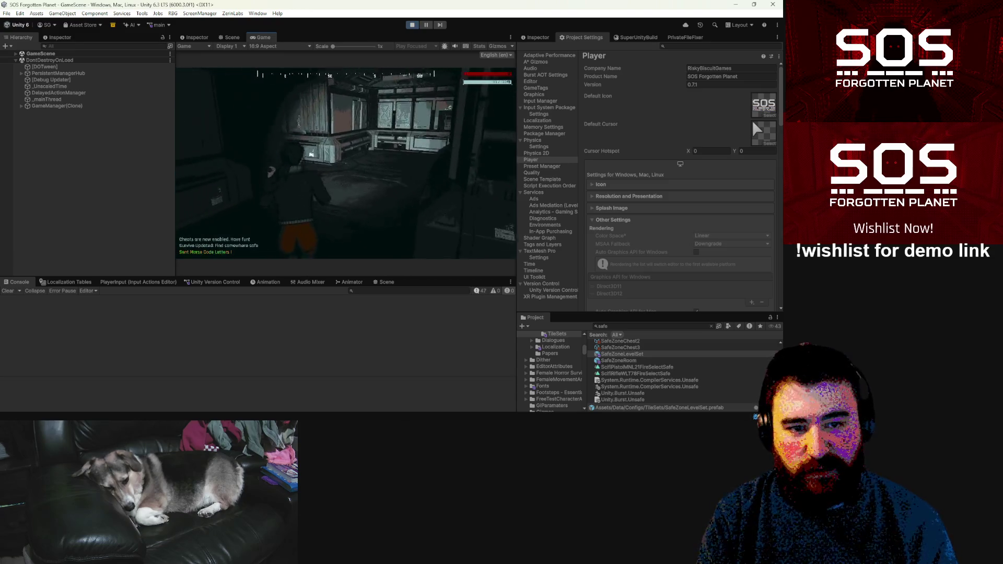
key("w")
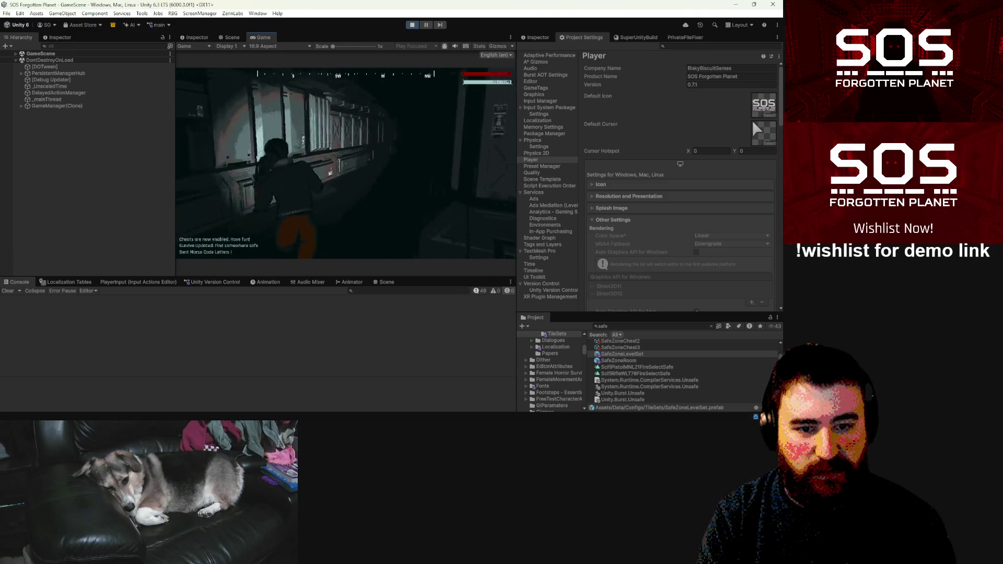
key("w")
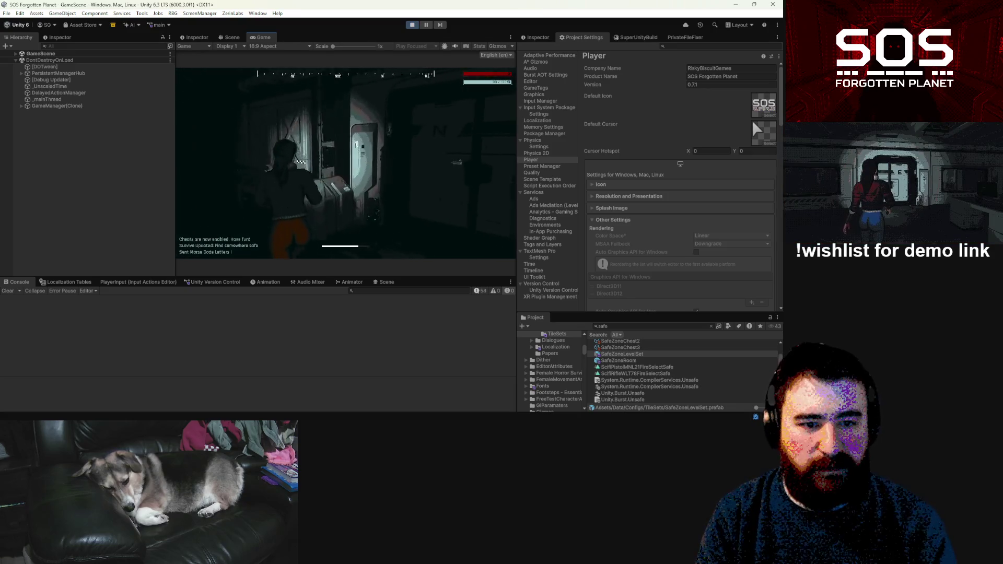
key("w")
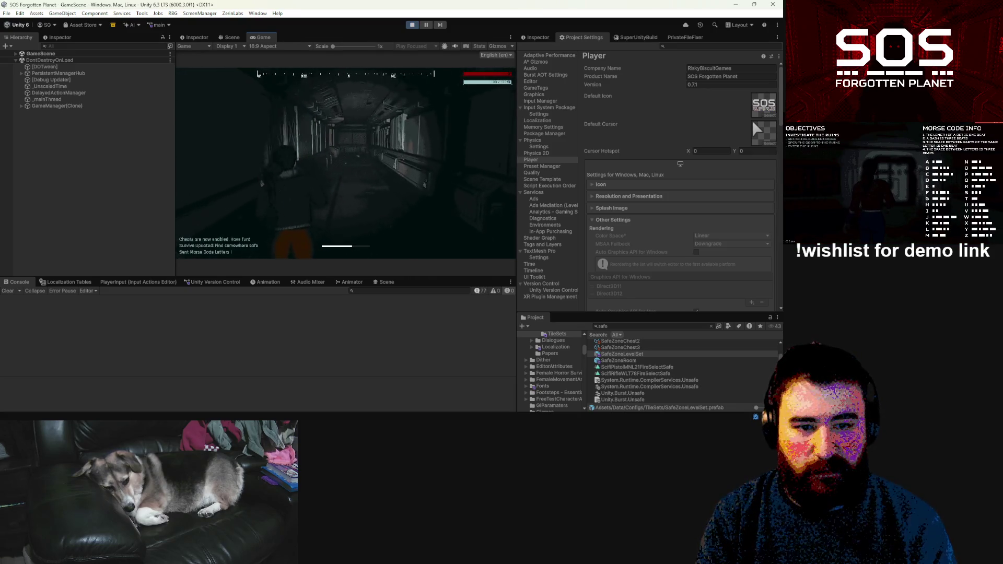
key("w")
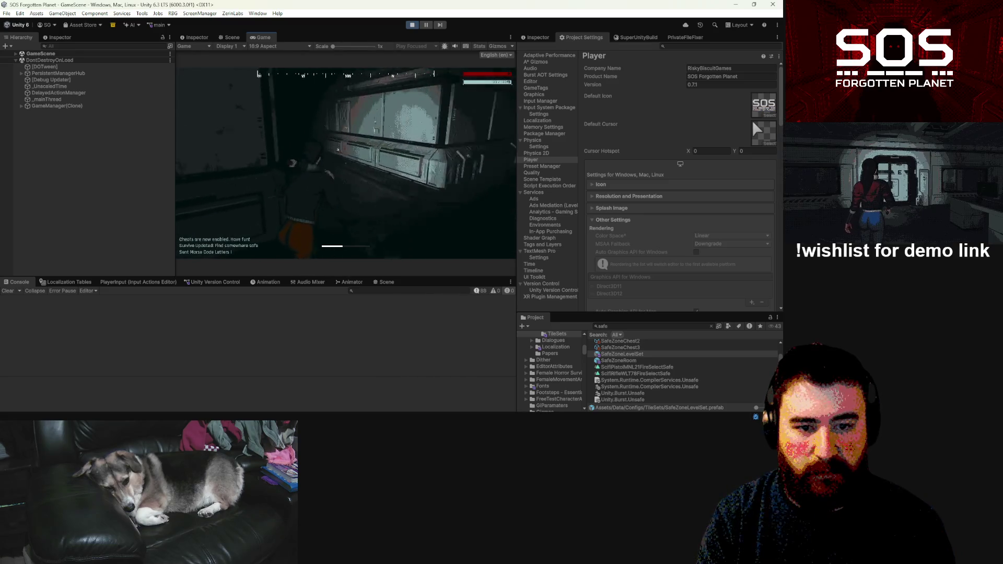
key("w")
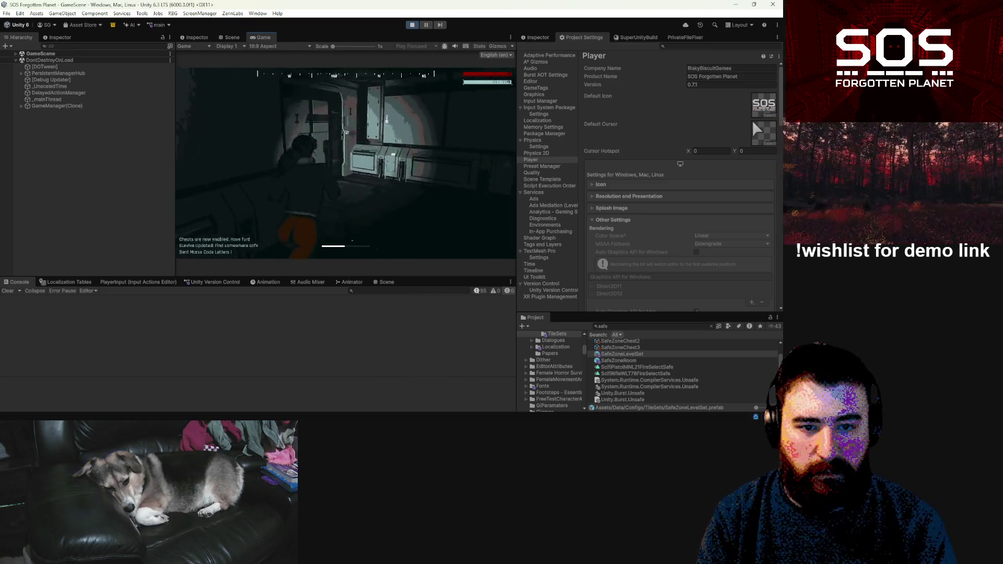
key("w")
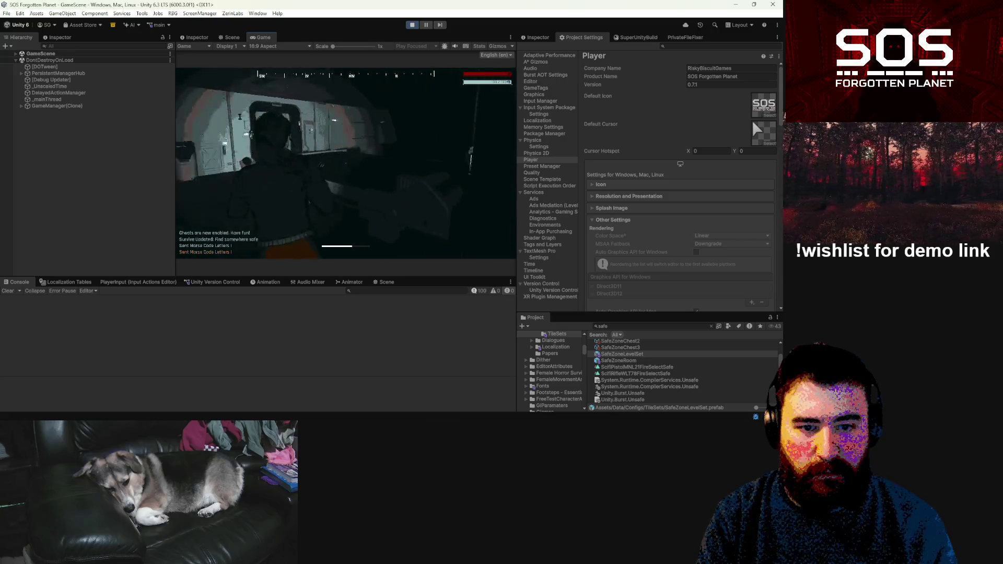
key("w")
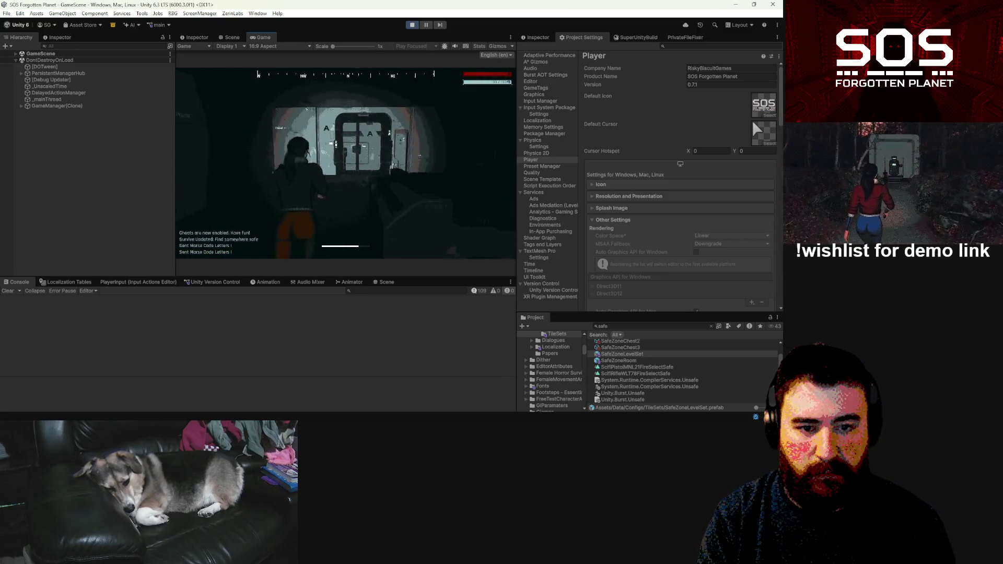
key("w")
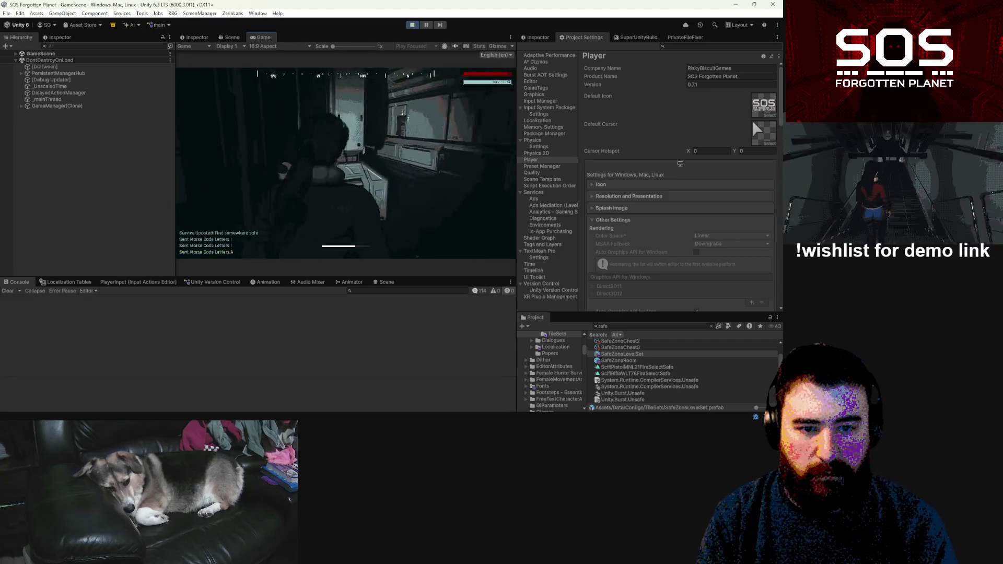
key("w")
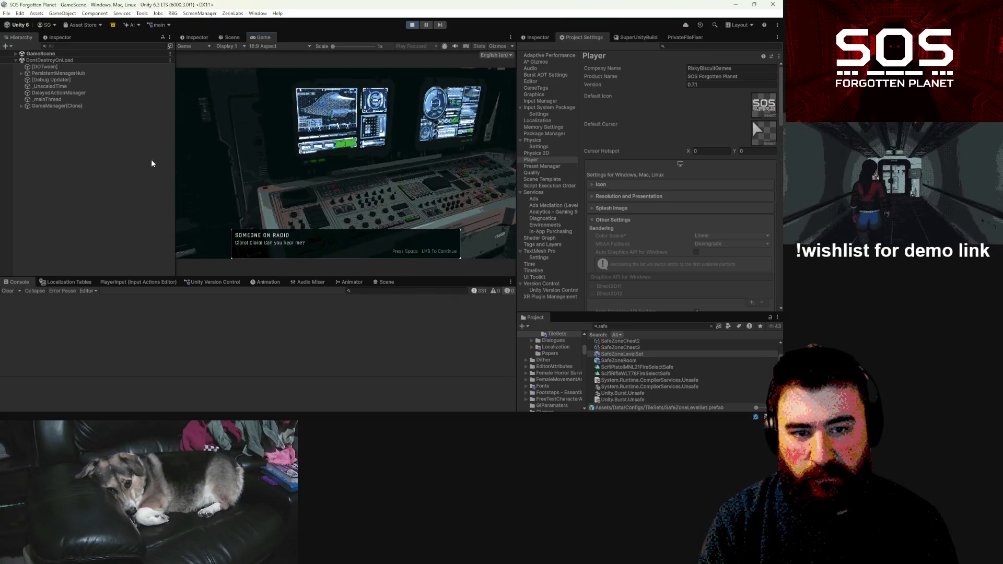
Step: Advance the radio dialogue, reply 'Be careful Flynn', and close the conversation
left_click(321, 170)
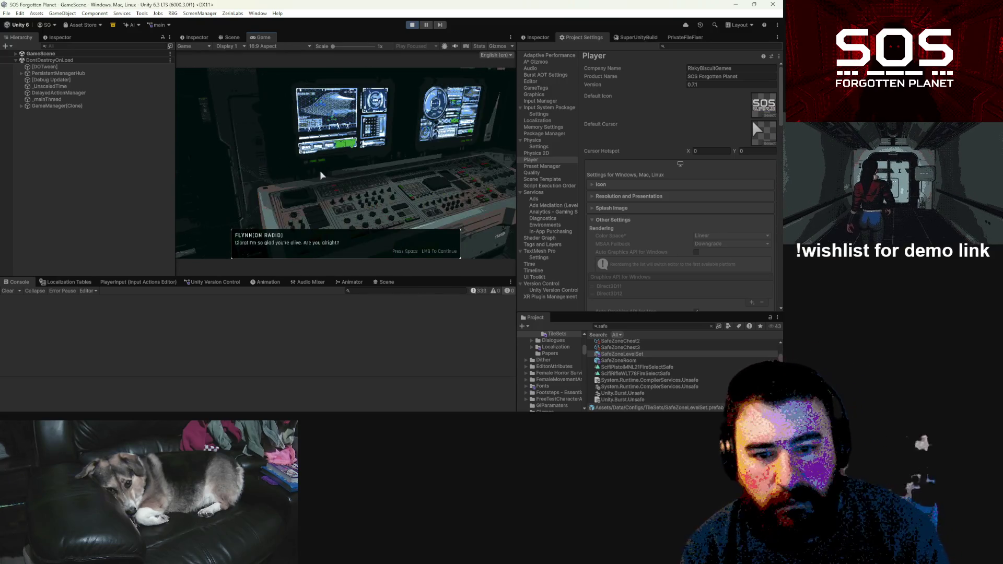
left_click(316, 171)
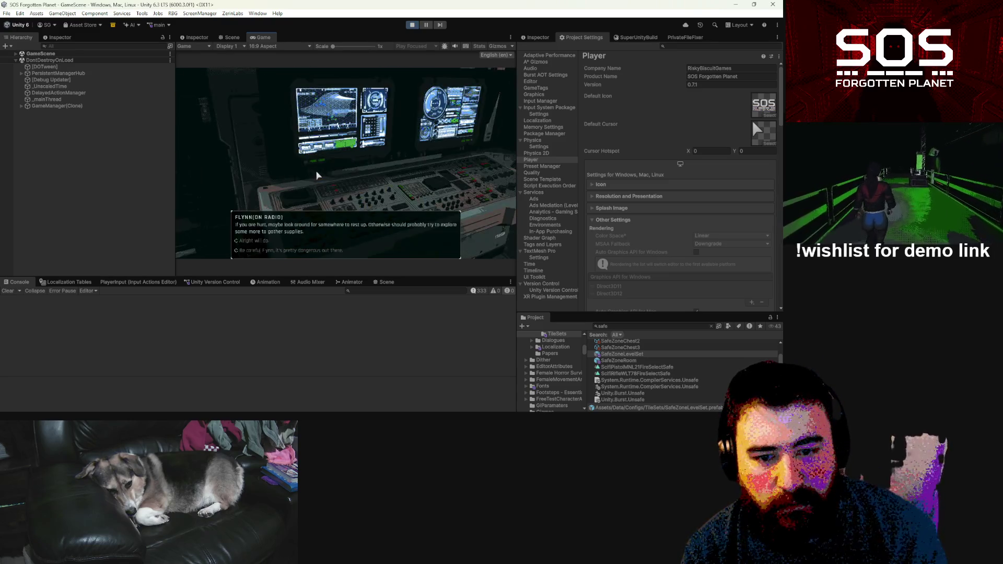
left_click(267, 253)
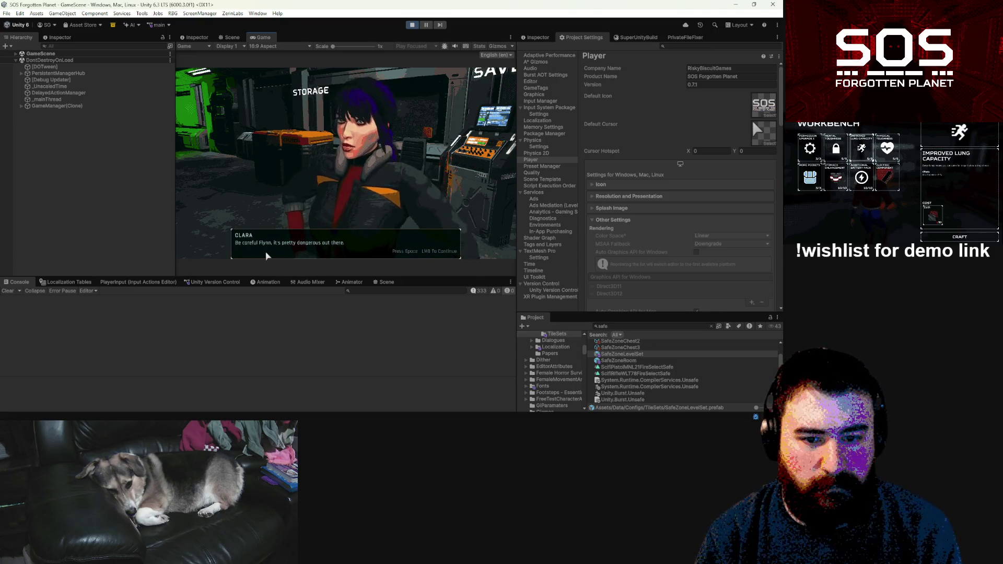
left_click(267, 254)
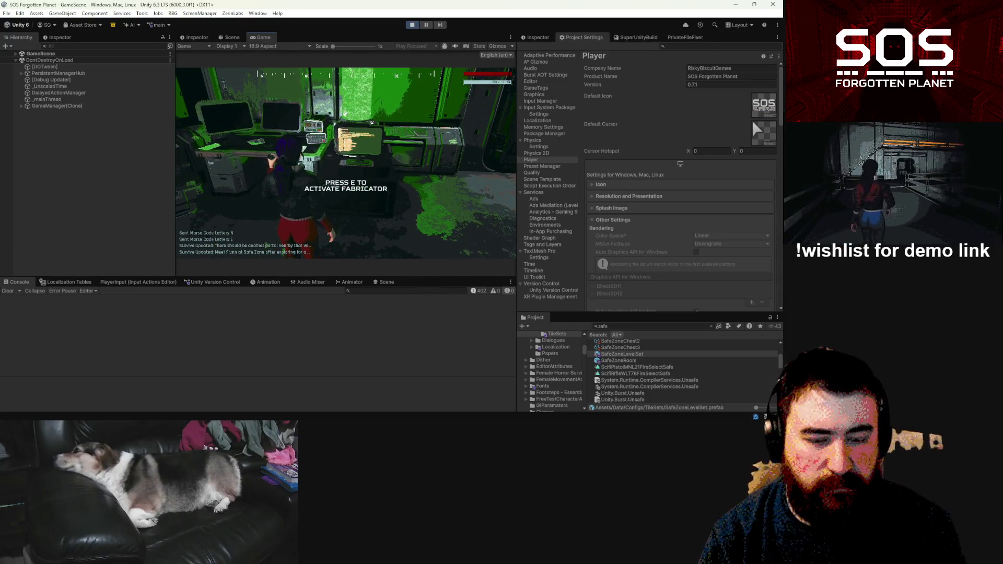
Step: Activate the fabricator with E and maximize the Game view
key("e")
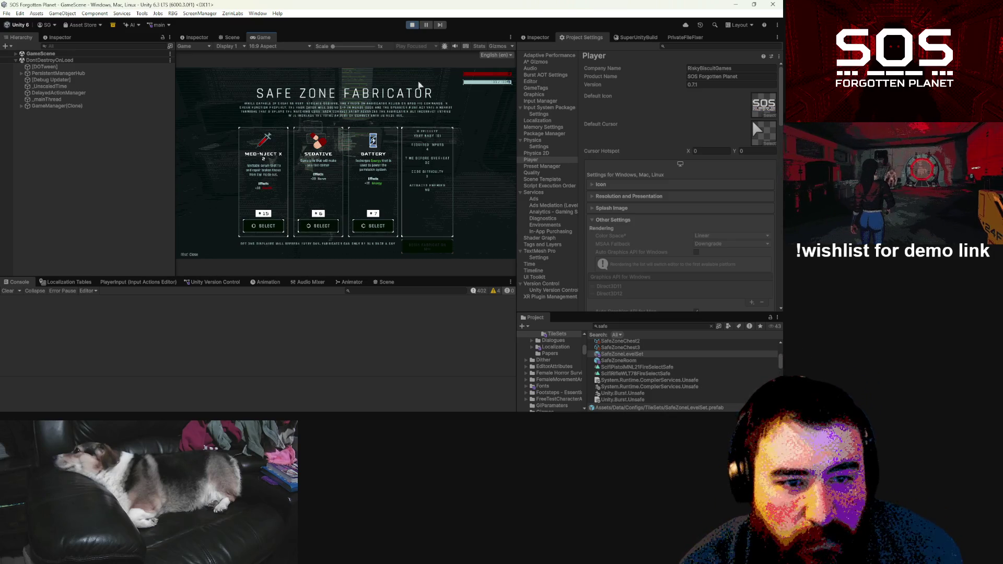
left_click(510, 37)
left_click(528, 67)
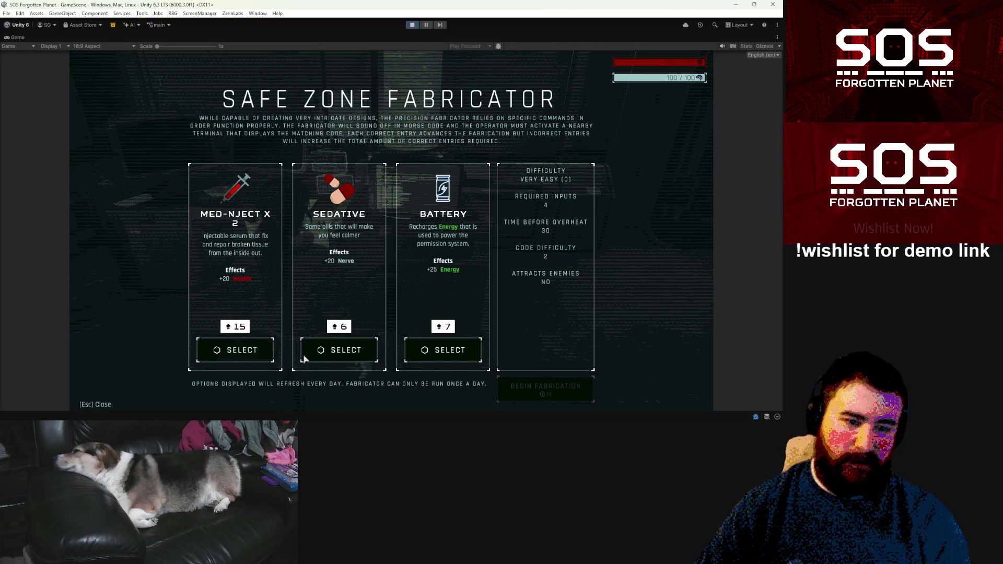
Step: Select Sedative, Battery and Med-Nject X 2, then begin fabrication
left_click(340, 350)
left_click(444, 351)
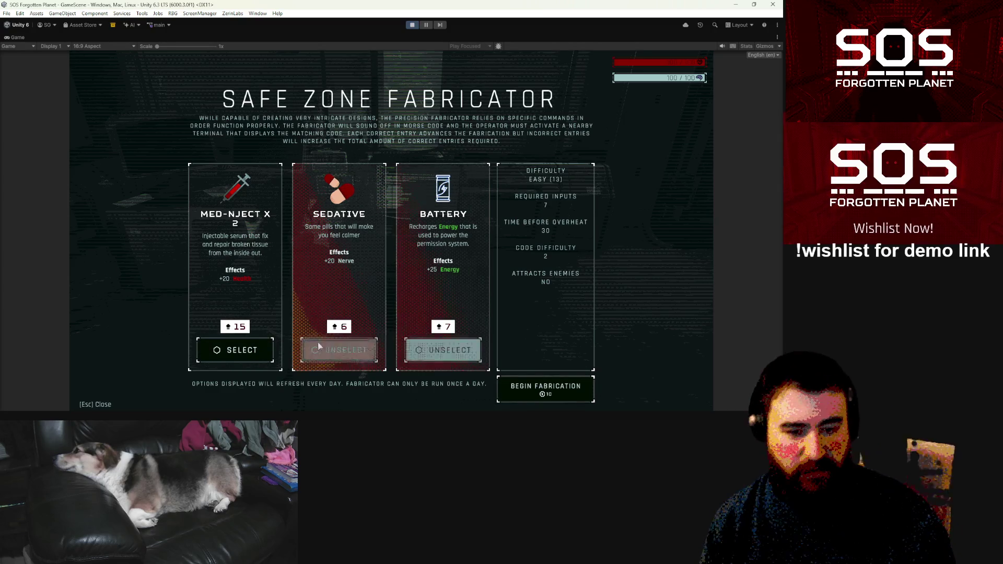
left_click(255, 354)
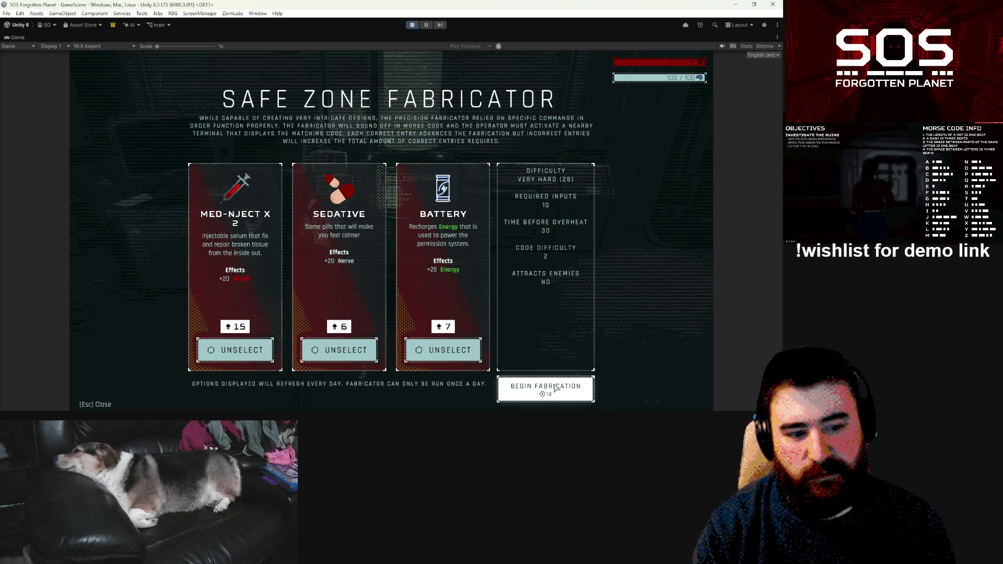
left_click(555, 389)
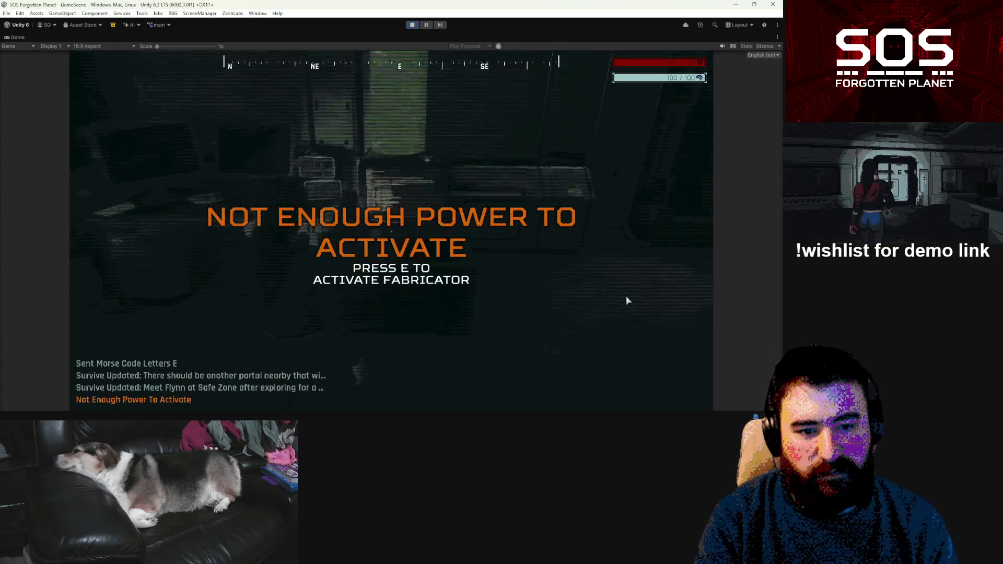
Step: Walk to the bunk room and pick up the Permission System unlock
key("w")
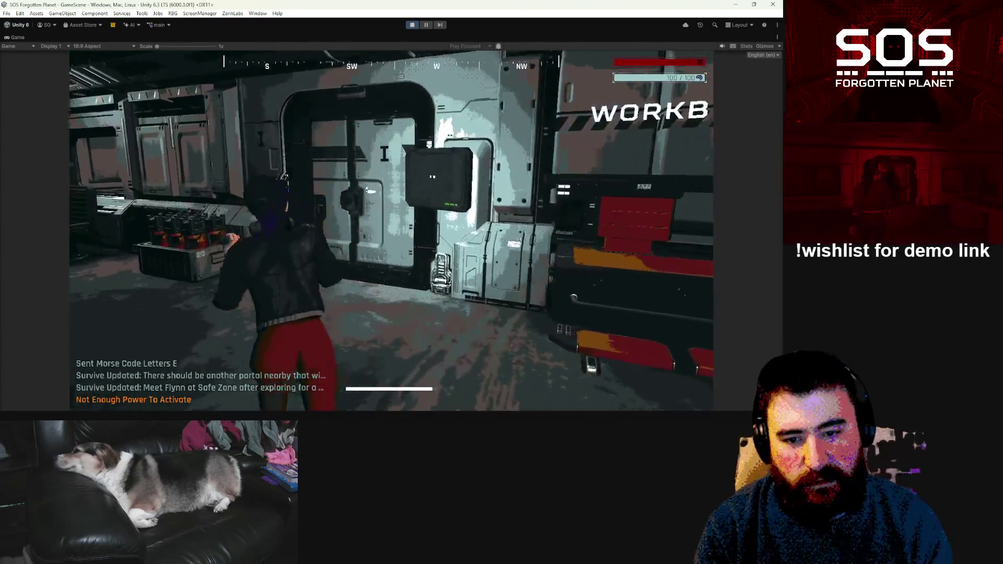
key("w")
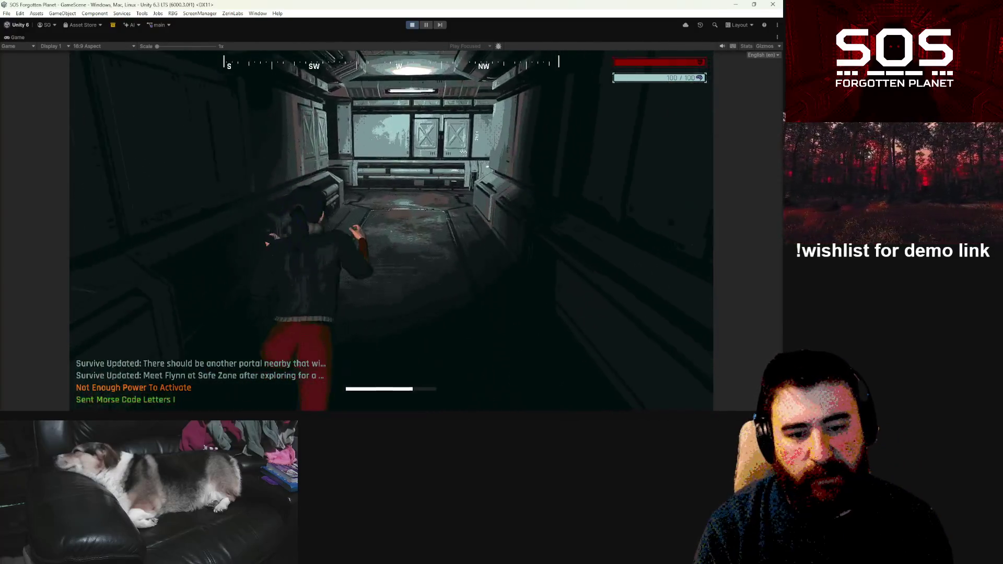
key("w")
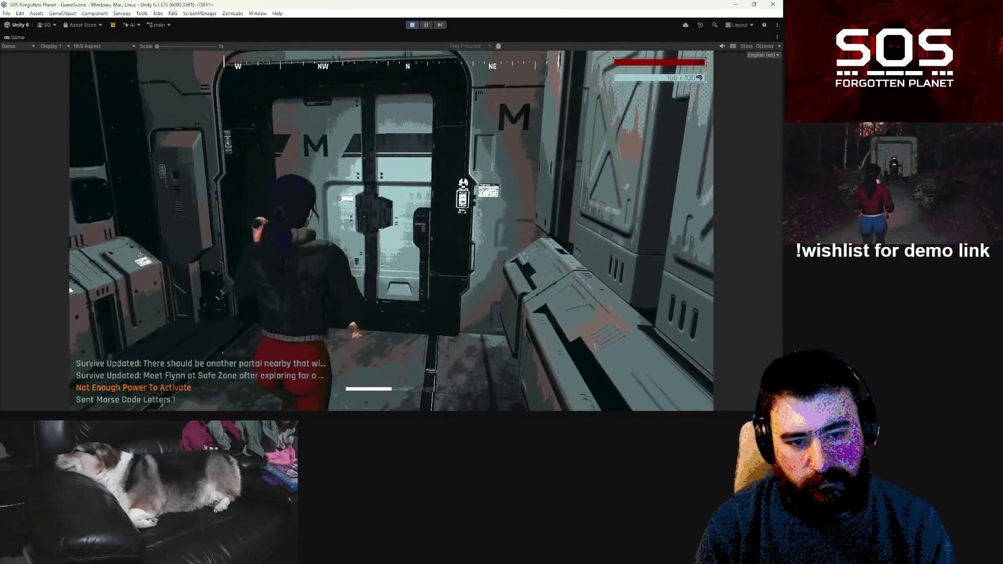
key("w")
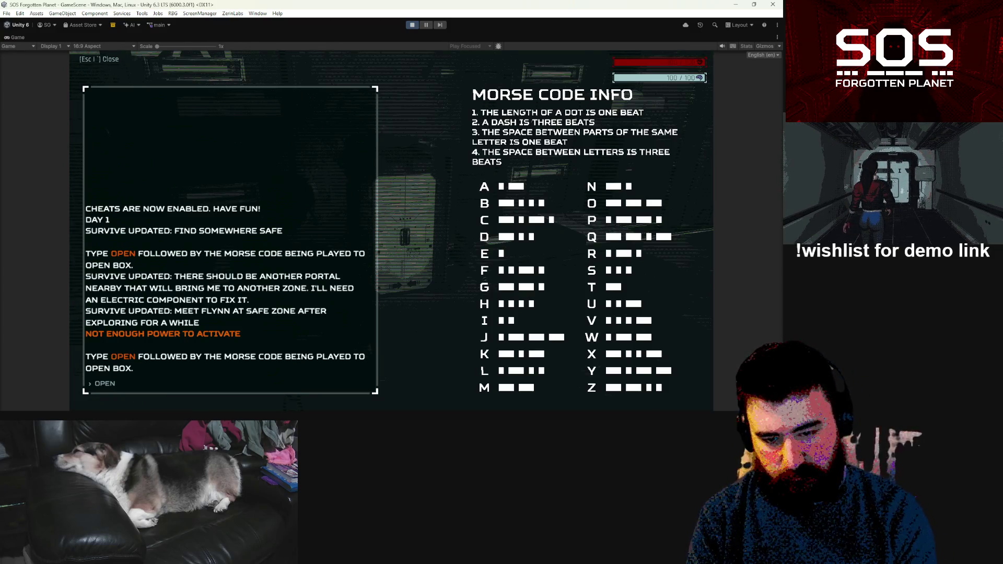
key("Escape")
key("e")
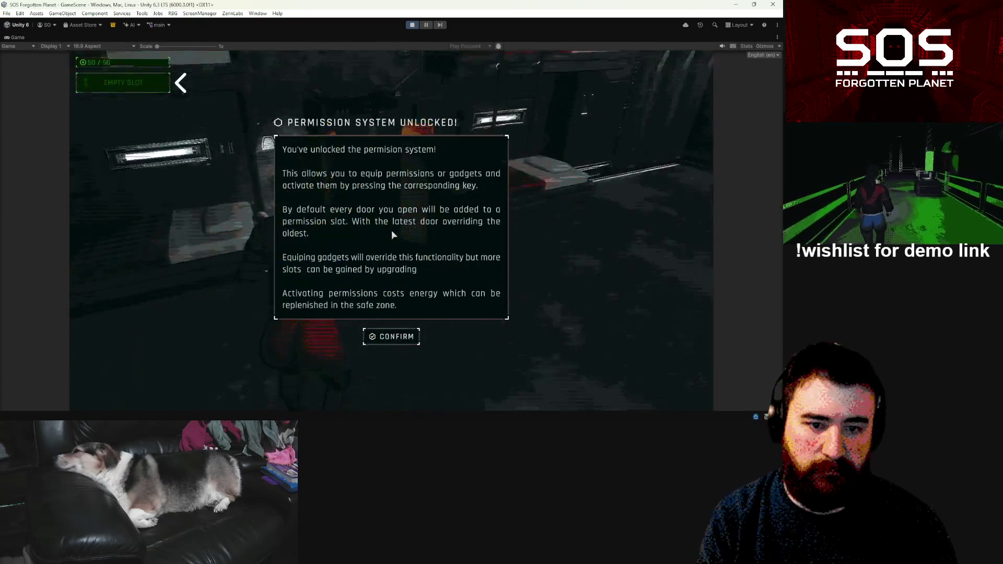
left_click(399, 341)
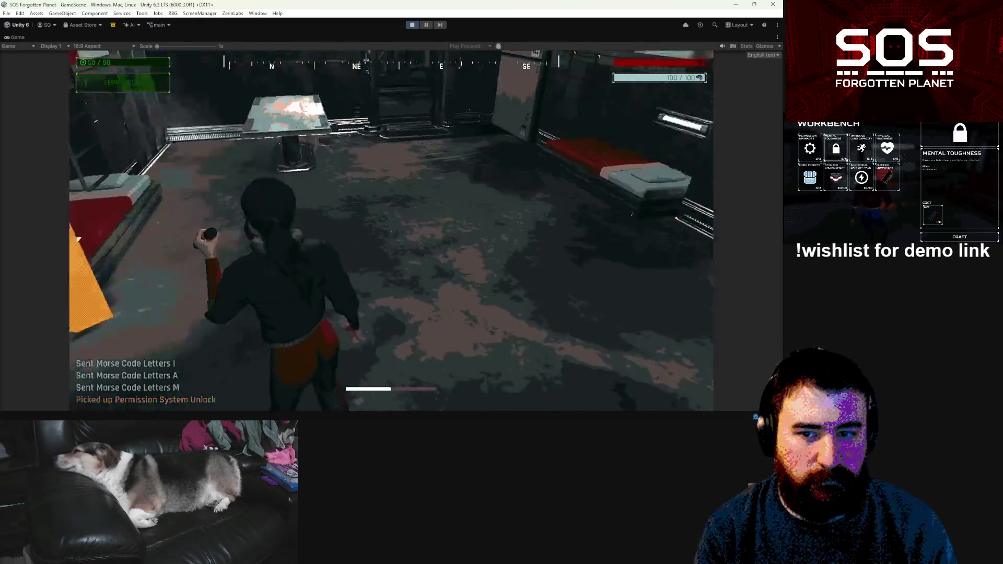
Step: Return to the green-lit fabricator room and reopen the fabricator
key("w")
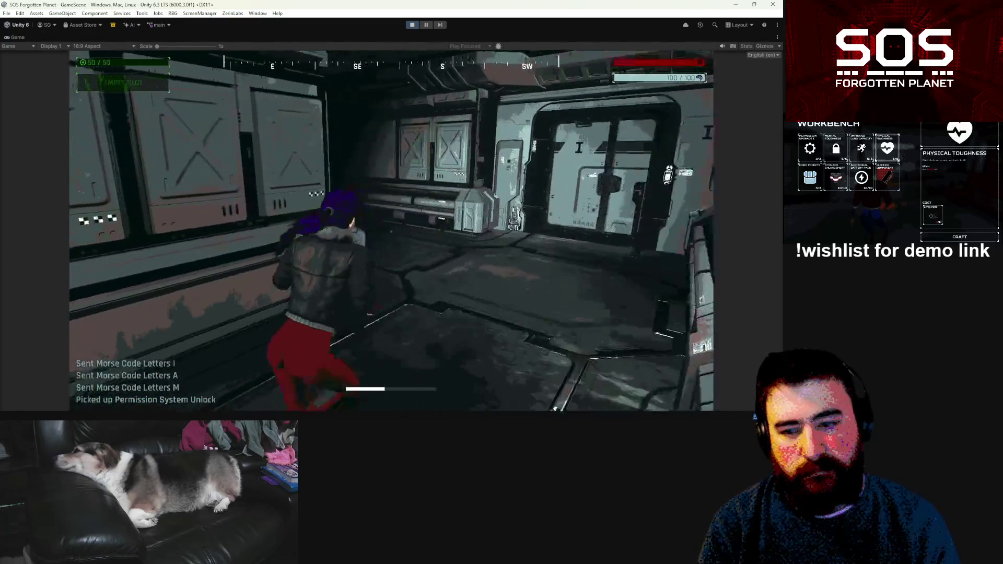
key("w")
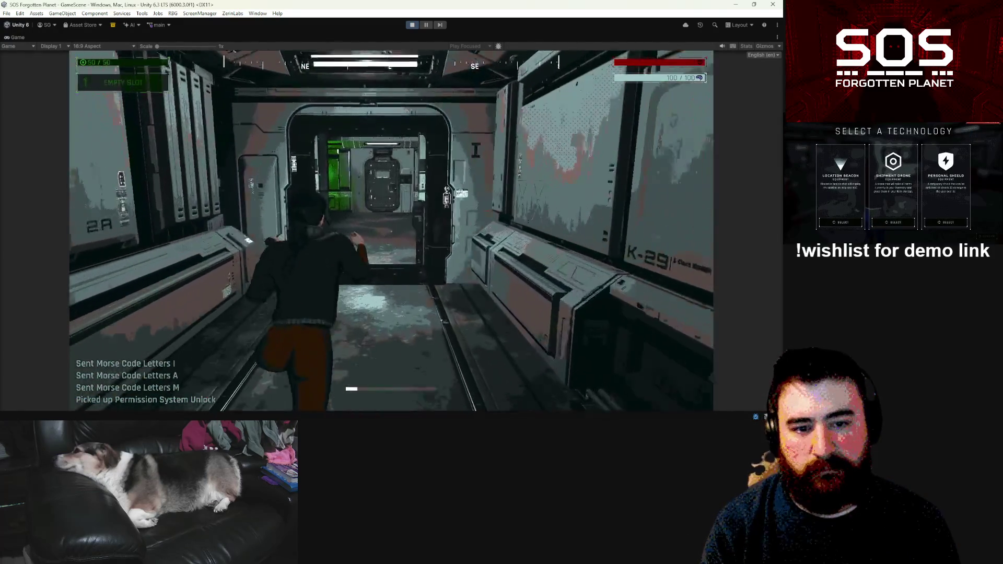
key("w")
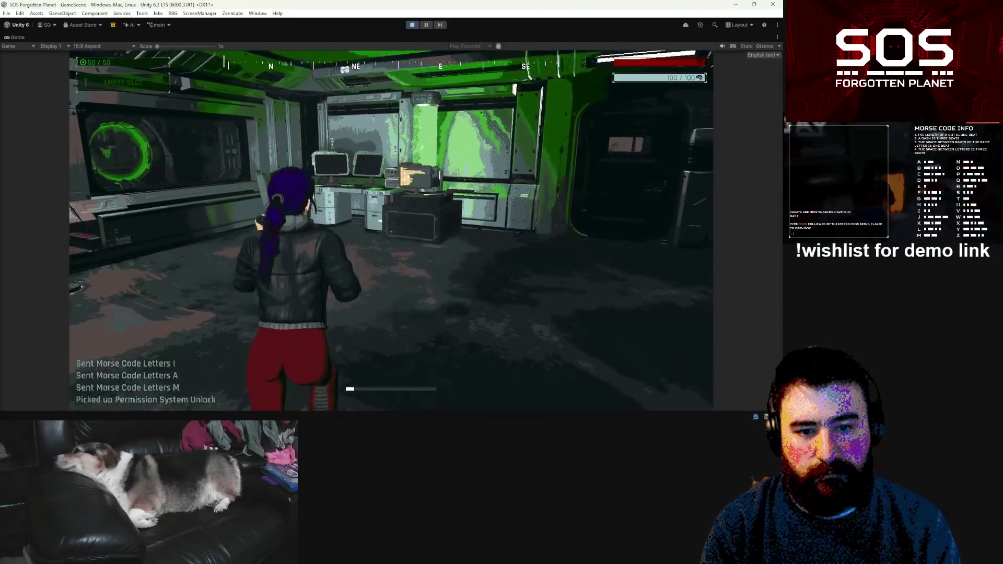
key("e")
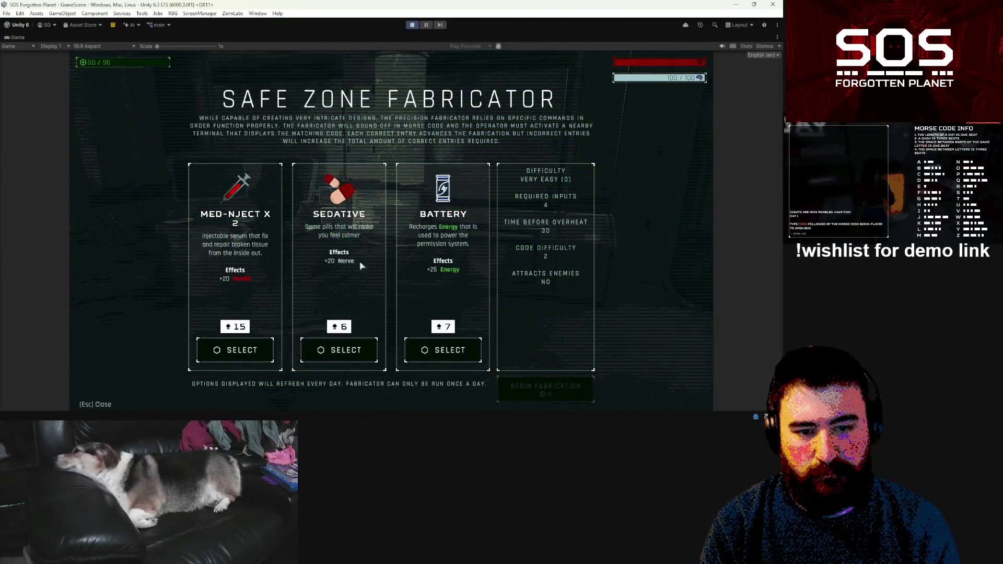
Step: Select Sedative, Med-Nject X 2 and Battery, and begin fabrication
left_click(335, 348)
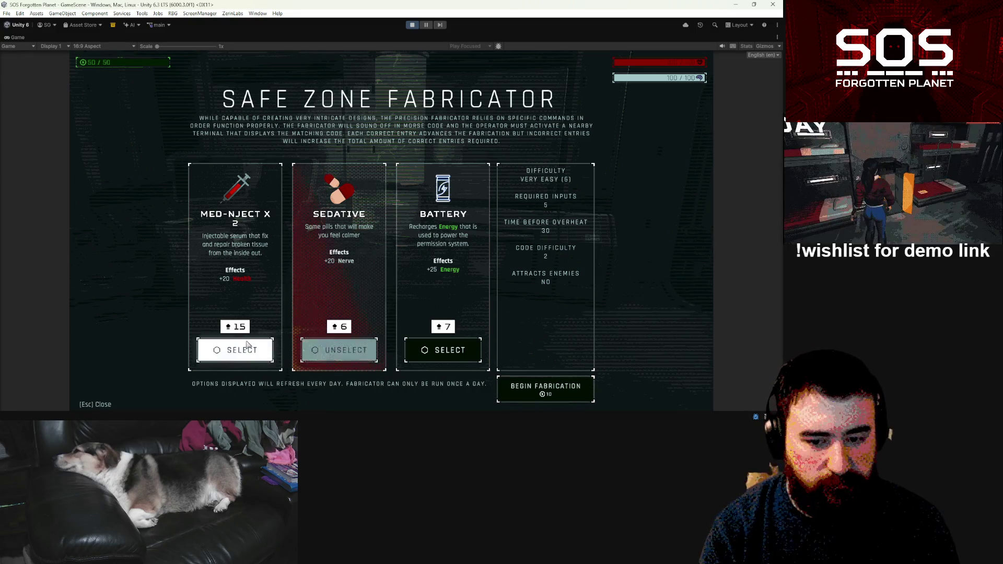
left_click(235, 350)
left_click(444, 350)
left_click(545, 389)
Step: Walk to the monitor console, pause the game, and un-maximize the Game view
key("w")
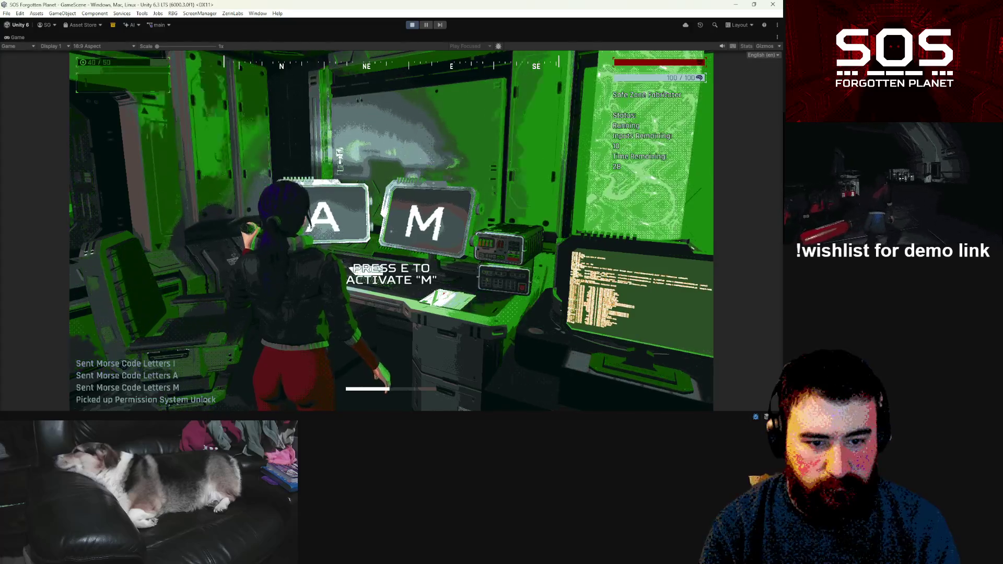
key("d")
key("d")
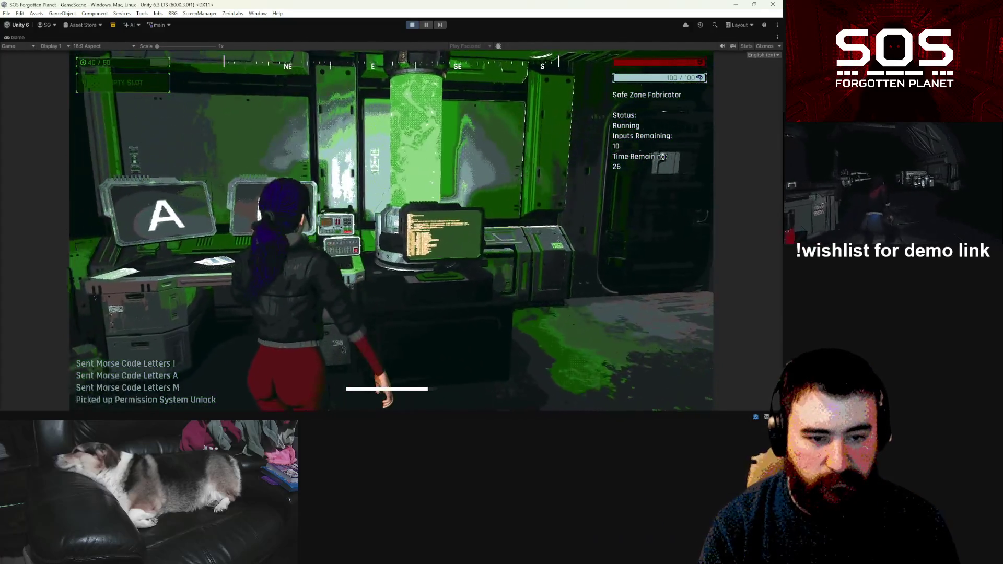
key("Escape")
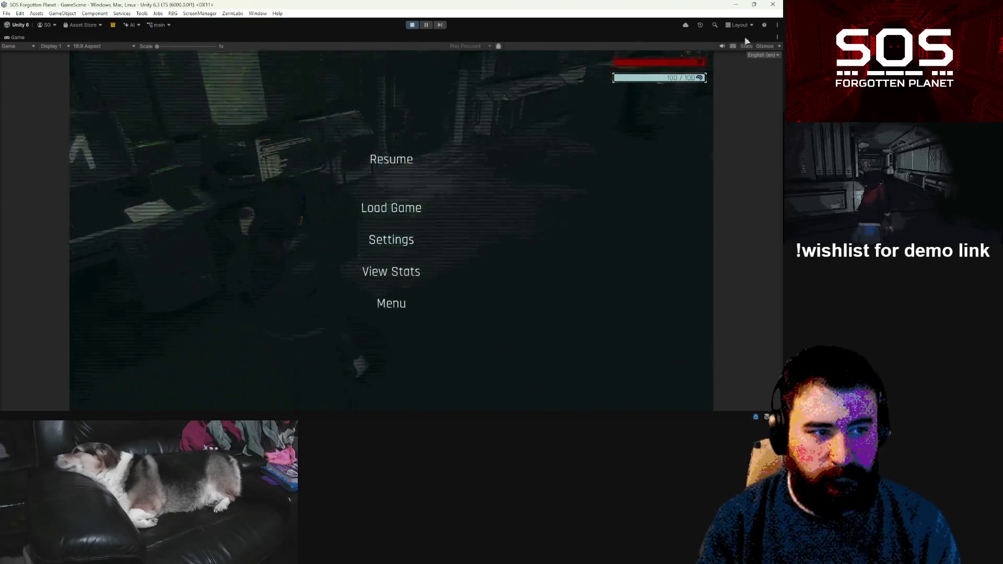
left_click(778, 37)
left_click(686, 68)
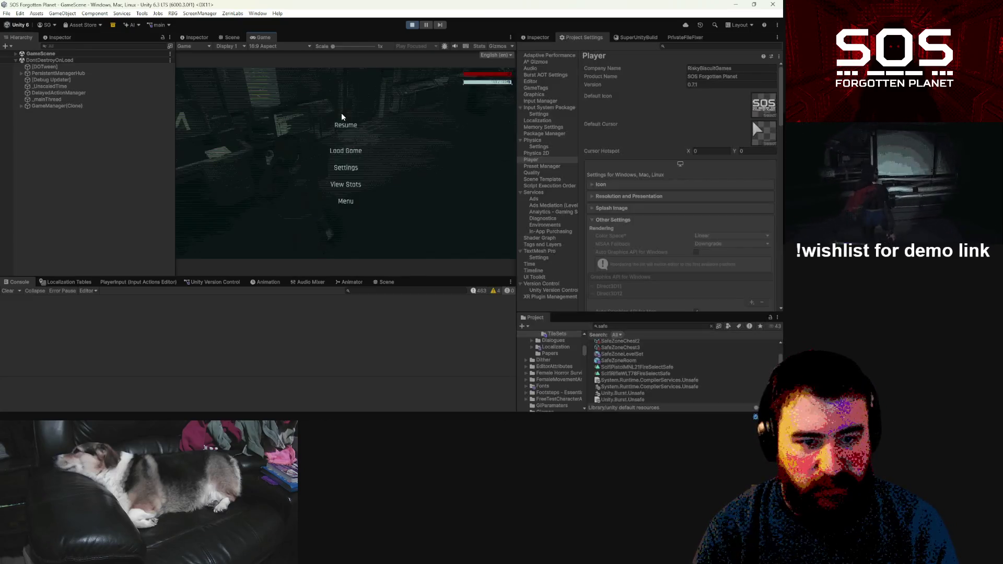
Step: Expand GameScene, MapRoot and 3 - PrecisionFabricatorRoom down to FabricatorTerminal.1 in the Hierarchy
left_click(16, 54)
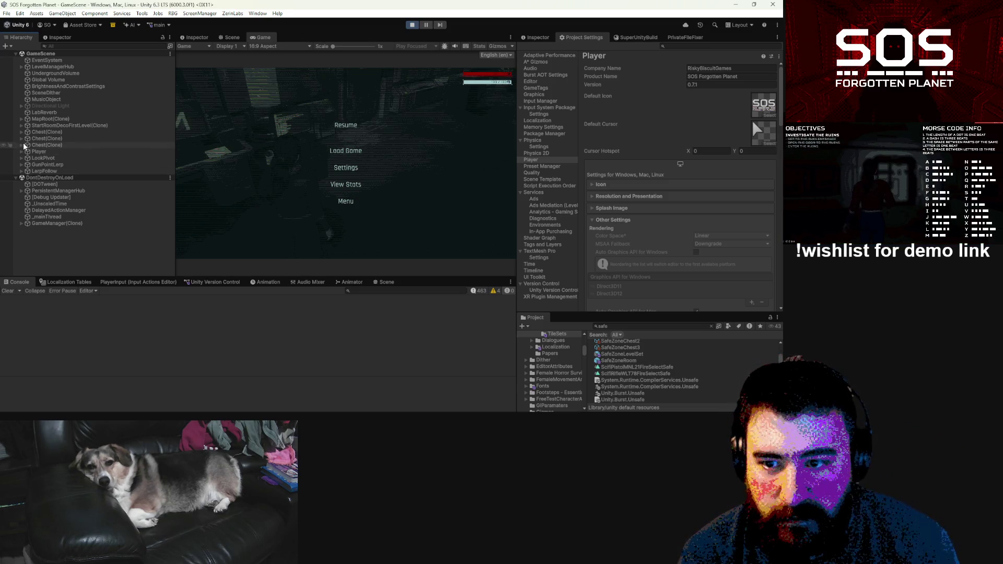
left_click(21, 126)
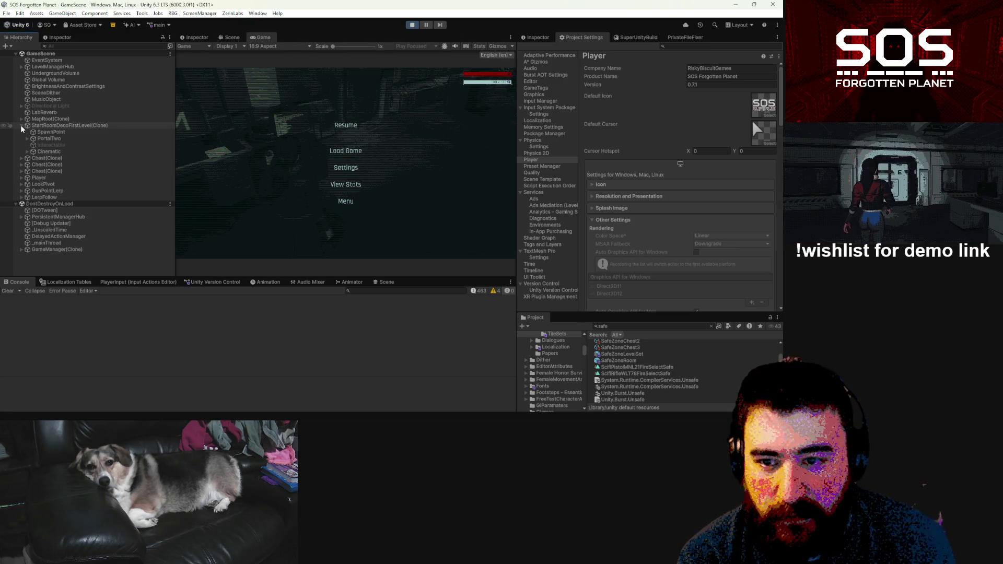
left_click(22, 119)
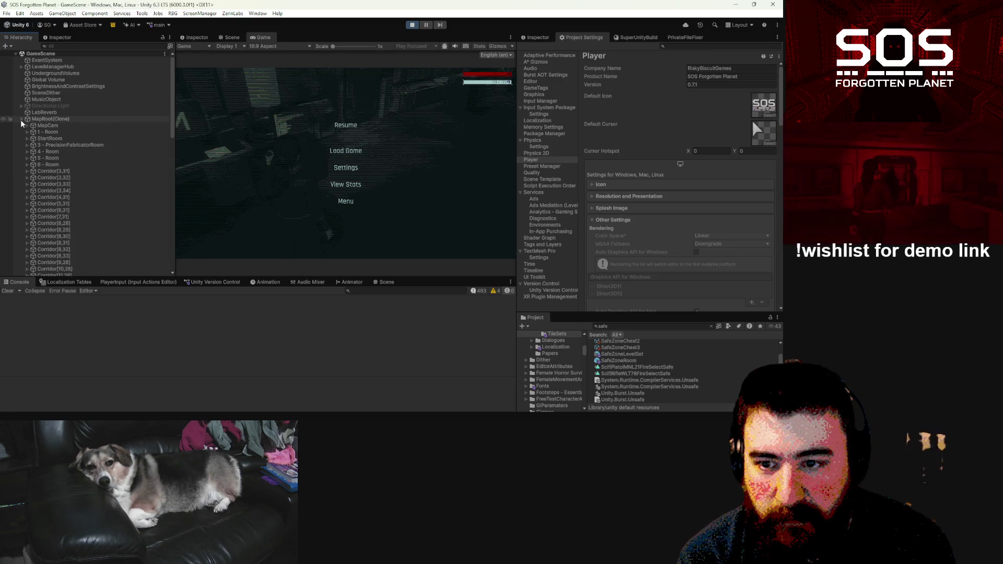
left_click(50, 144)
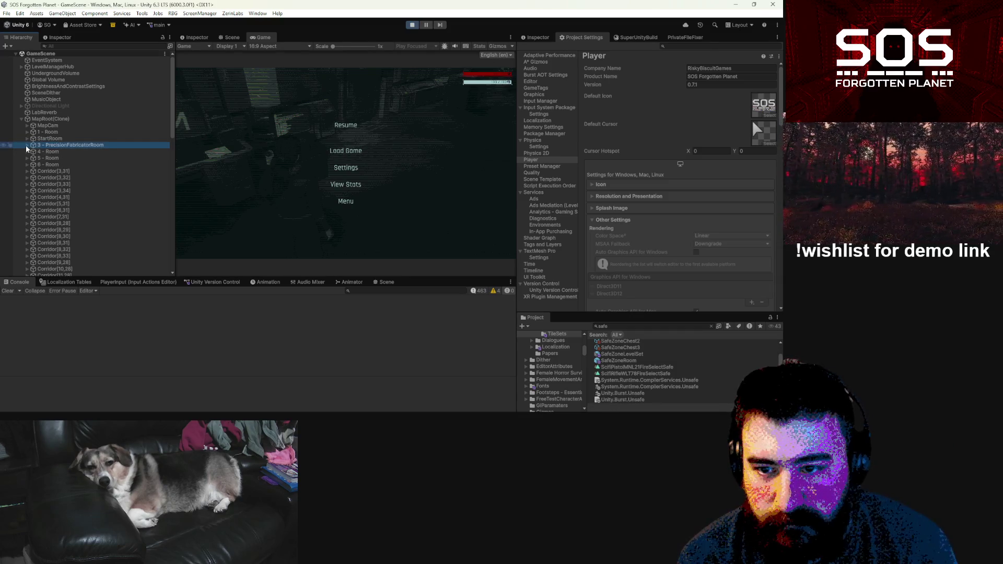
left_click(27, 145)
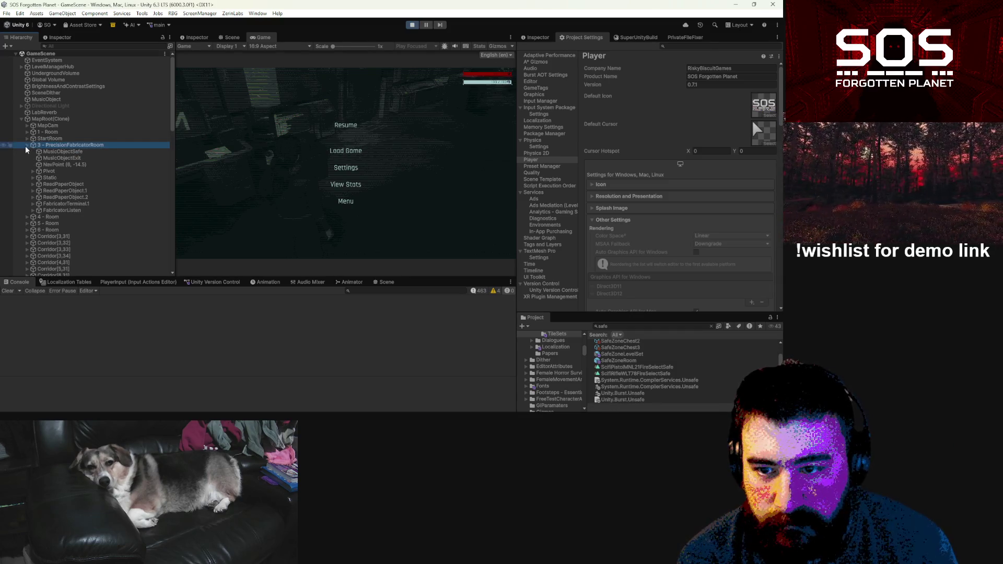
left_click(50, 203)
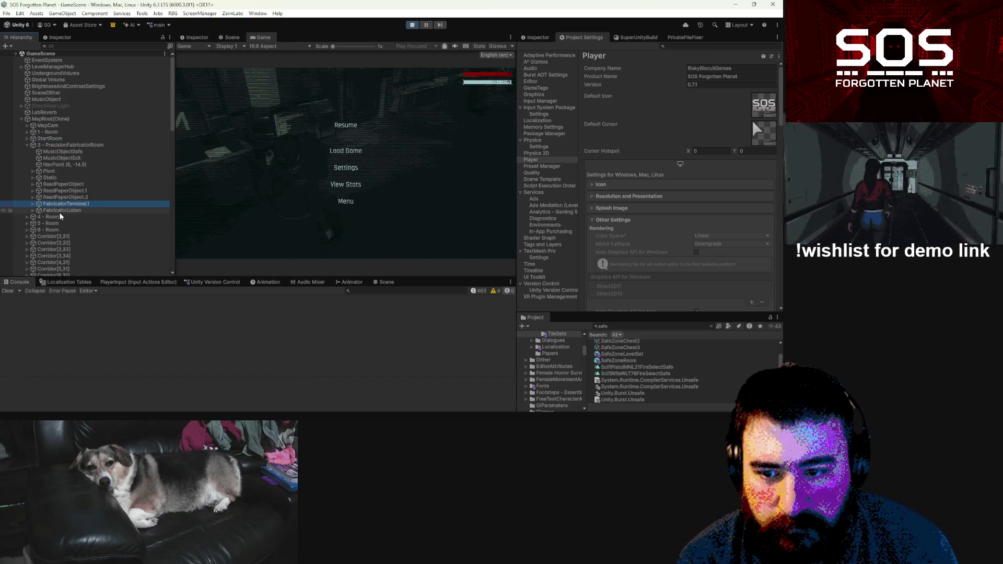
left_click(33, 203)
Step: Select MorseBeep under PrecisionFabricatorSounds and show it in the Inspector
left_click(39, 249)
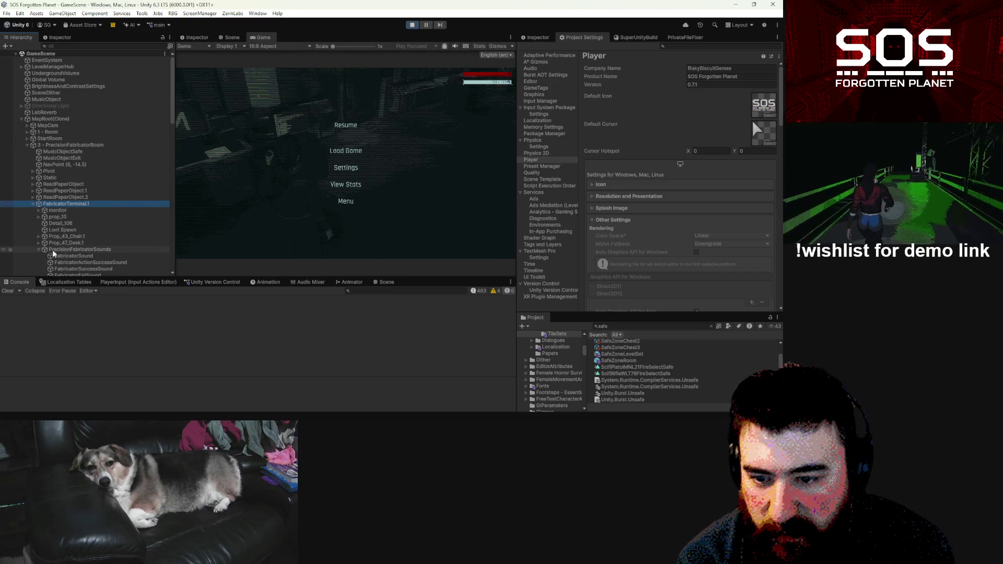
scroll(87, 249, "down", 3)
left_click(91, 216)
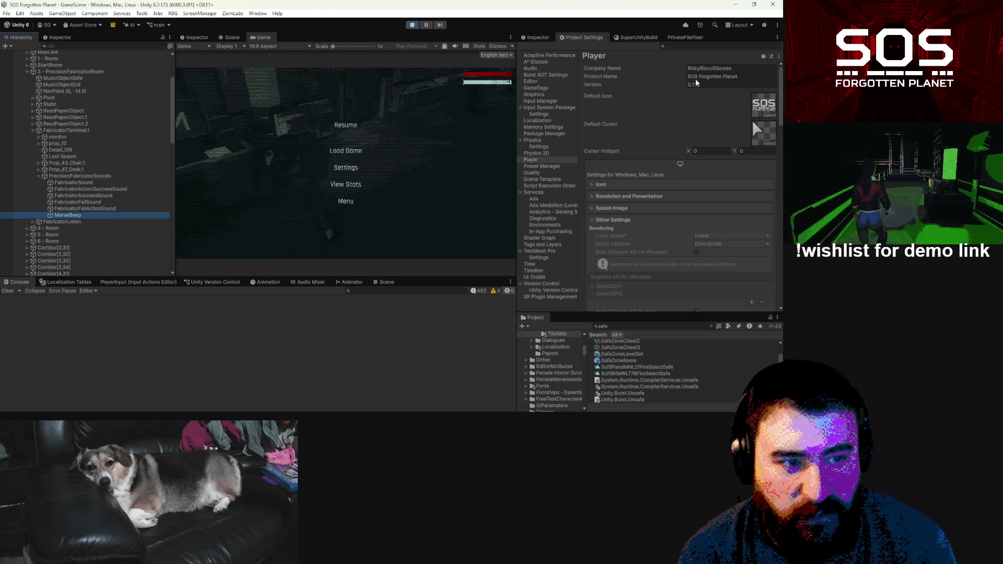
left_click(537, 37)
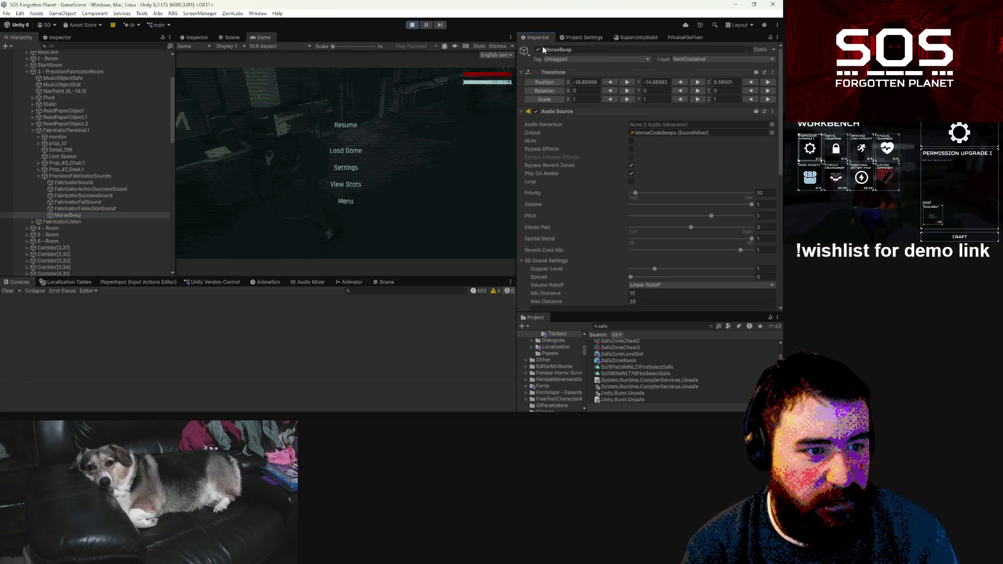
Step: Reset MorseBeep's position to 0,0,0 and walk back toward the A/M monitors
left_click(547, 82)
left_click(347, 126)
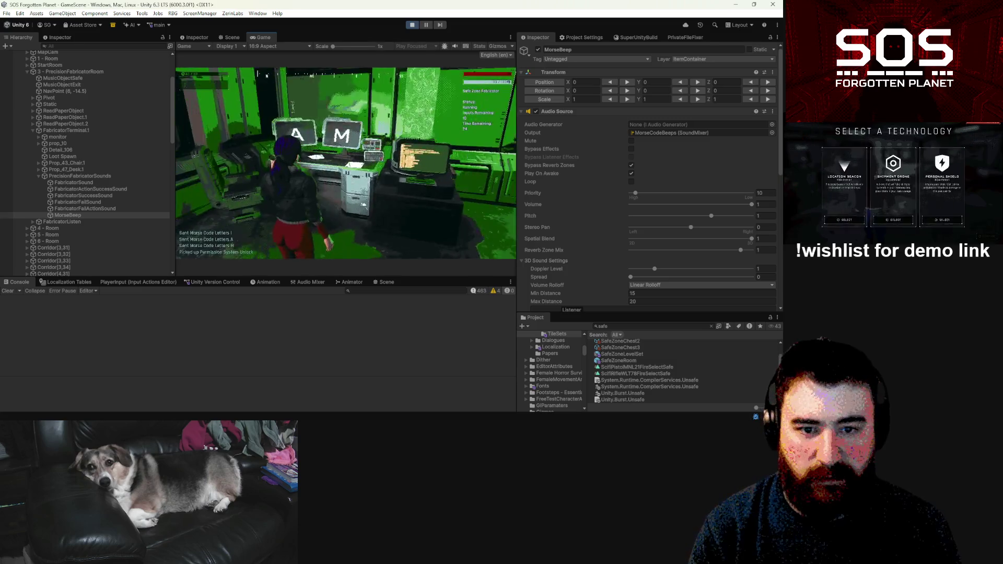
key("w")
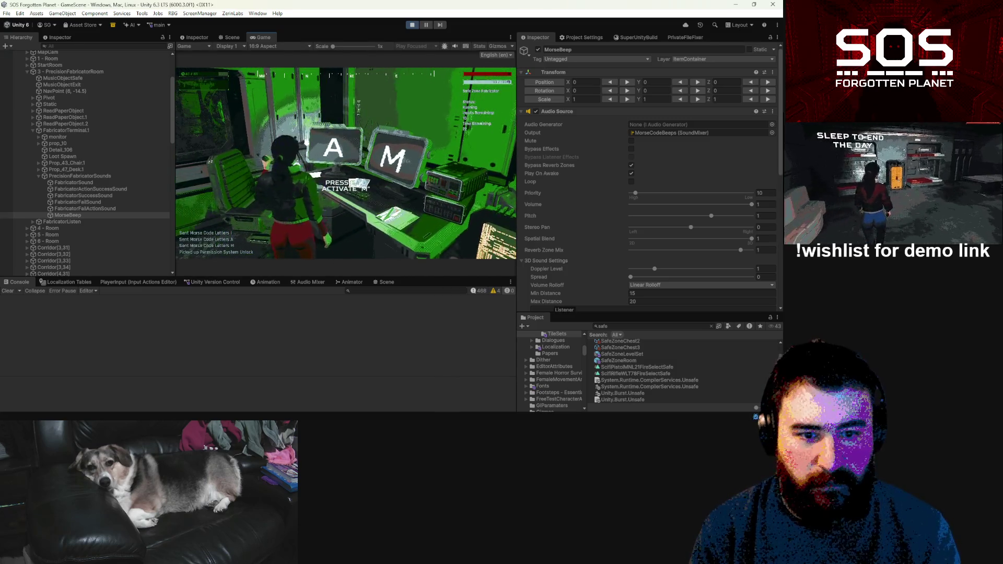
key("w")
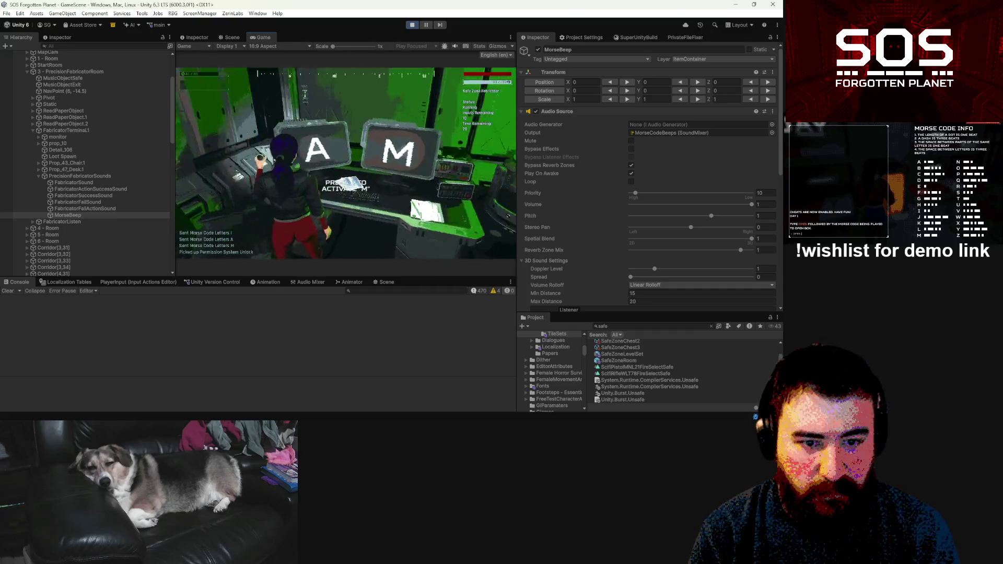
key("w")
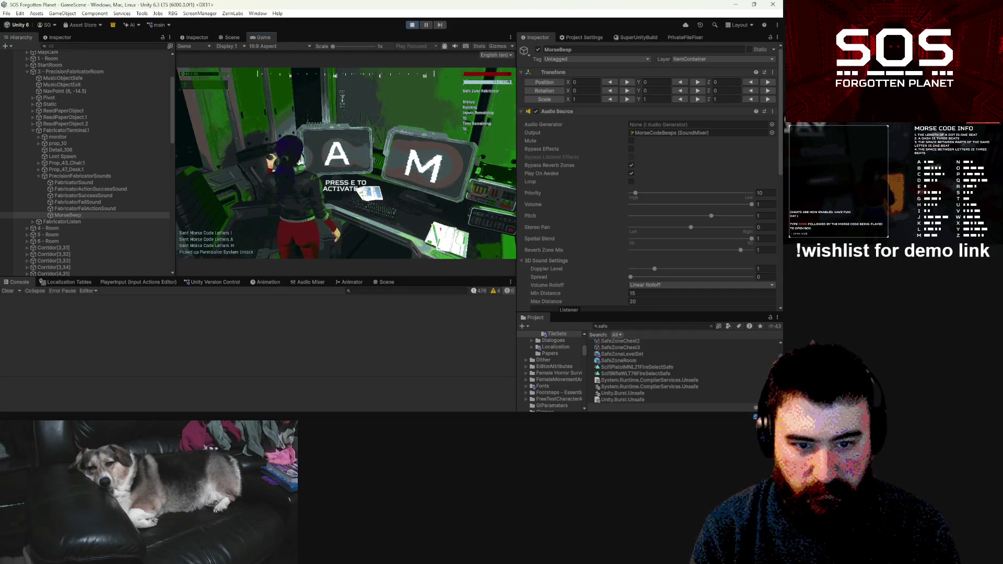
Step: Position the character at the A/M monitors, pause, and stop Play mode
key("a")
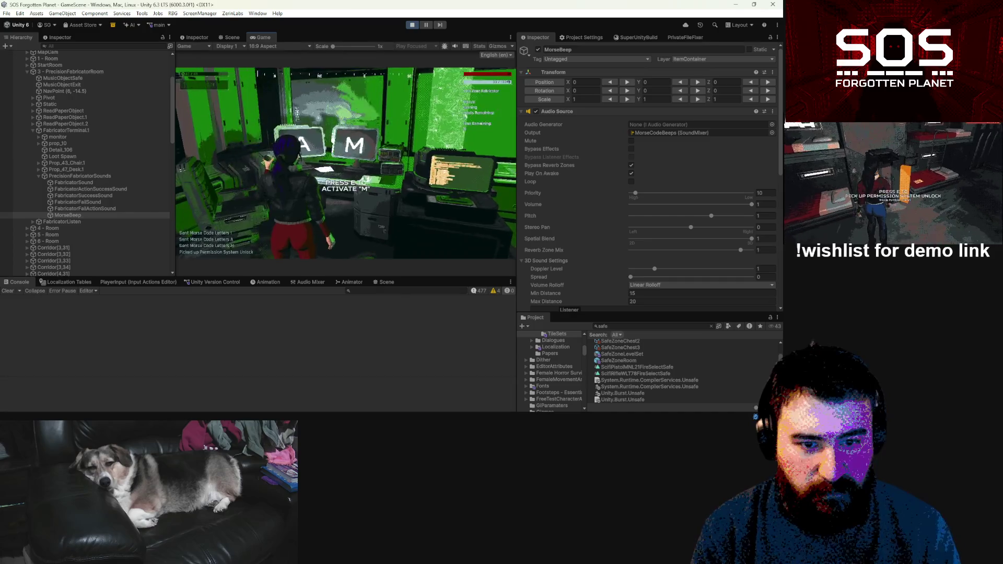
key("a")
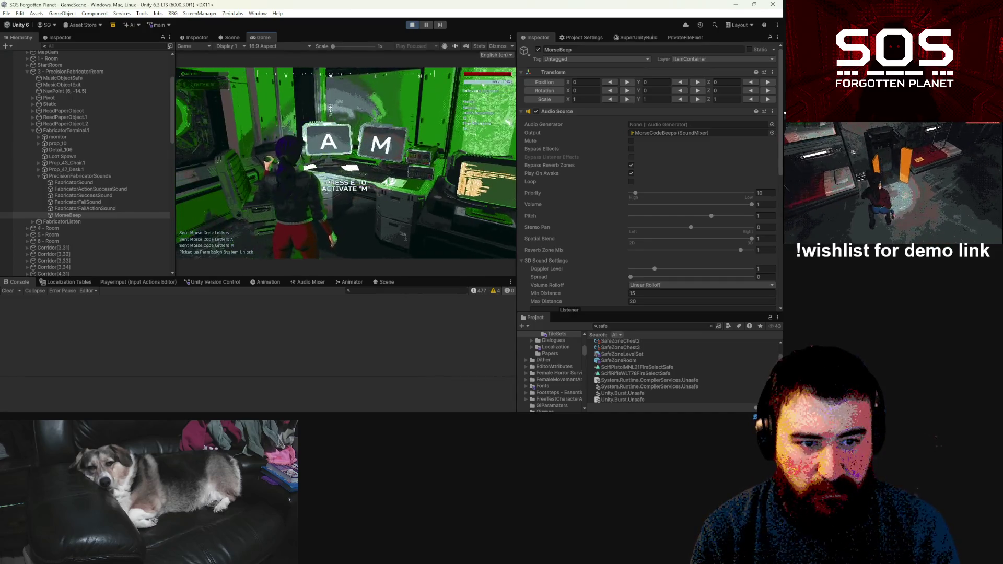
key("d")
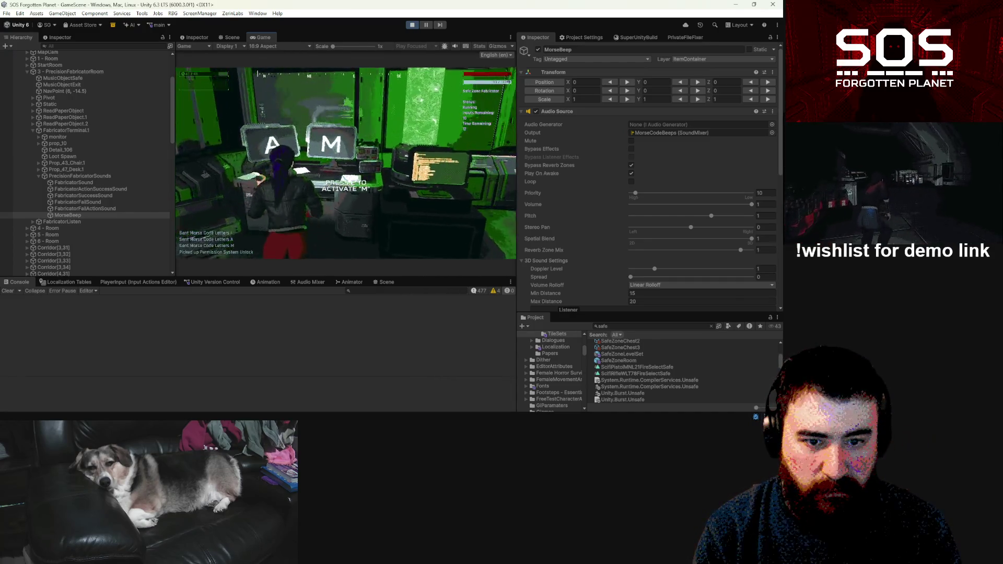
key("w")
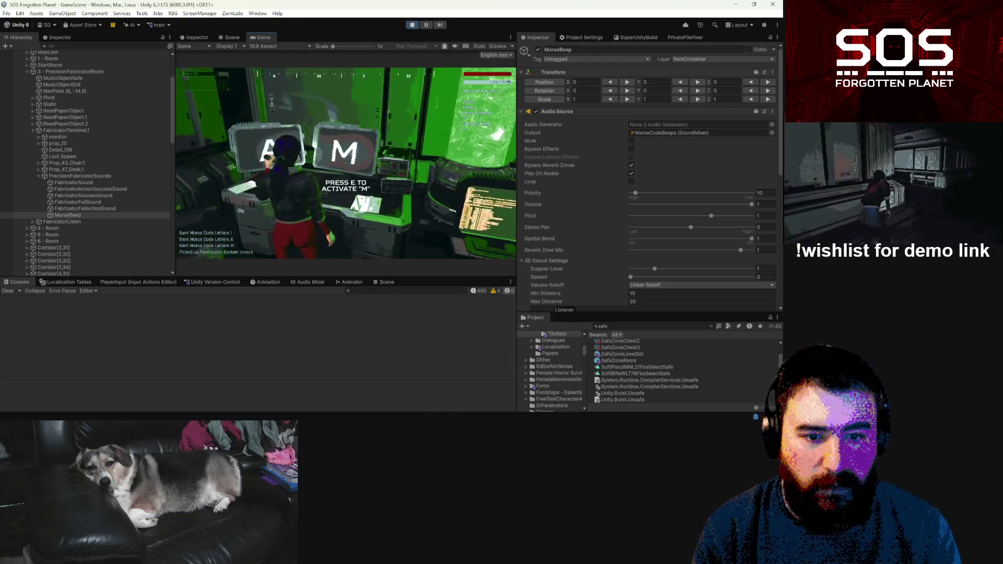
key("Escape")
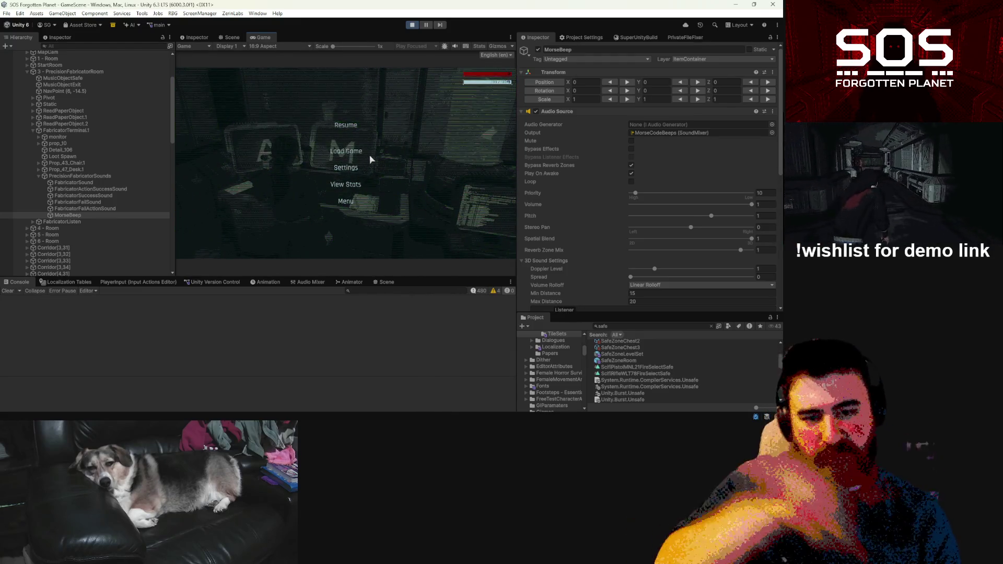
left_click(412, 25)
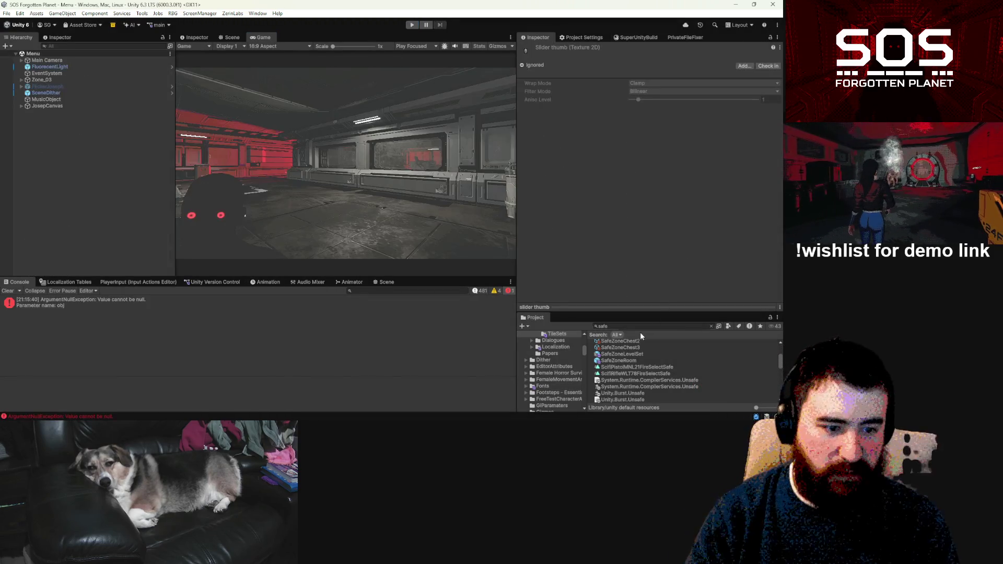
Step: Open the SafeZoneRoom prefab and select both FabricatorMonitorDisplay objects
double_click(627, 359)
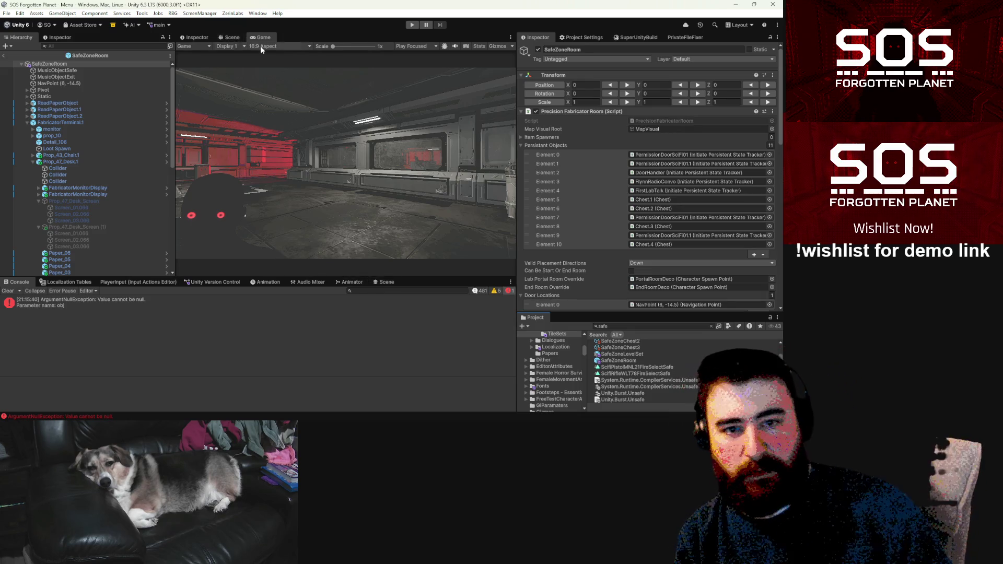
left_click(232, 37)
mouse_move(332, 165)
left_mouse_down()
mouse_move(235, 218)
mouse_move(327, 189)
left_mouse_up()
left_click(327, 192)
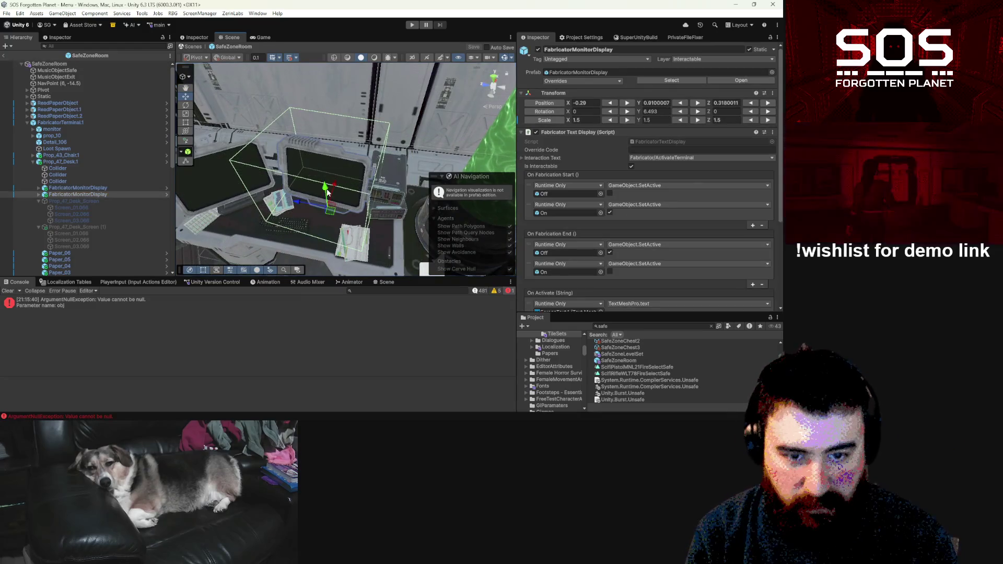
left_click(83, 186, "ctrl")
Step: Set the monitors' Box Collider Size Z from 0.5 to 0.11 and check it at the desk
scroll(652, 195, "down", 5)
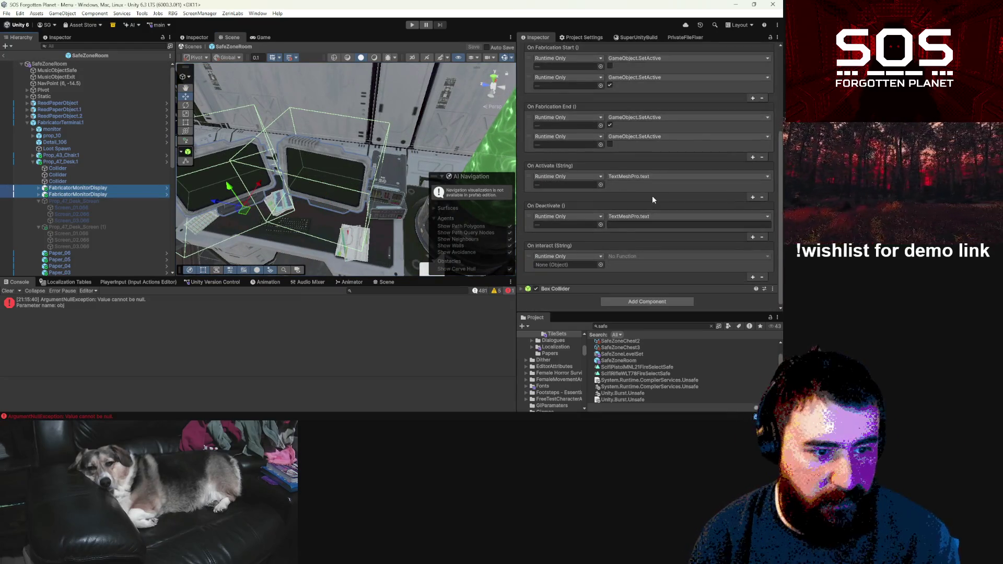
left_click(522, 289)
scroll(667, 262, "down", 3)
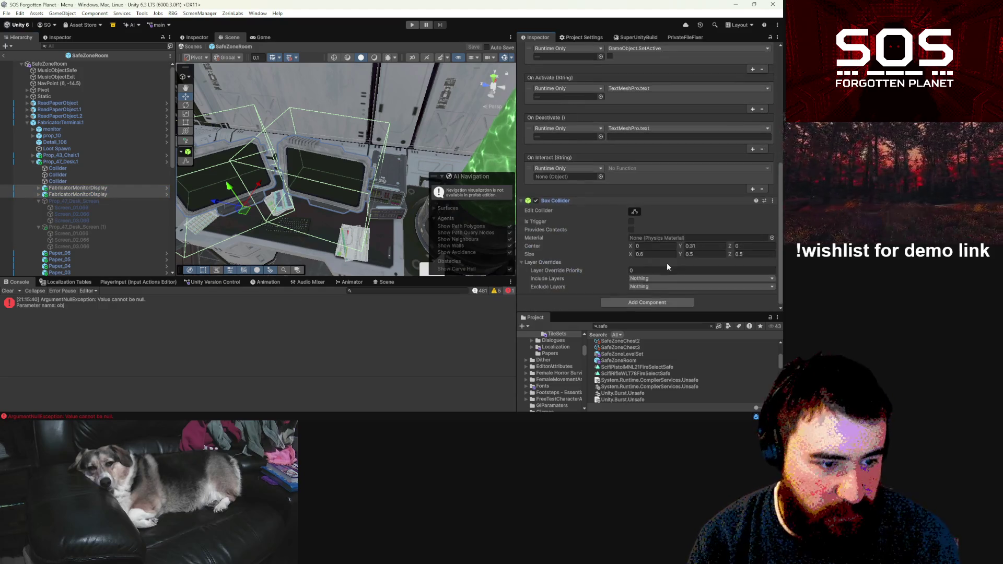
left_click(735, 255)
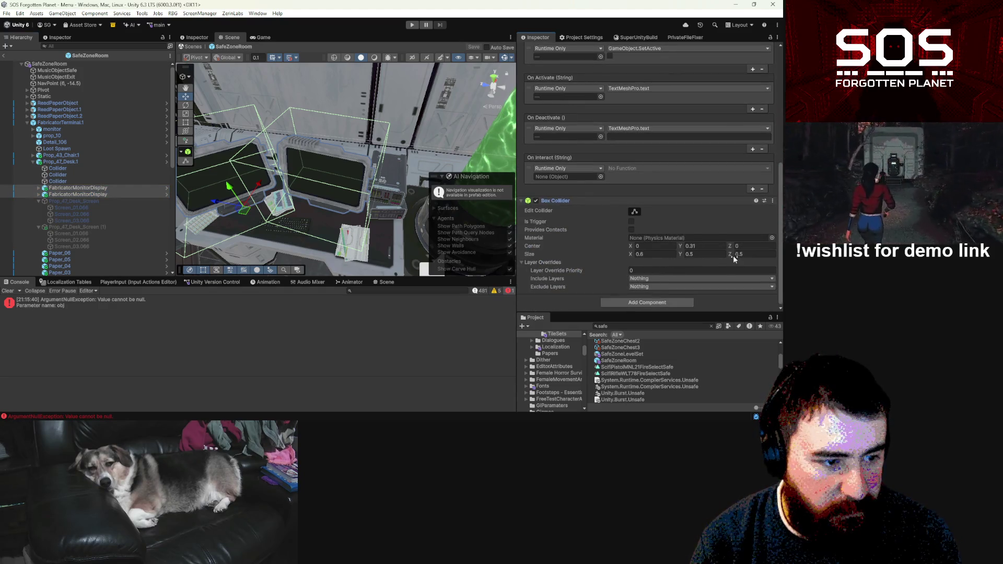
left_click_drag(729, 254, 724, 258)
mouse_move(379, 199)
left_mouse_down()
mouse_move(392, 200)
mouse_move(221, 182)
left_mouse_up()
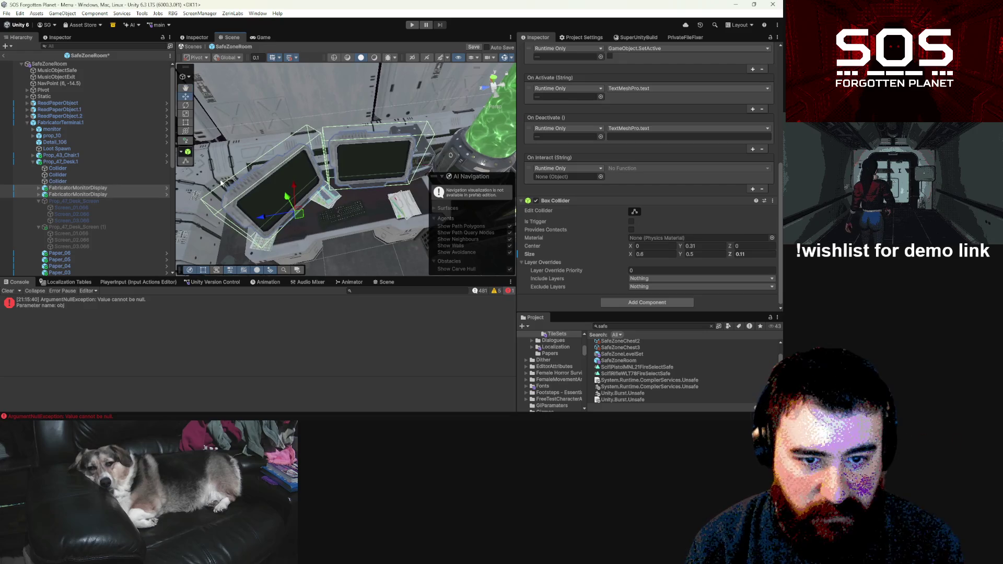
mouse_move(354, 209)
left_mouse_down()
mouse_move(340, 210)
mouse_move(347, 189)
left_mouse_up()
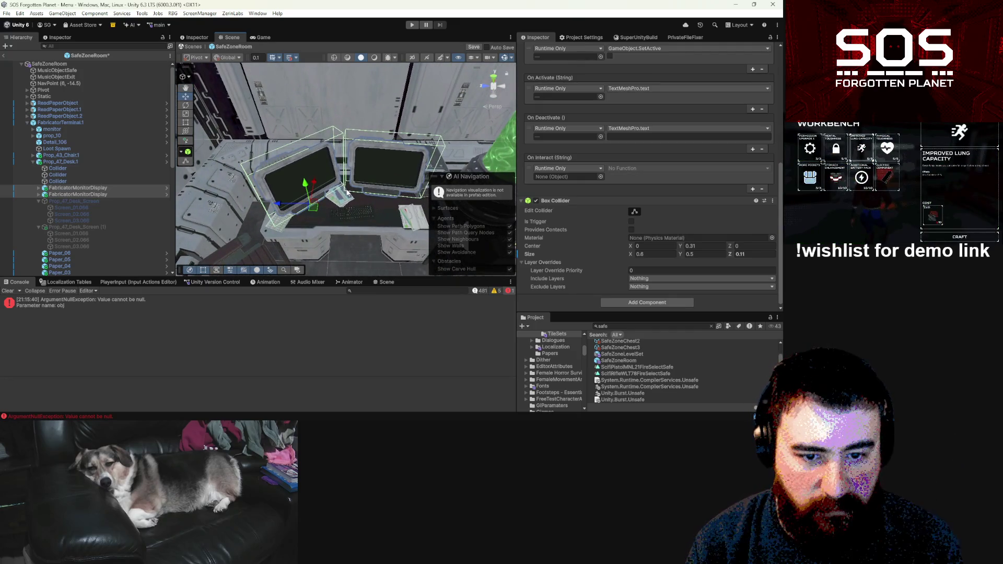
Step: Wire both monitors' On Interact to PrecisionFabricatorRoom.OnCodeSubmit and exit prefab mode
left_click(90, 188)
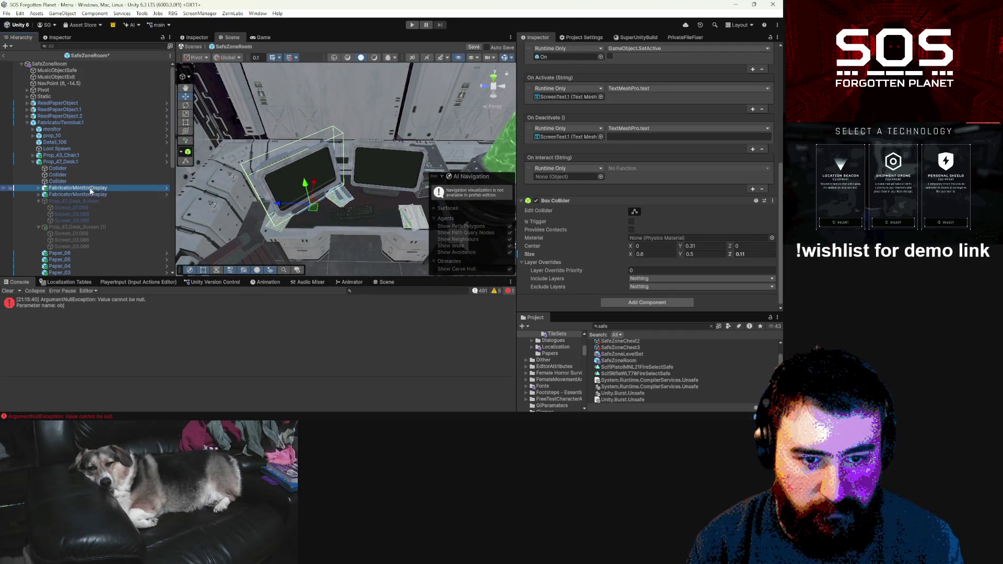
left_click(310, 215, "shift")
key("f")
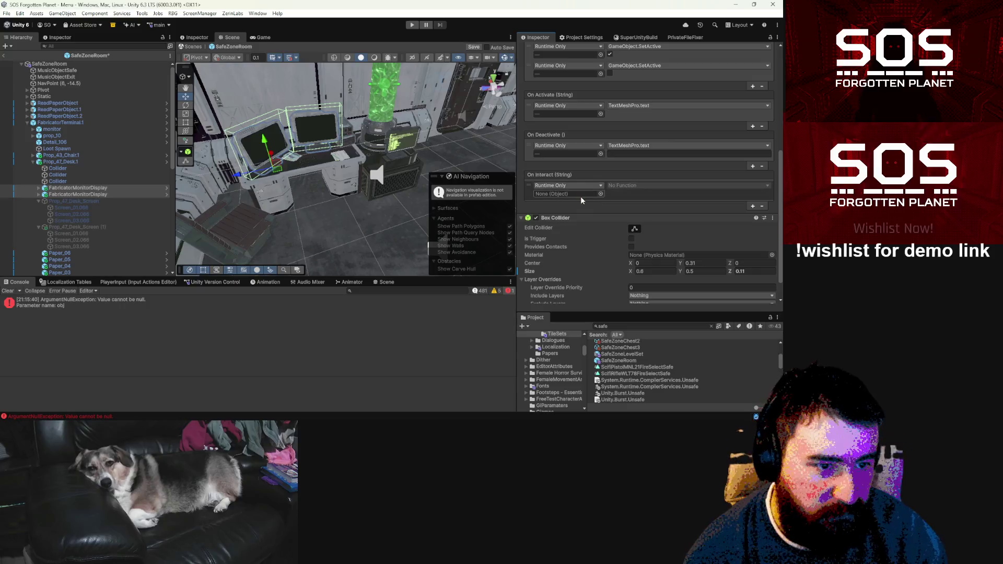
left_click_drag(78, 191, 565, 194)
left_click(635, 186)
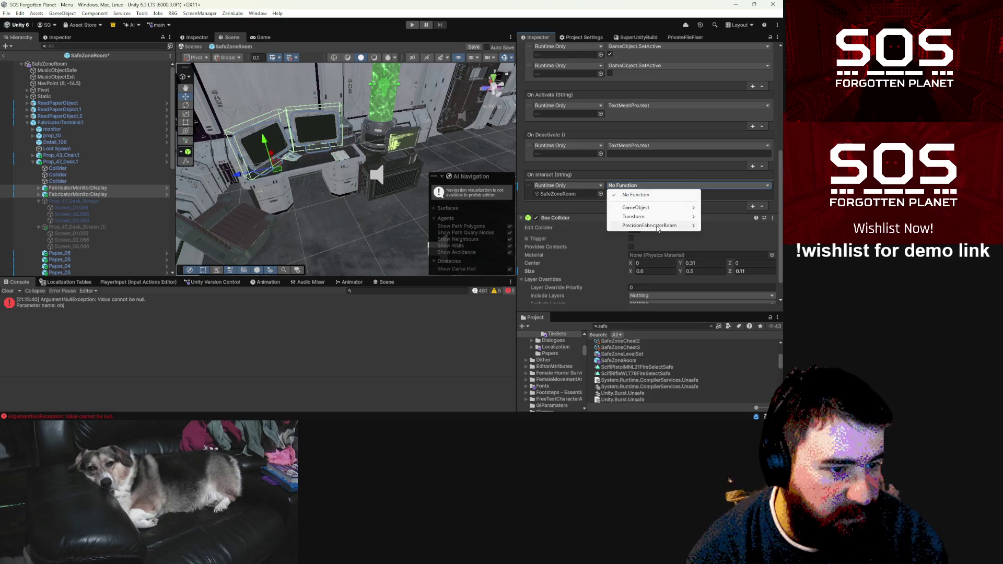
mouse_move(658, 228)
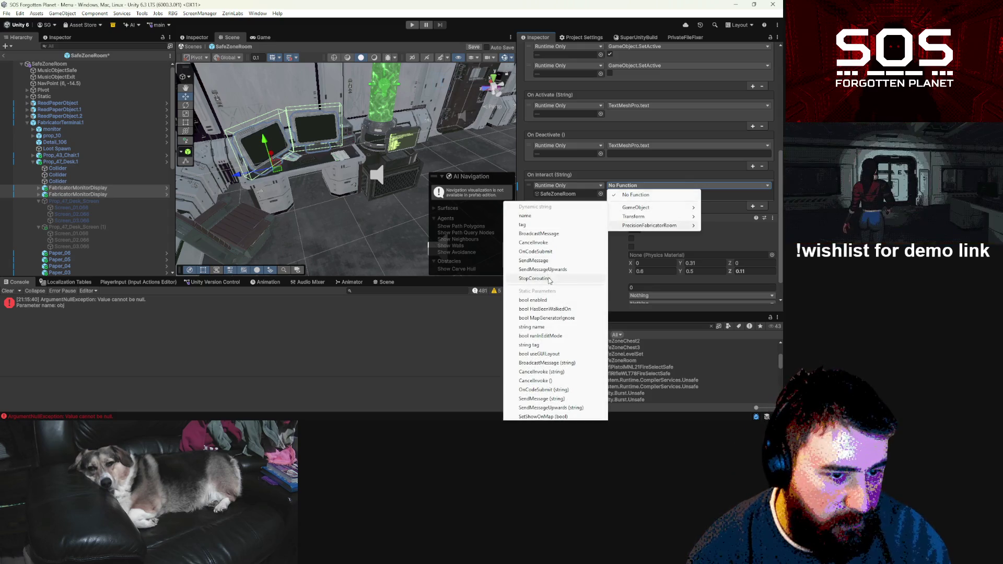
left_click(545, 252)
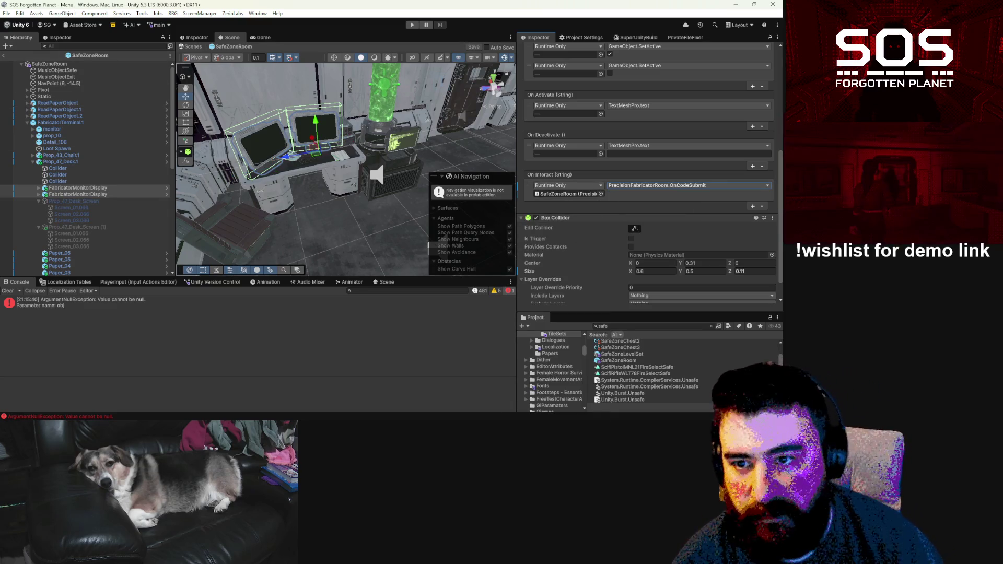
left_click(192, 46)
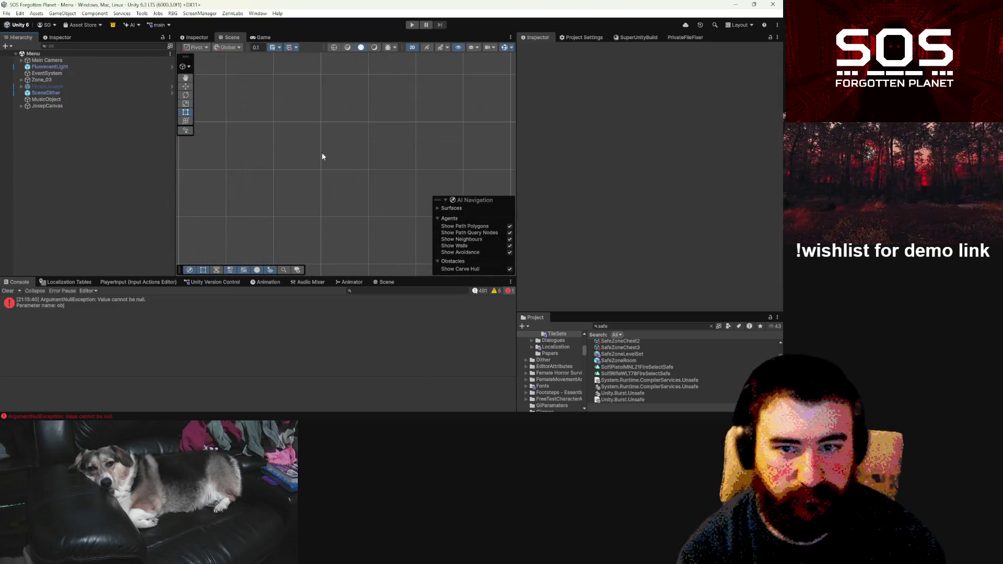
Step: Run the game in the Game view and dismiss the demo's welcome message
left_click(266, 37)
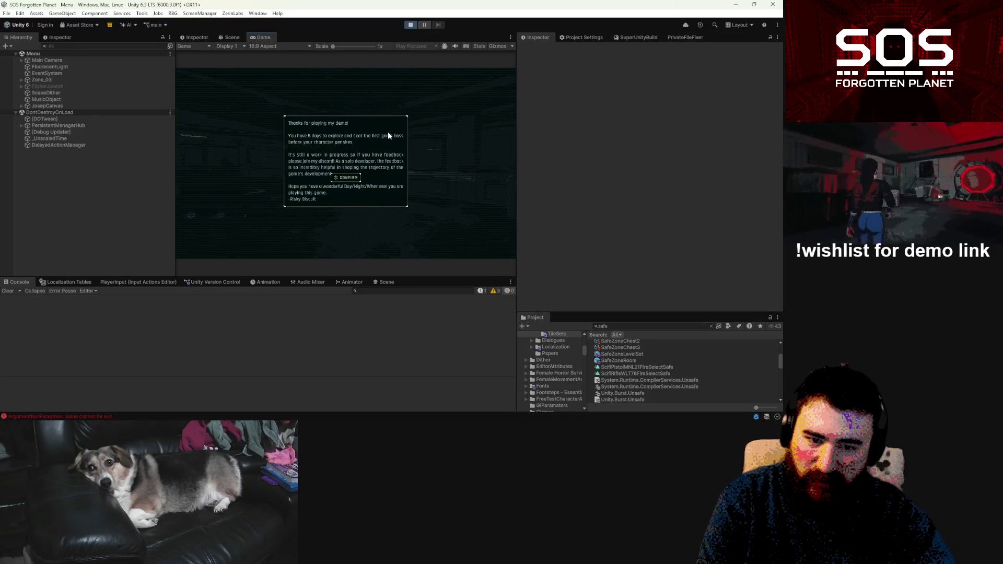
left_click(353, 217)
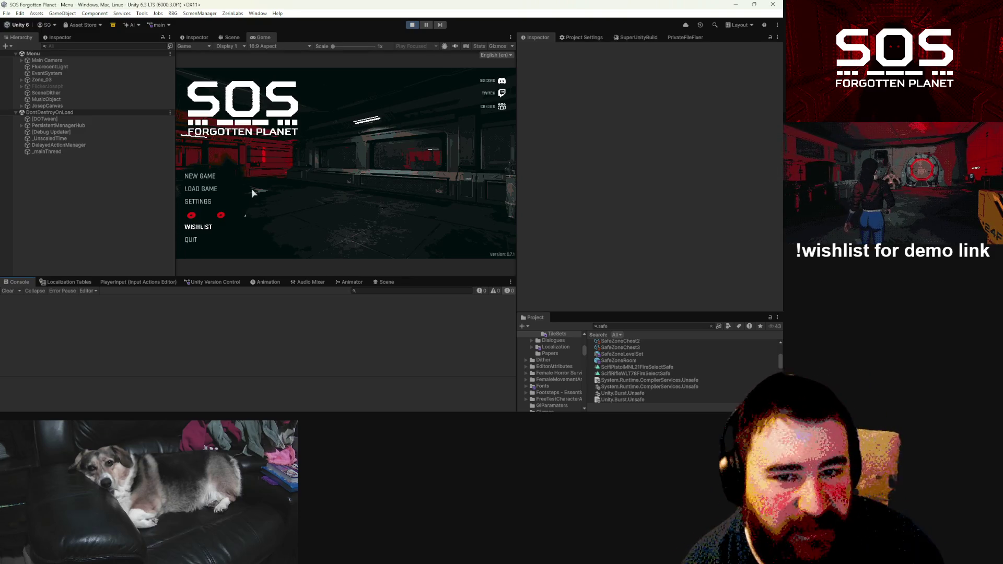
Step: Choose NEW GAME, continue past the listening and tap settings, then START GAME with the chosen difficulty
left_click(198, 176)
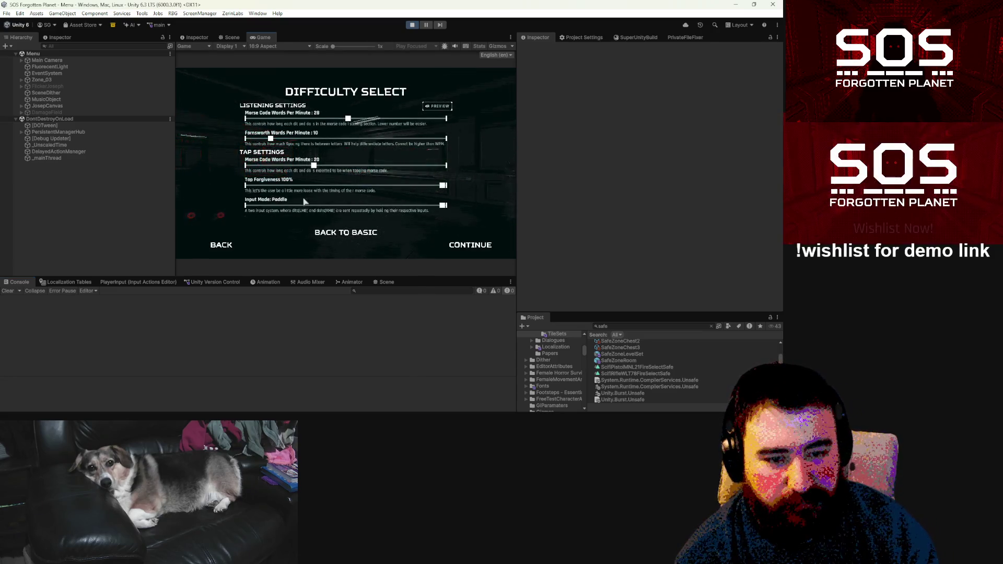
left_click(463, 247)
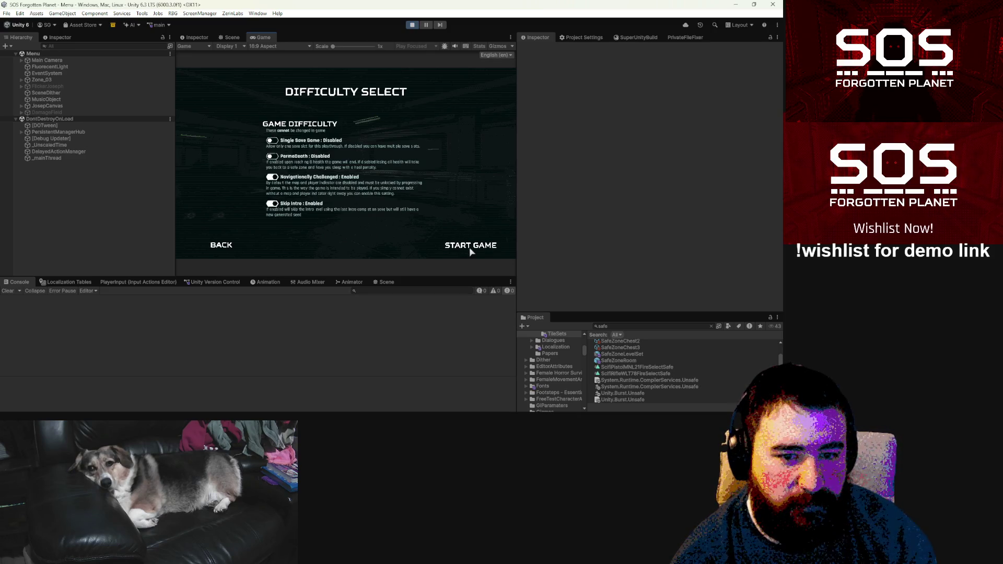
left_click(470, 251)
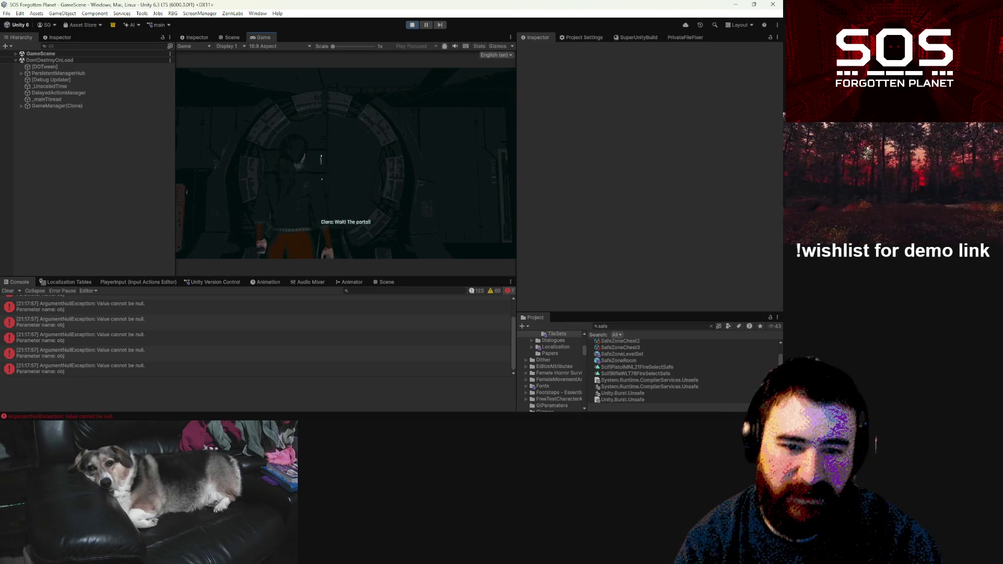
Step: Open the in-game map, then view the level in the Scene tab in 3D perspective
key("m")
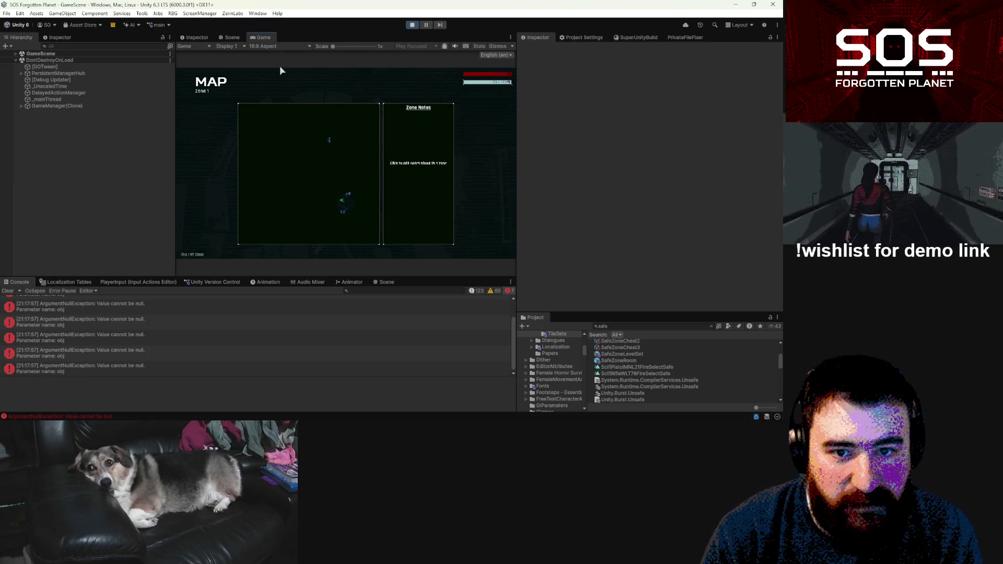
left_click(232, 37)
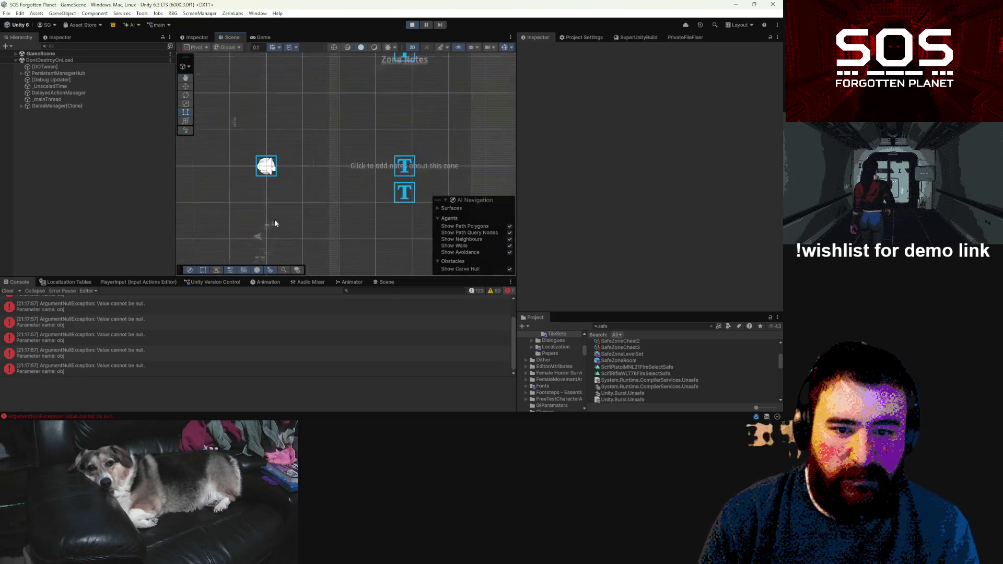
scroll(274, 223, "down", 6)
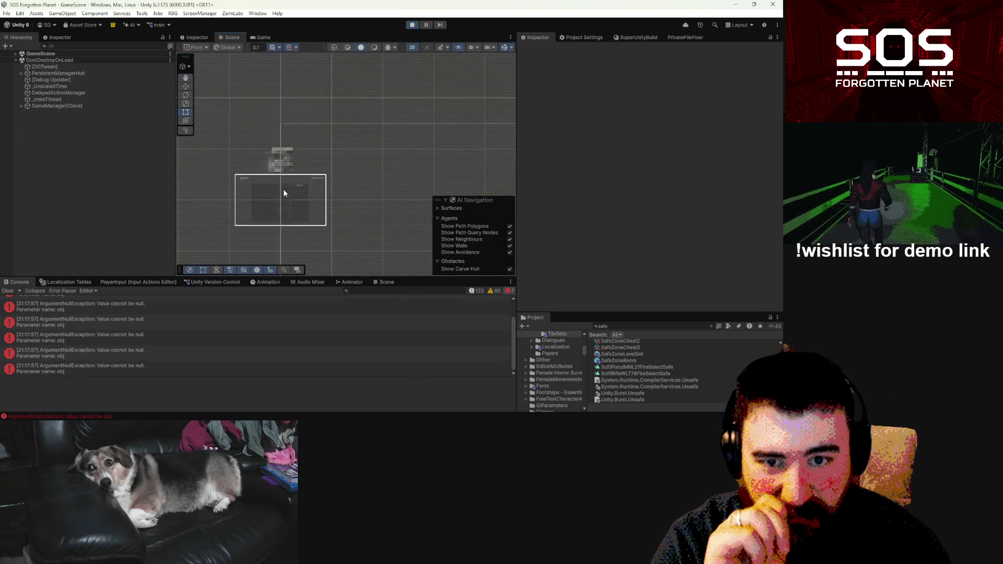
left_click(413, 48)
mouse_move(265, 197)
left_mouse_down()
mouse_move(259, 166)
mouse_move(300, 205)
mouse_move(303, 238)
mouse_move(642, 325)
mouse_move(460, 357)
mouse_move(471, 366)
mouse_move(422, 378)
mouse_move(214, 370)
left_mouse_up()
Step: Tilt the scene view of the level and select the door's MapVisual cube
left_click(257, 38)
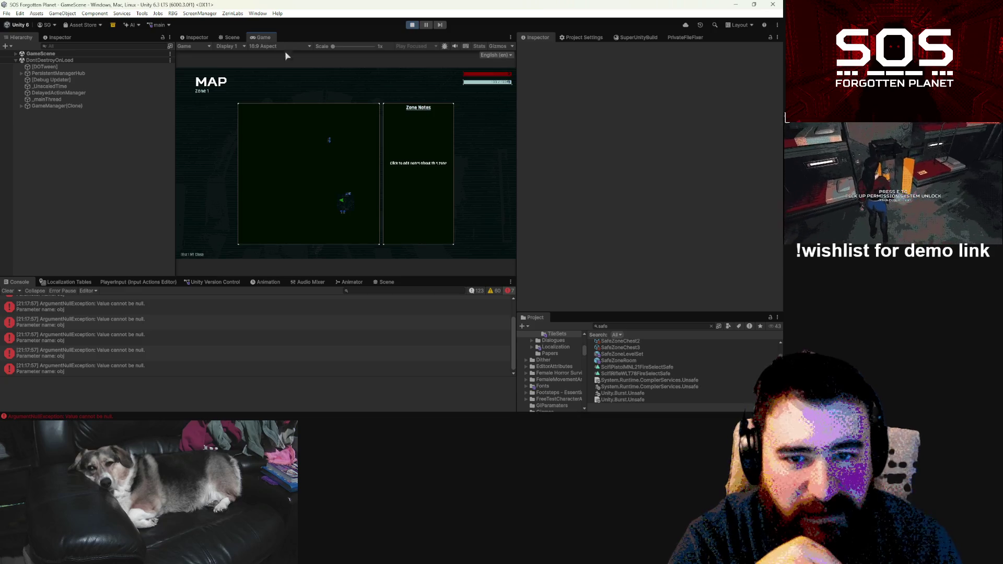
left_click(234, 37)
mouse_move(284, 113)
left_mouse_down()
mouse_move(308, 164)
mouse_move(273, 168)
mouse_move(274, 157)
mouse_move(377, 126)
mouse_move(387, 135)
left_mouse_up()
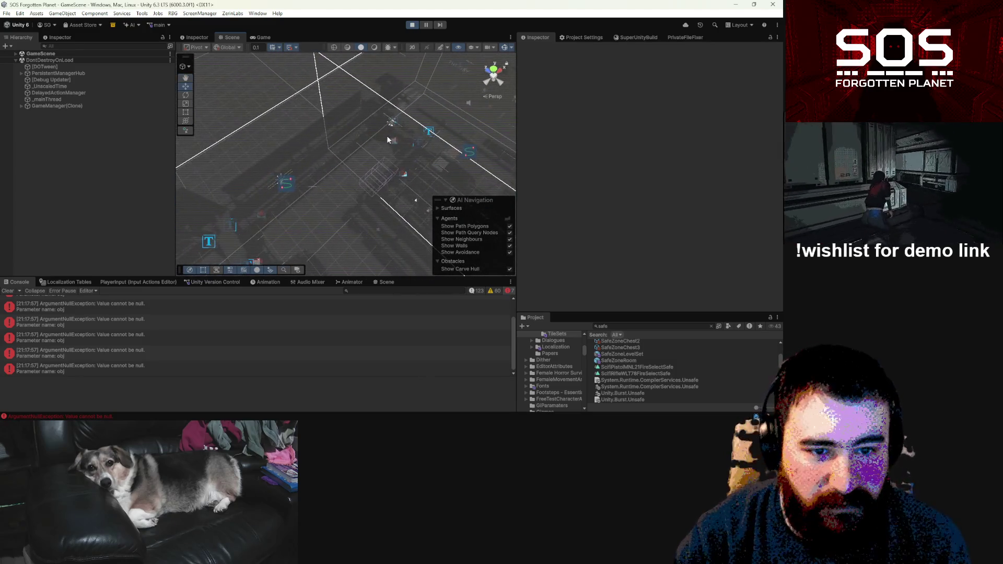
left_click(390, 138)
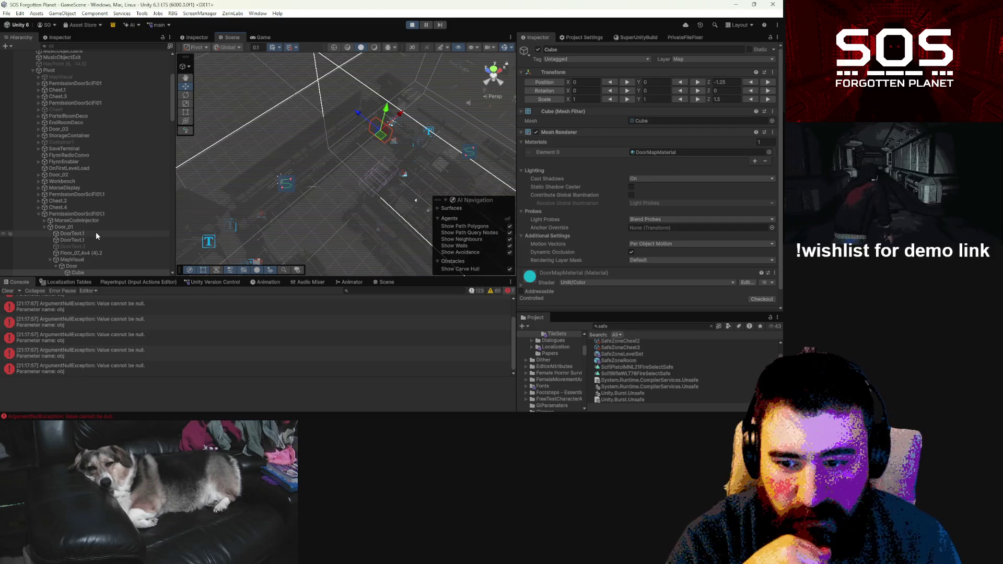
Step: Trace the selected MapVisual cube to its PermissionDoorSciFi01.1 door in the Hierarchy
scroll(96, 232, "down", 3)
left_click(96, 210)
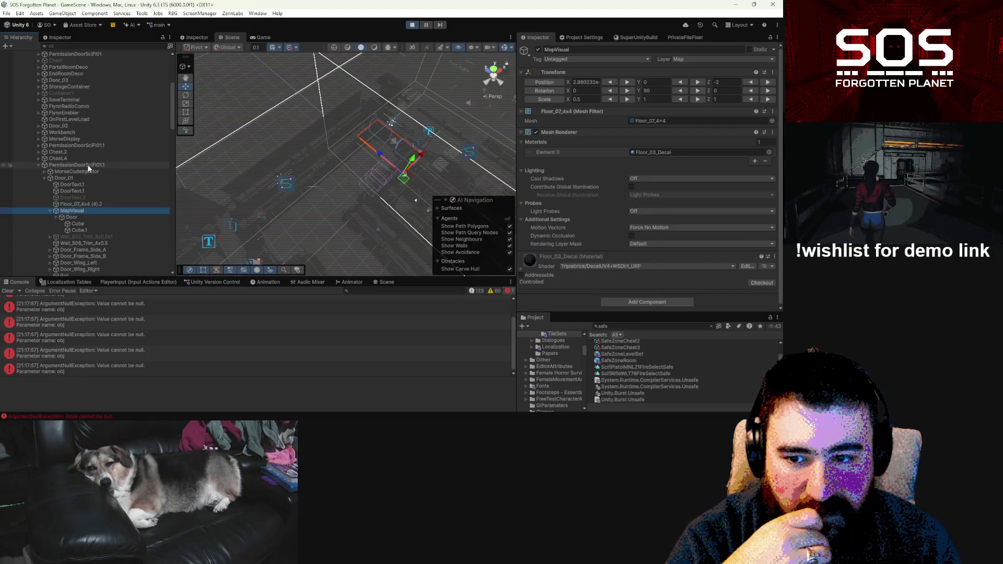
left_click(38, 145)
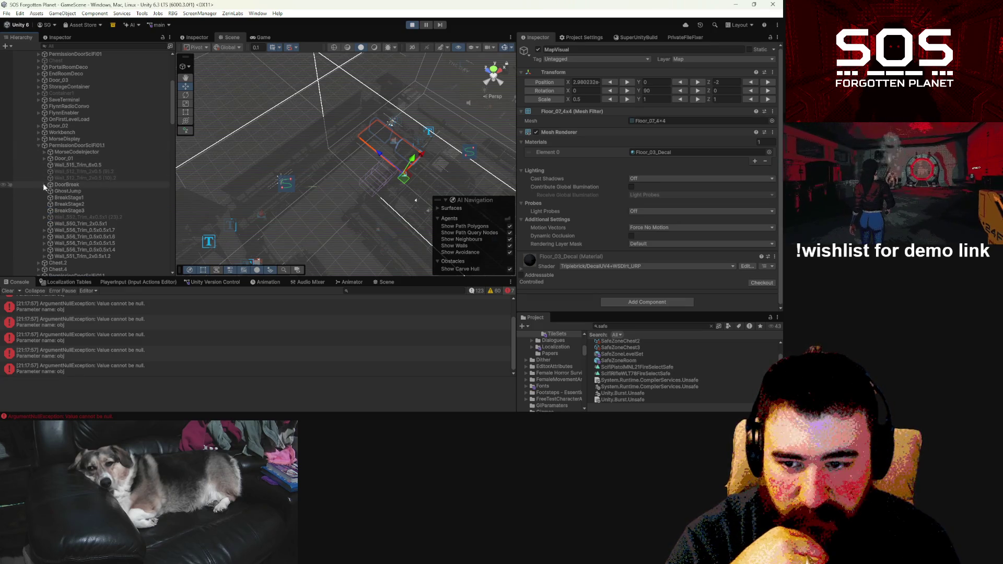
left_click(36, 145)
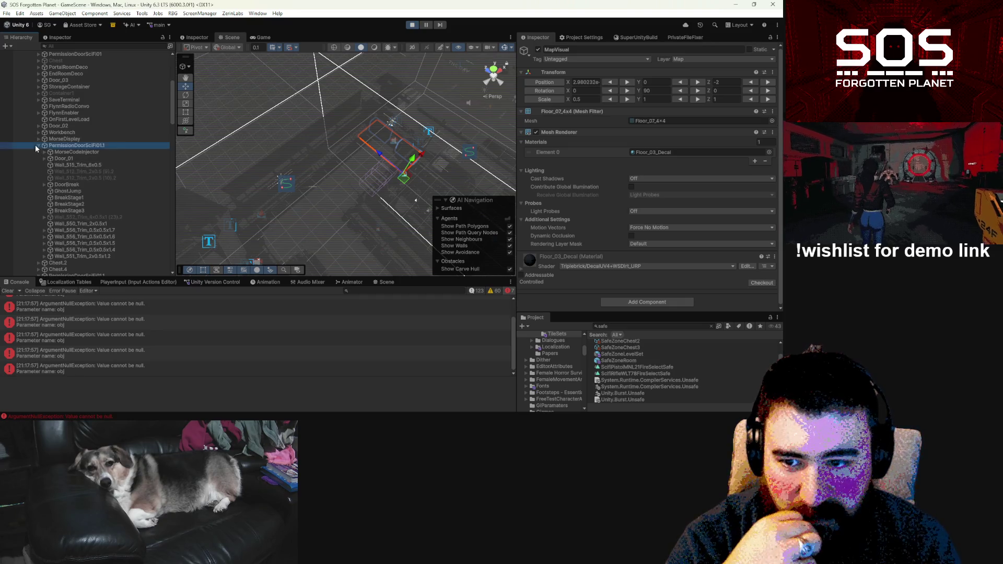
left_click(38, 145)
left_click(63, 165)
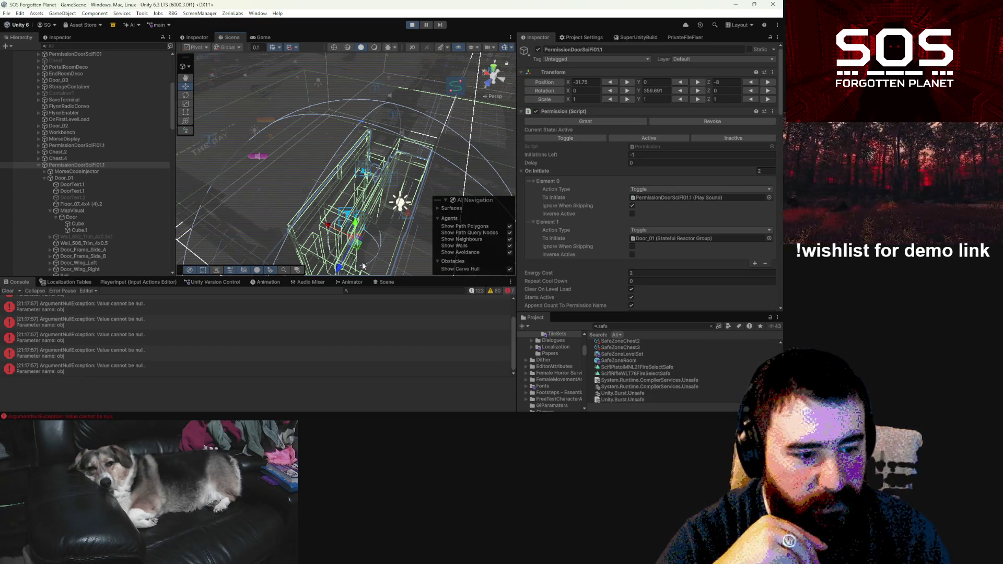
Step: Open the SafeZoneRoom prefab and select its PermissionDoorSciFi01.1 door
left_click(624, 361)
double_click(619, 361)
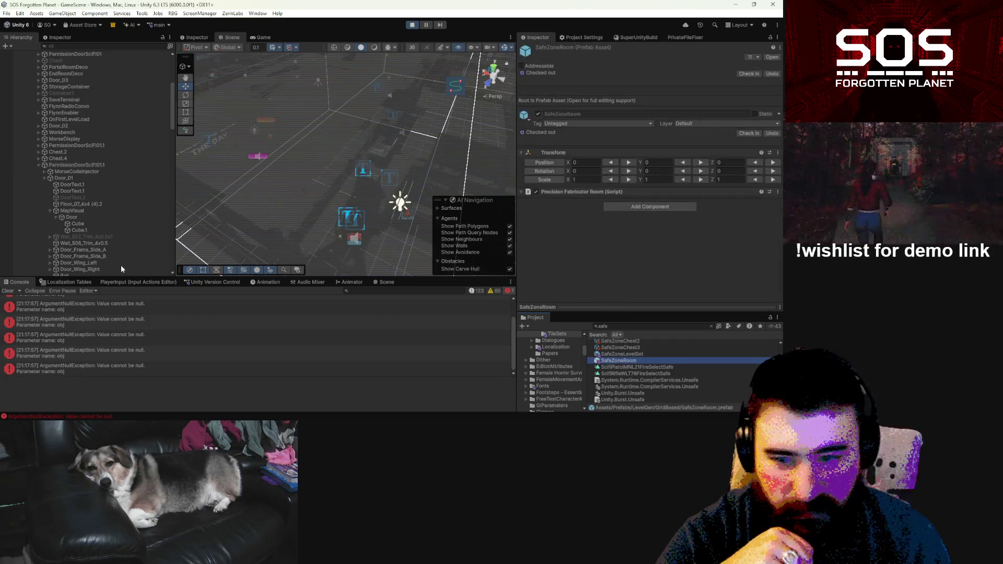
mouse_move(259, 171)
left_mouse_down()
mouse_move(523, 171)
mouse_move(583, 87)
mouse_move(636, 105)
mouse_move(539, 199)
mouse_move(431, 222)
mouse_move(369, 177)
left_mouse_up()
left_click(369, 177)
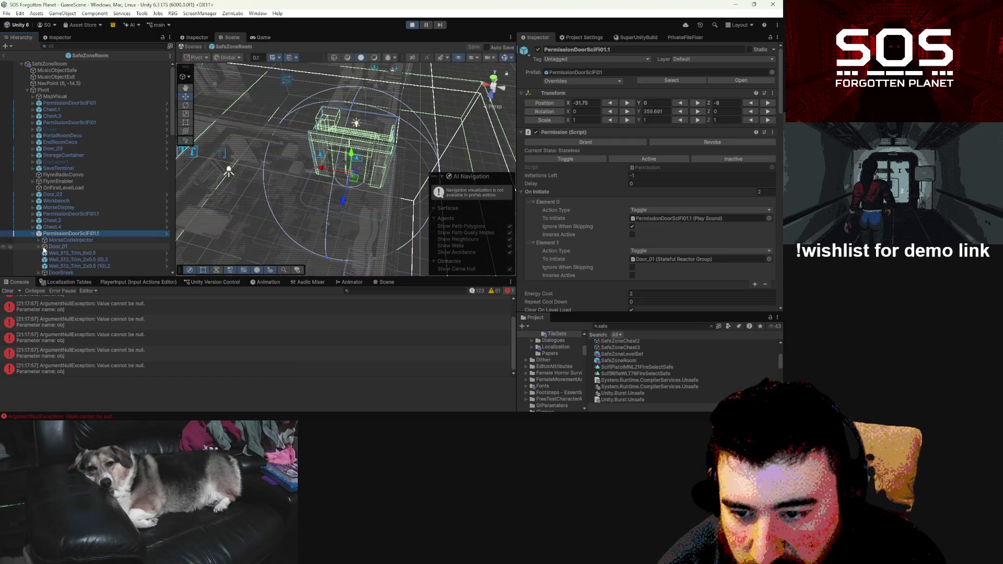
Step: Deactivate the MapVisual object under Door_01, save the prefab, and leave Prefab Mode
left_click(40, 247)
scroll(61, 242, "down", 3)
left_click(68, 230)
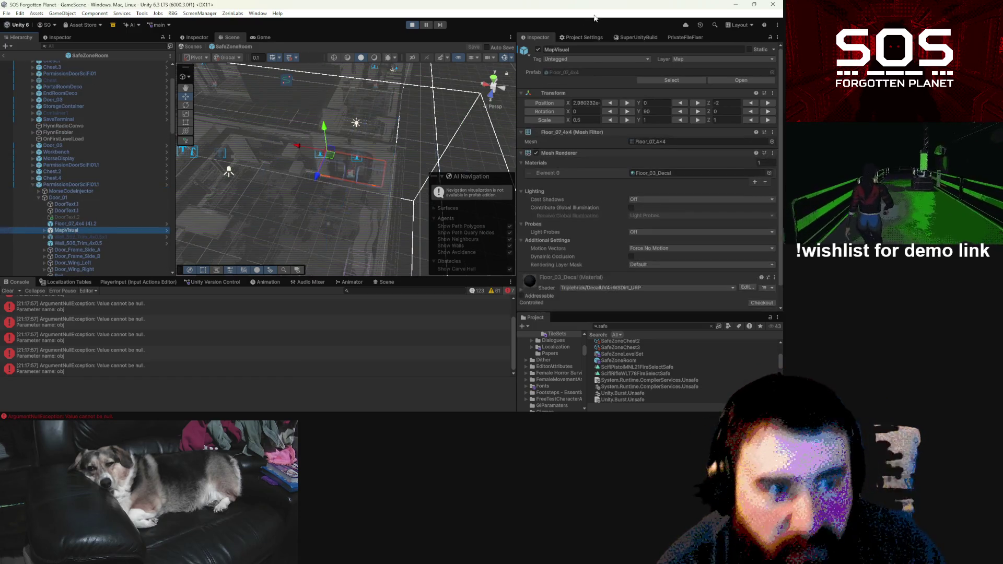
left_click(538, 49)
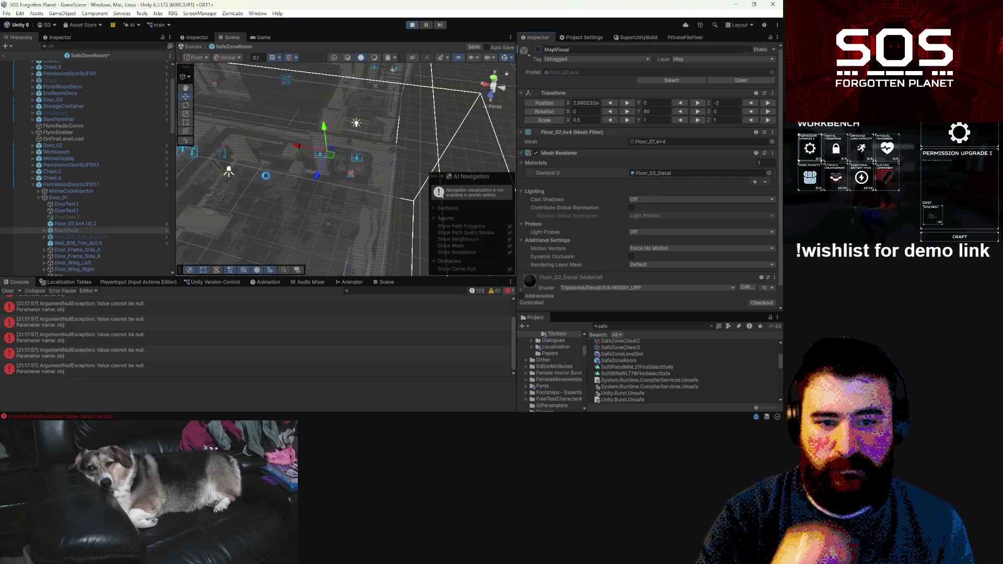
key("ctrl+s")
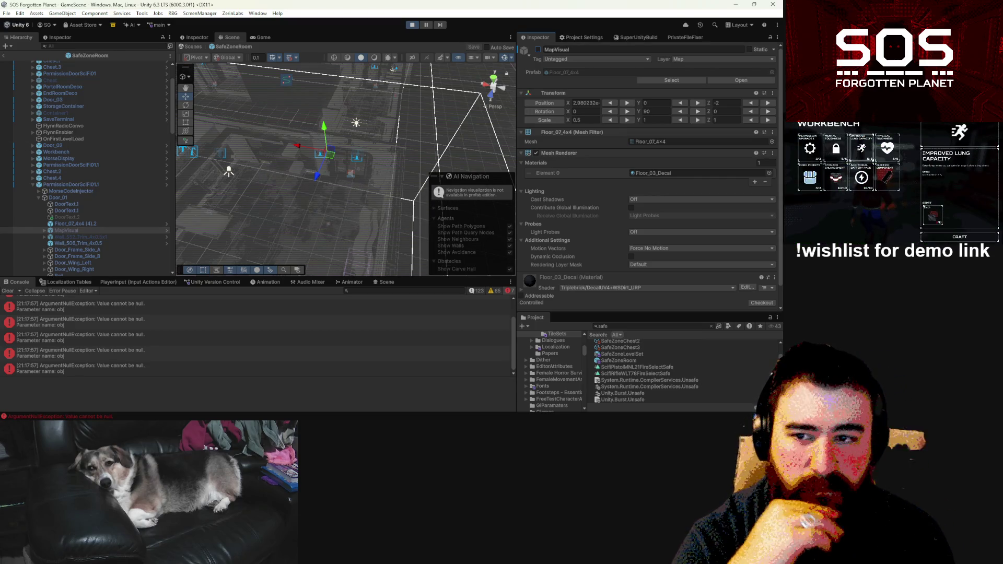
left_click(4, 57)
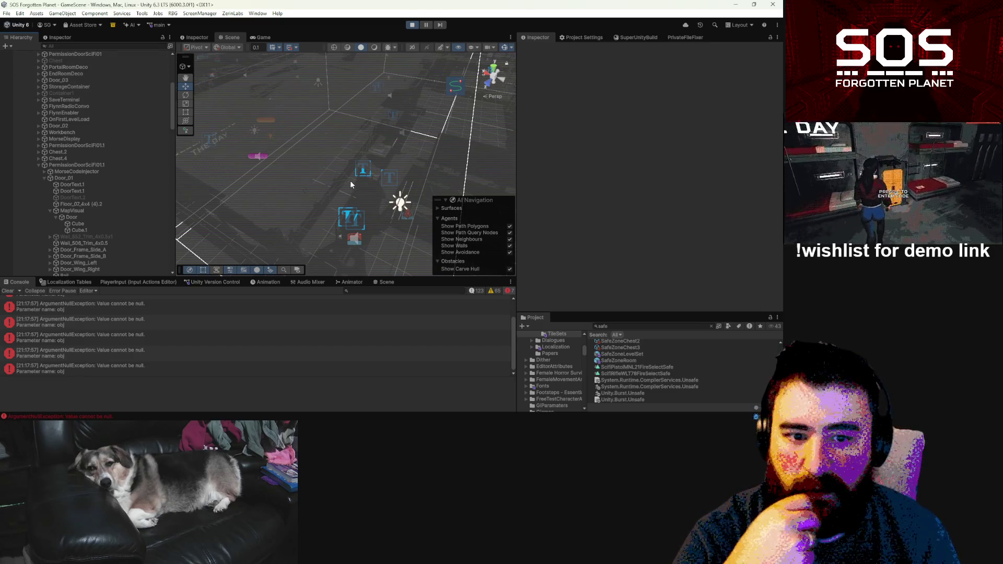
Step: Close the in-game map and walk the character down the corridor toward another door
left_click(262, 38)
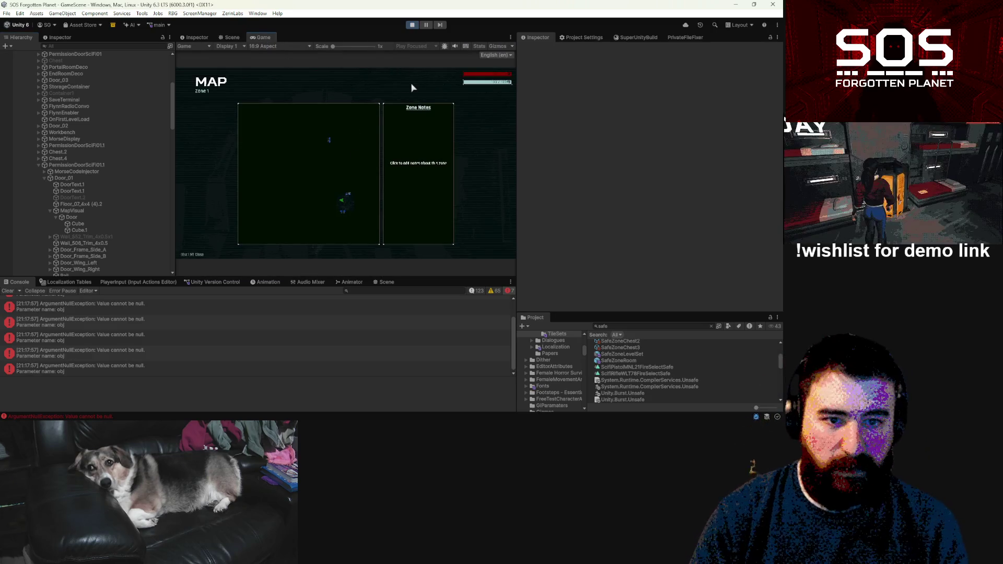
key("m")
key("w")
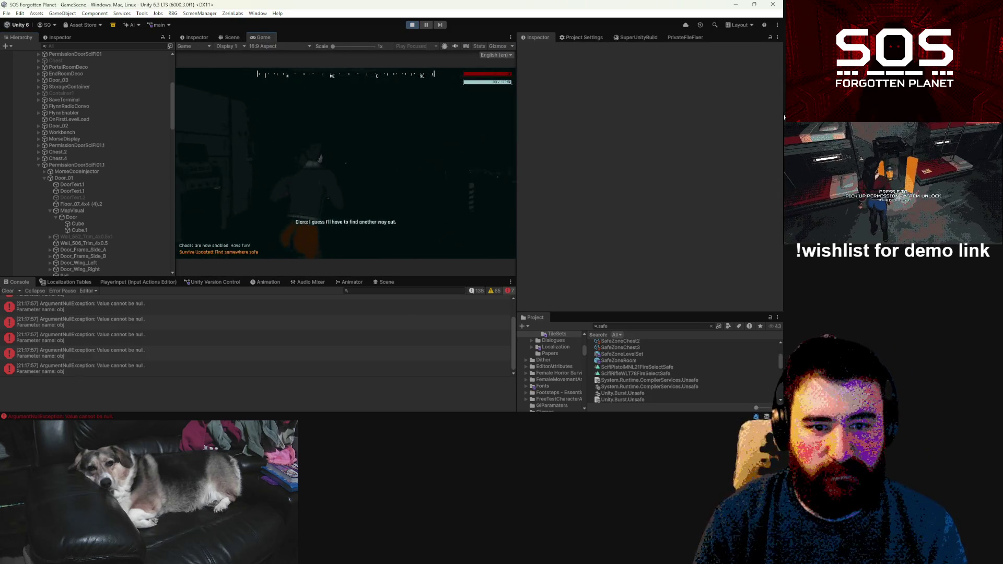
key("w")
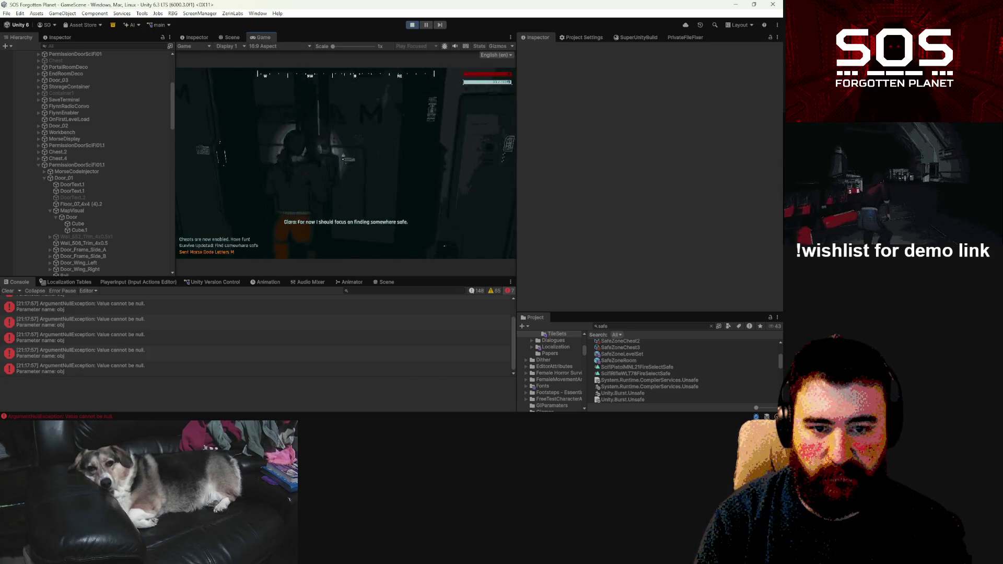
key("w")
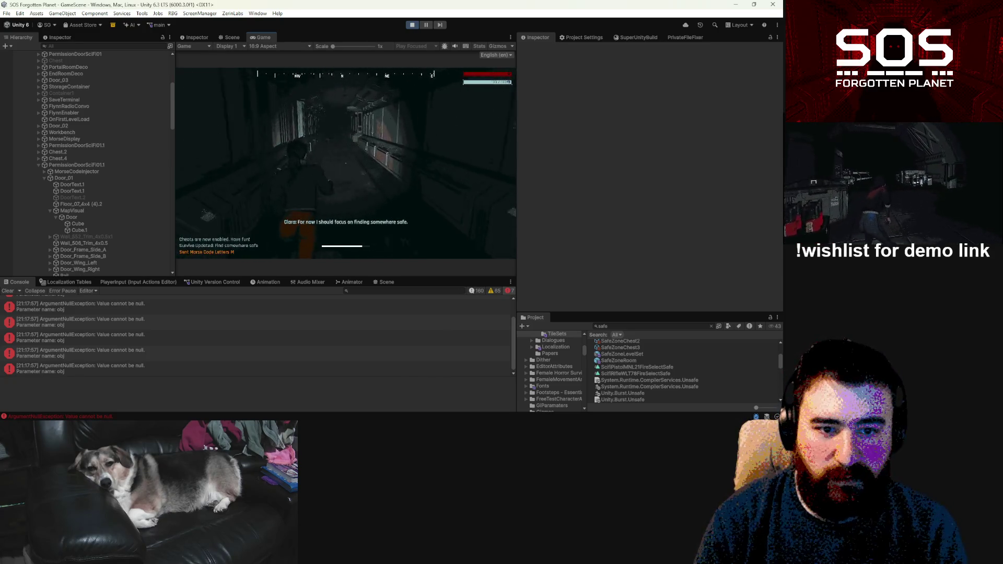
key("w")
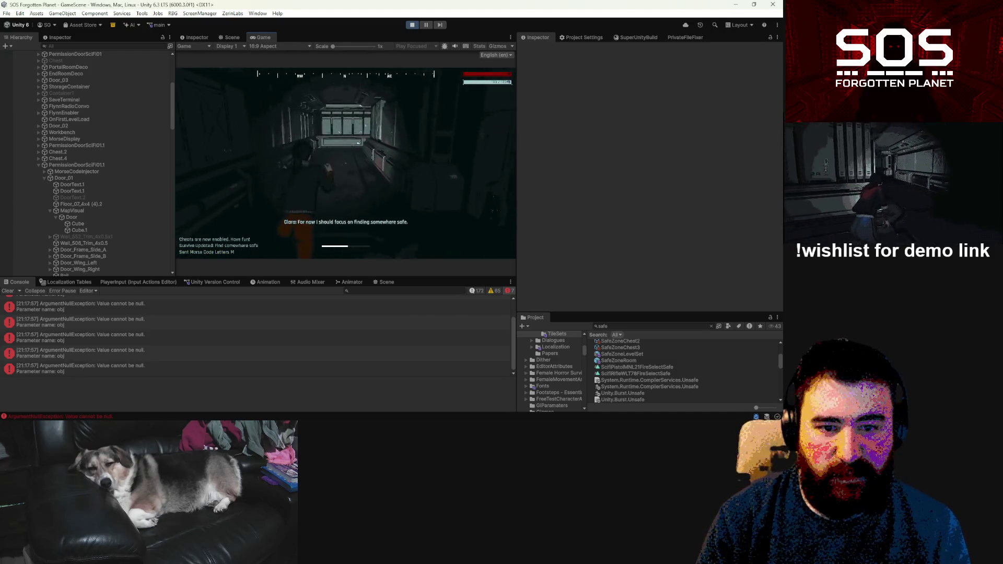
key("w")
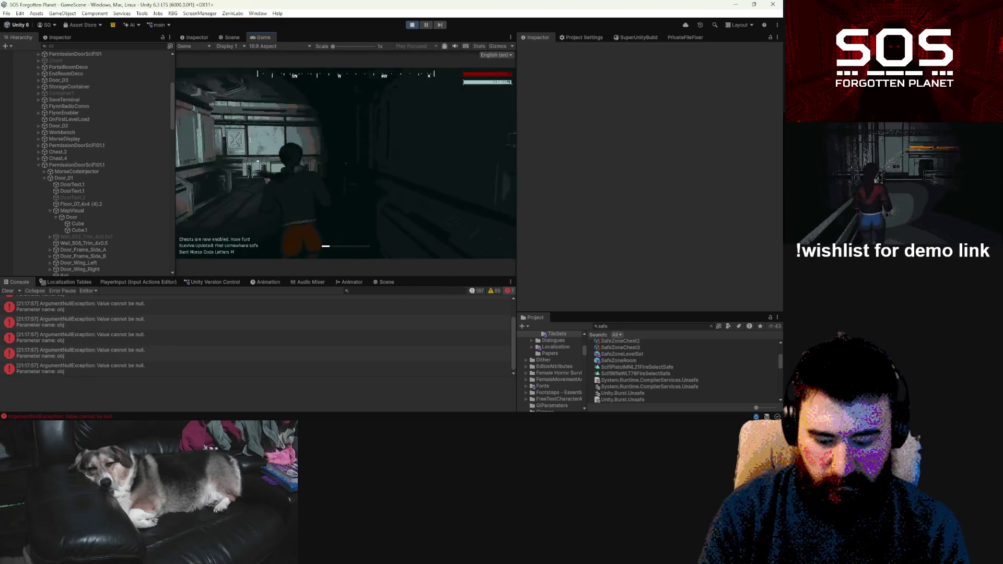
Step: Check the map, walk on to the wall lockers, then pause and show the Scene view
key("m")
key("m")
key("w")
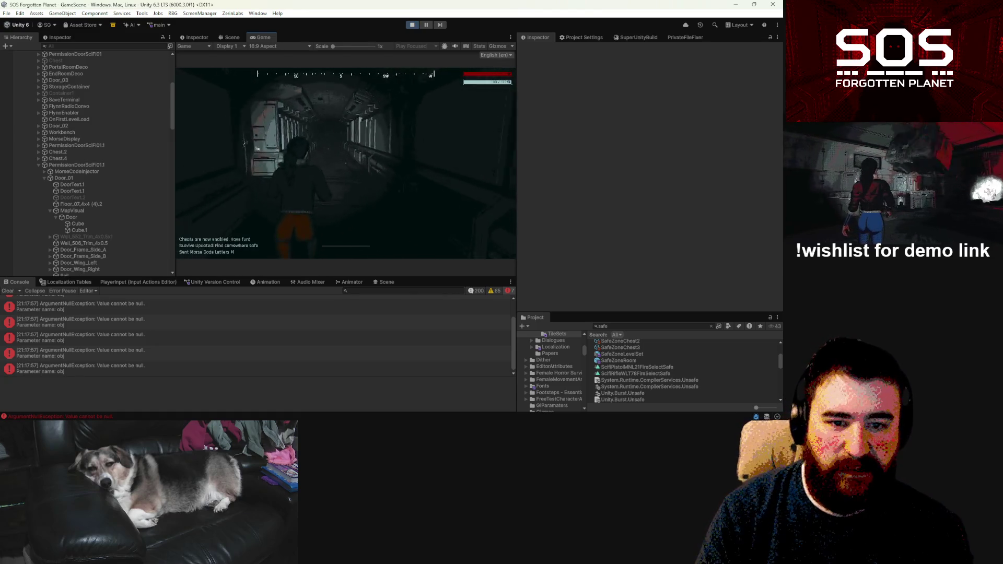
key("m")
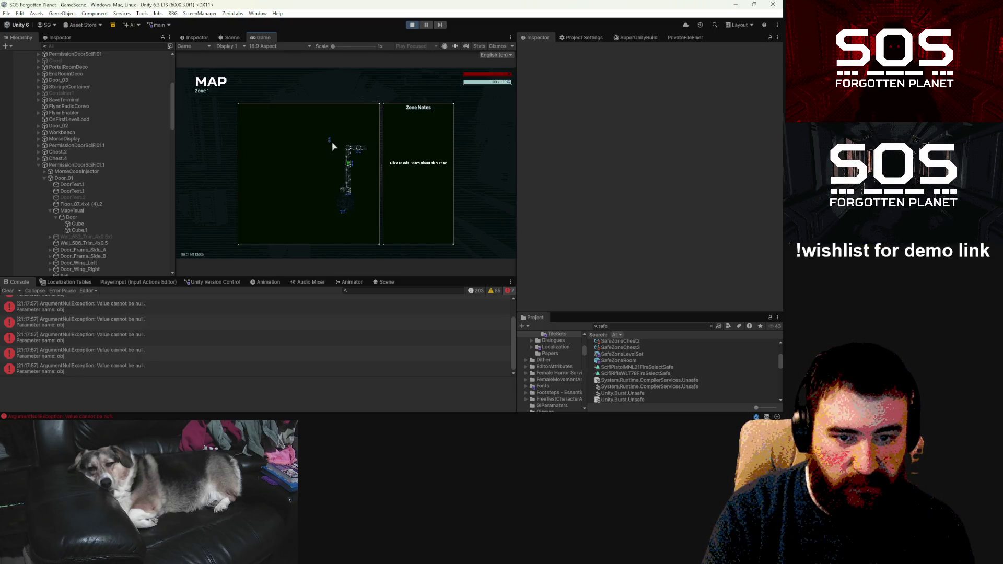
key("m")
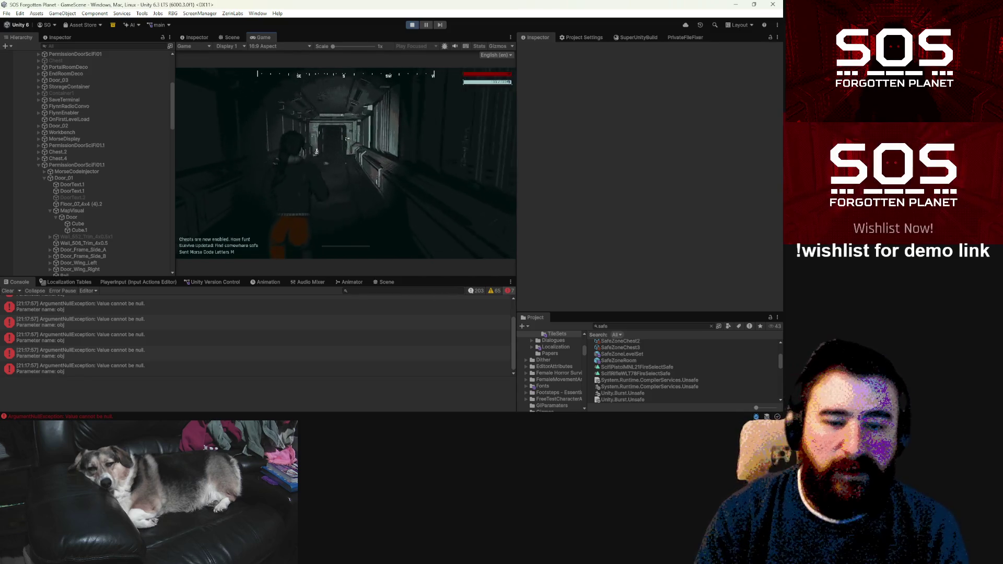
key("w")
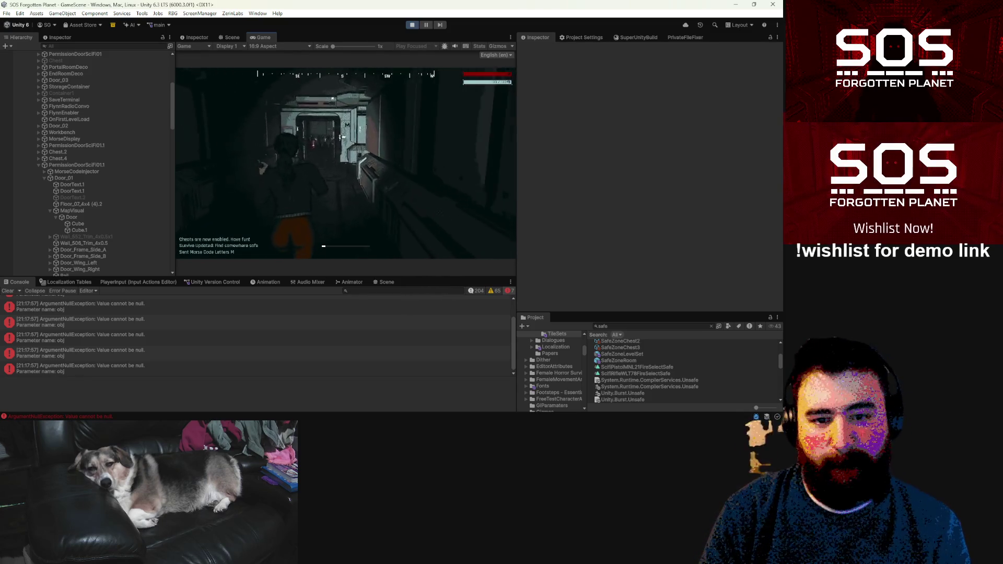
key("w")
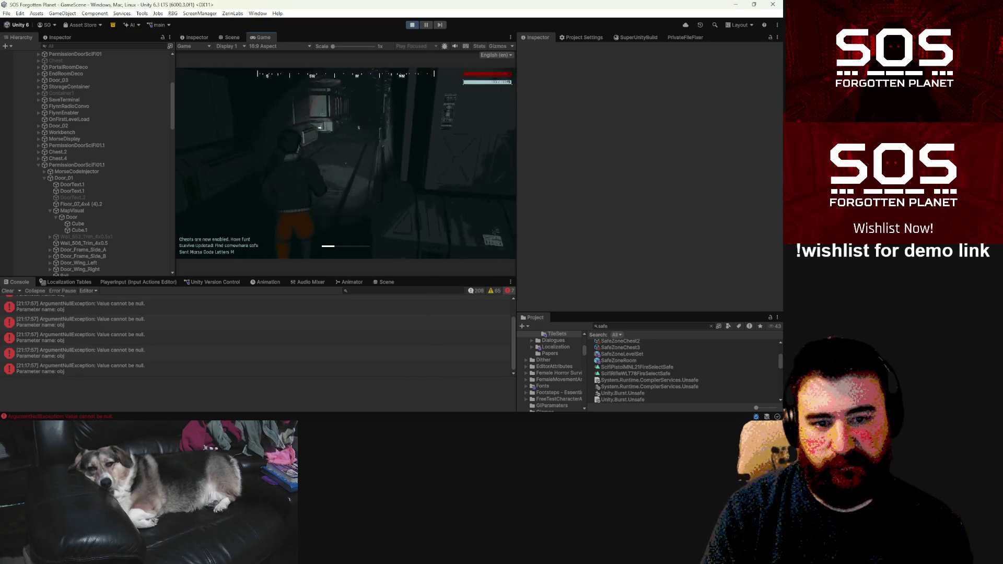
key("w")
key("w")
key("w")
key("w")
key("w")
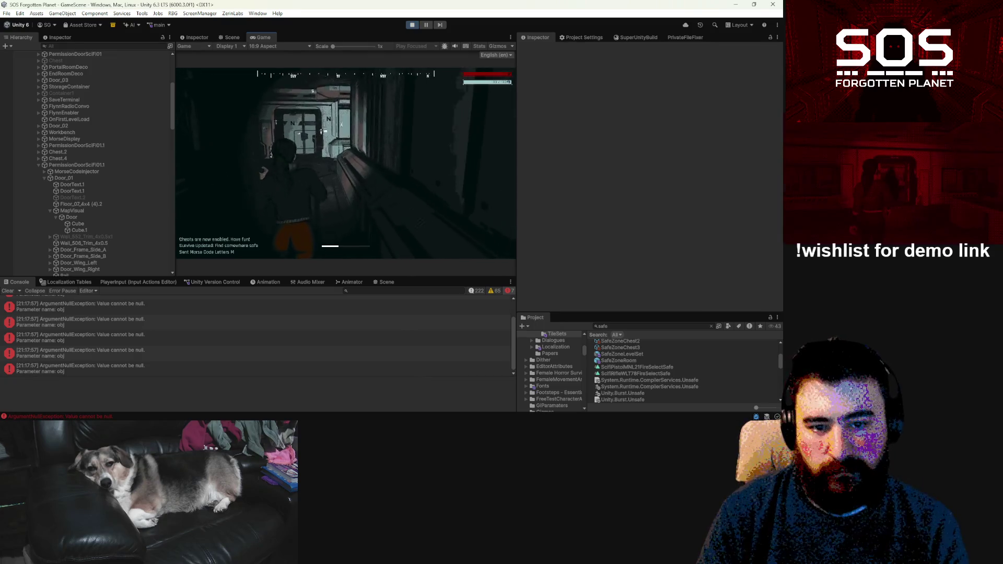
key("w")
key("w")
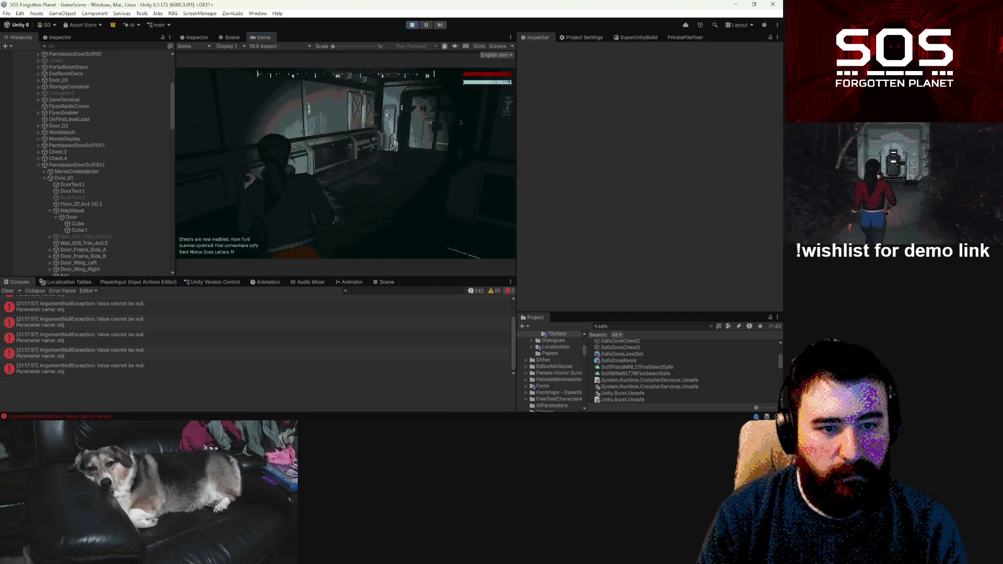
key("w")
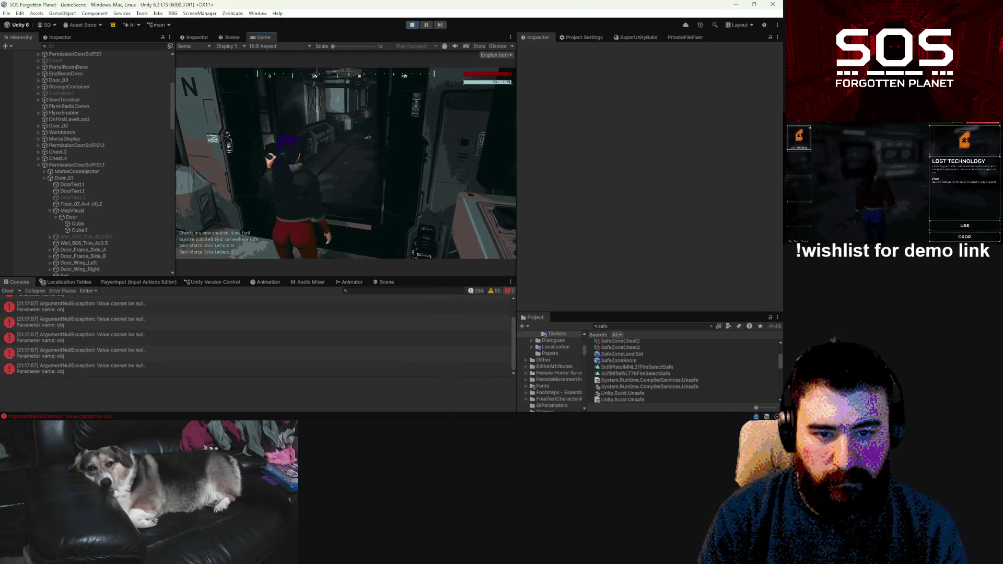
key("Escape")
left_click(232, 38)
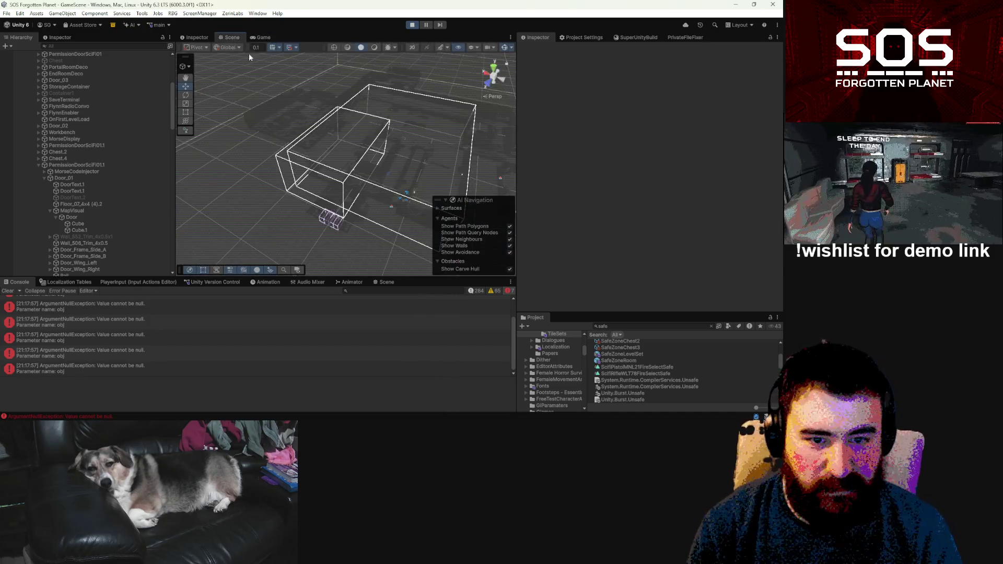
Step: Resume the paused game from its pause menu
left_click(260, 37)
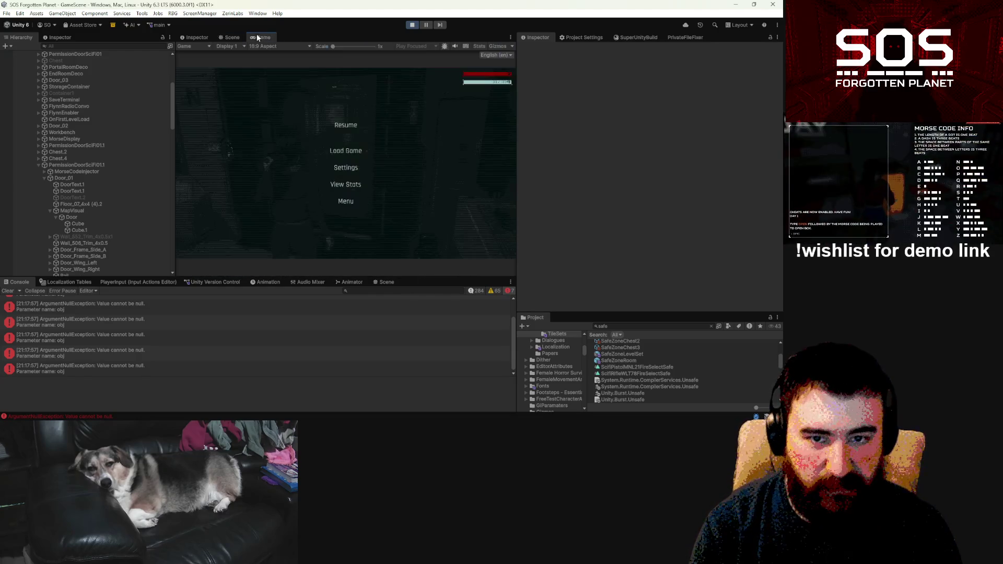
left_click(347, 126)
left_click(426, 24)
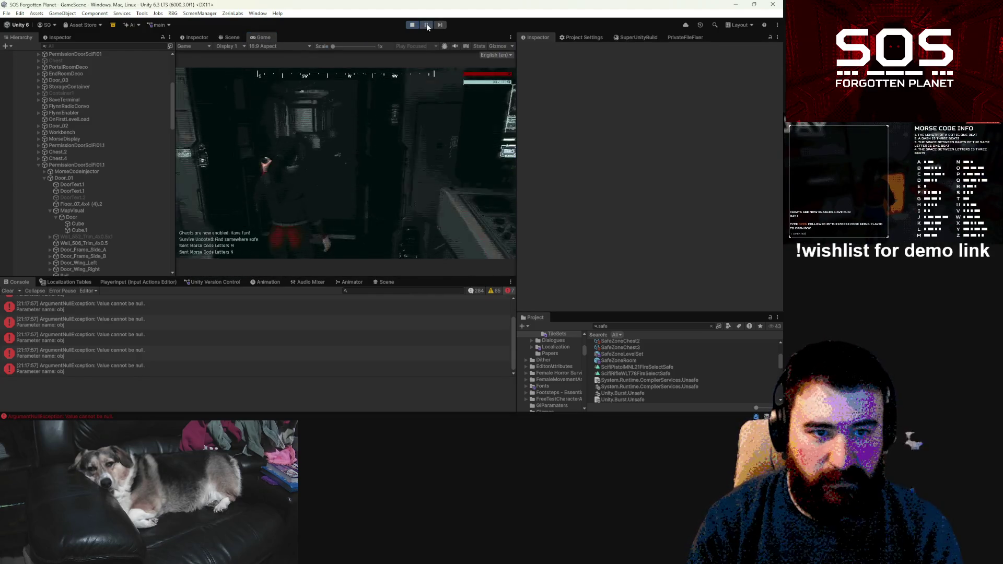
Step: Pan over the navmesh in the Scene view with the Move tool and select the MainRoom floor
left_click(232, 37)
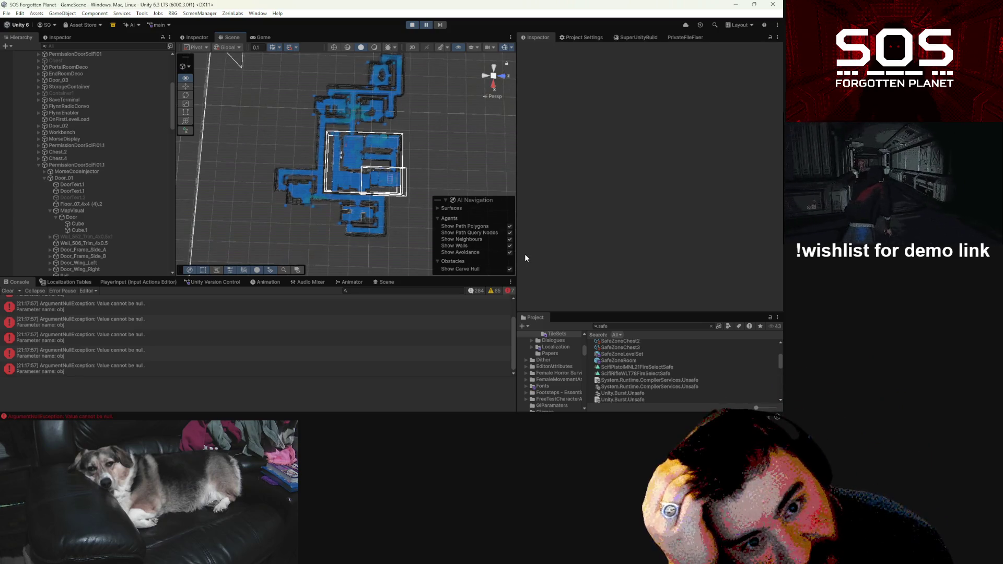
key("w")
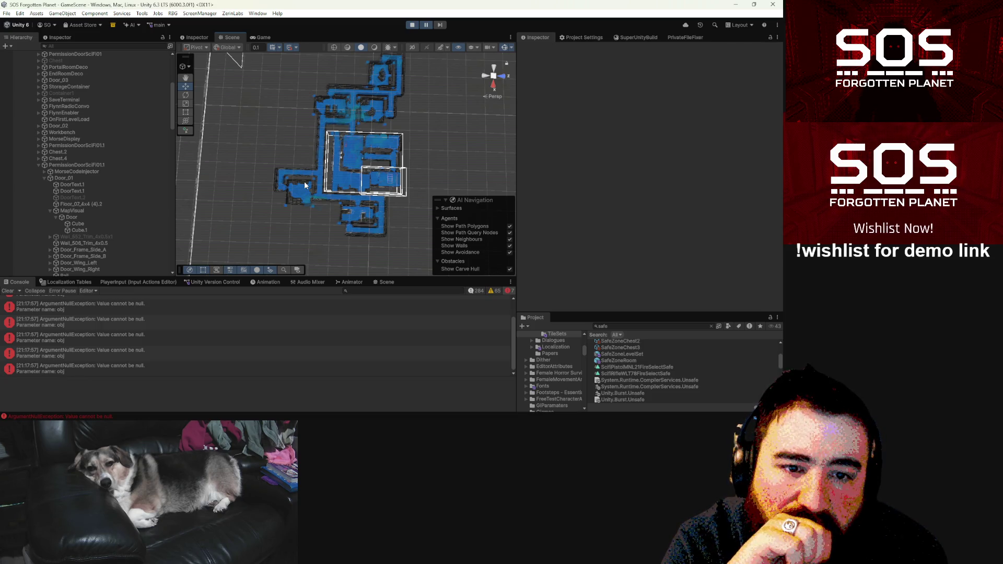
left_click_drag(419, 92, 378, 161)
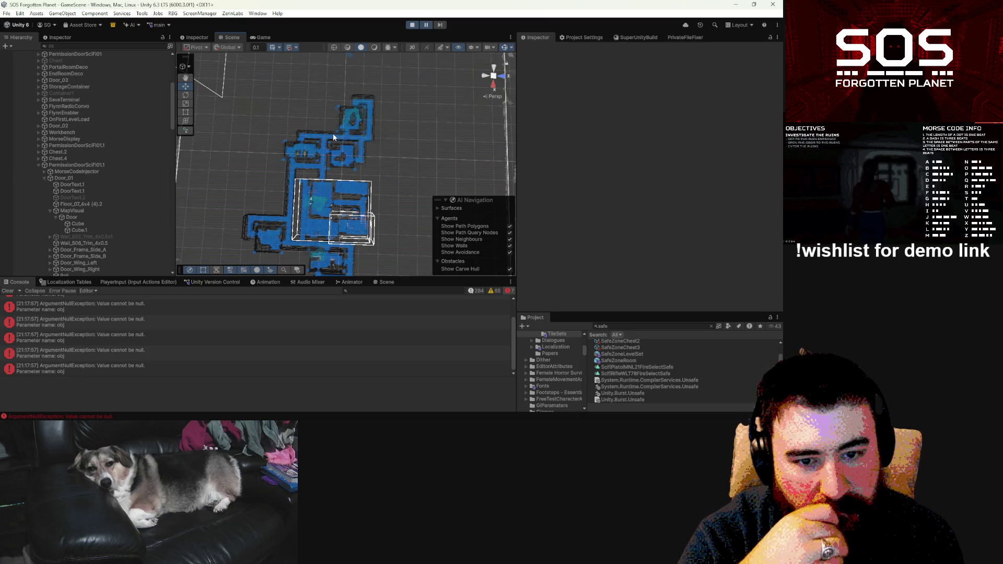
left_click(317, 187)
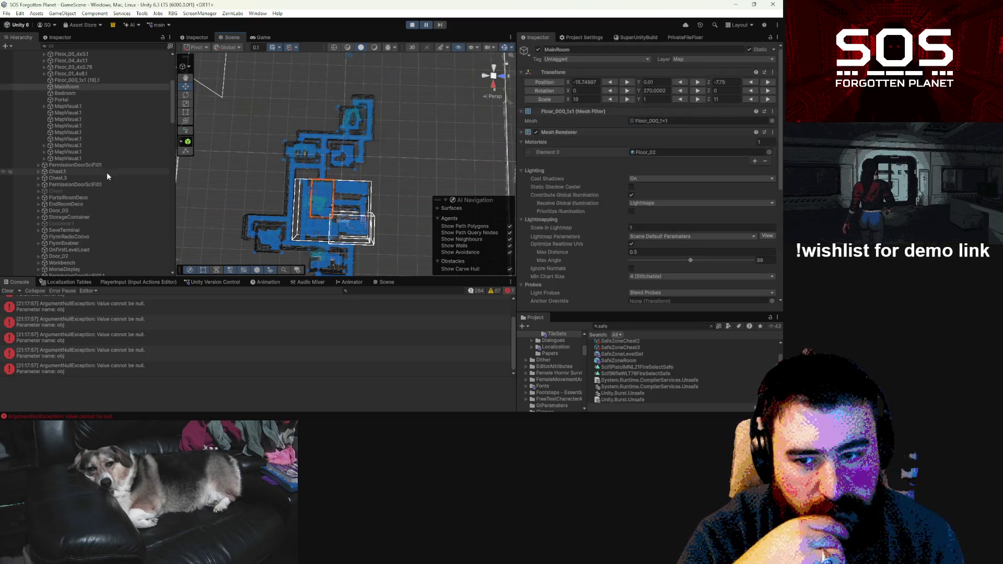
Step: Select 2 - PrecisionFabricatorRoom and scroll through its Precision Fabricator Room settings
scroll(71, 140, "up", 3)
left_click(60, 118)
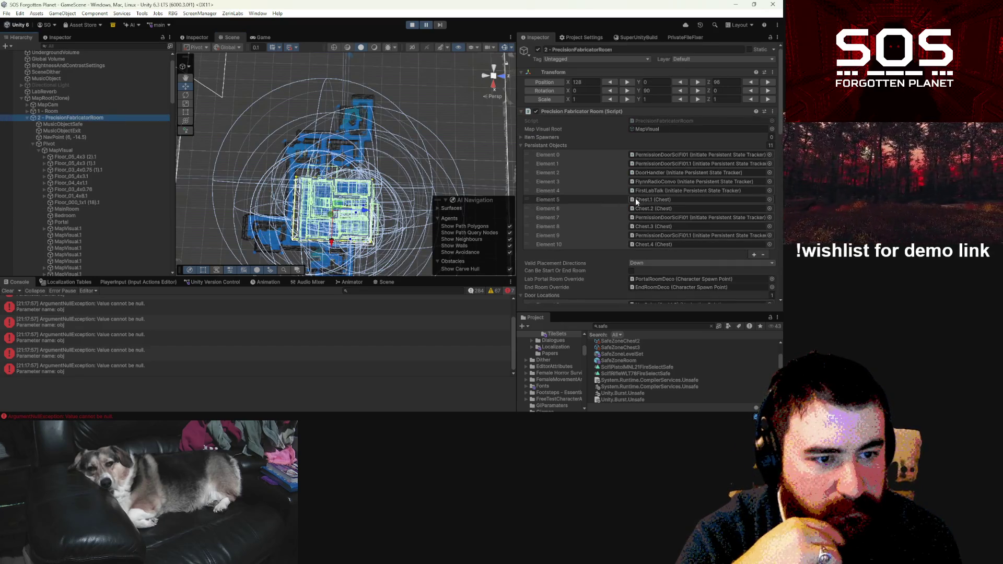
scroll(585, 162, "down", 3)
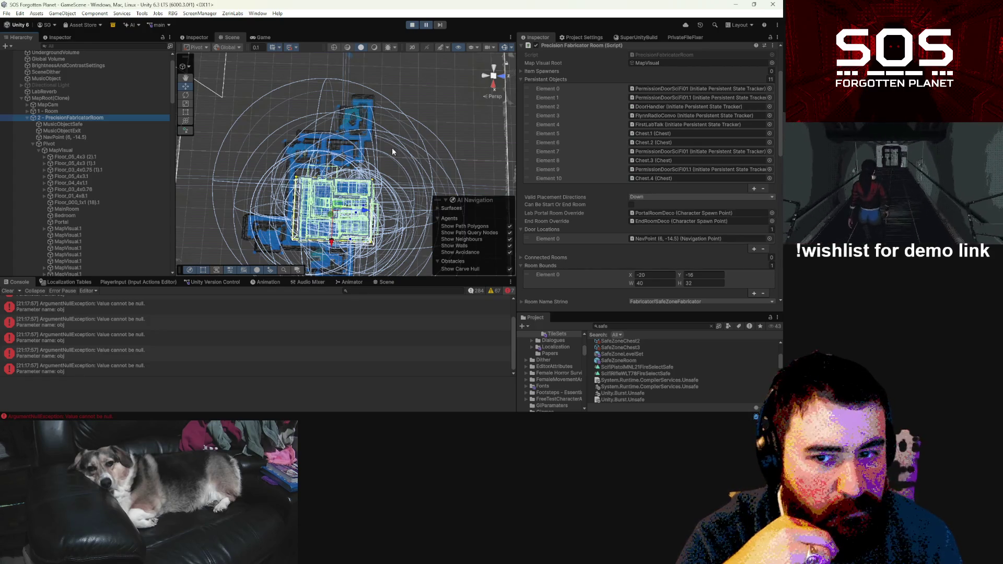
Step: Set handle orientation to Global and orbit to a top-down view of the fabricator room
left_click(226, 47)
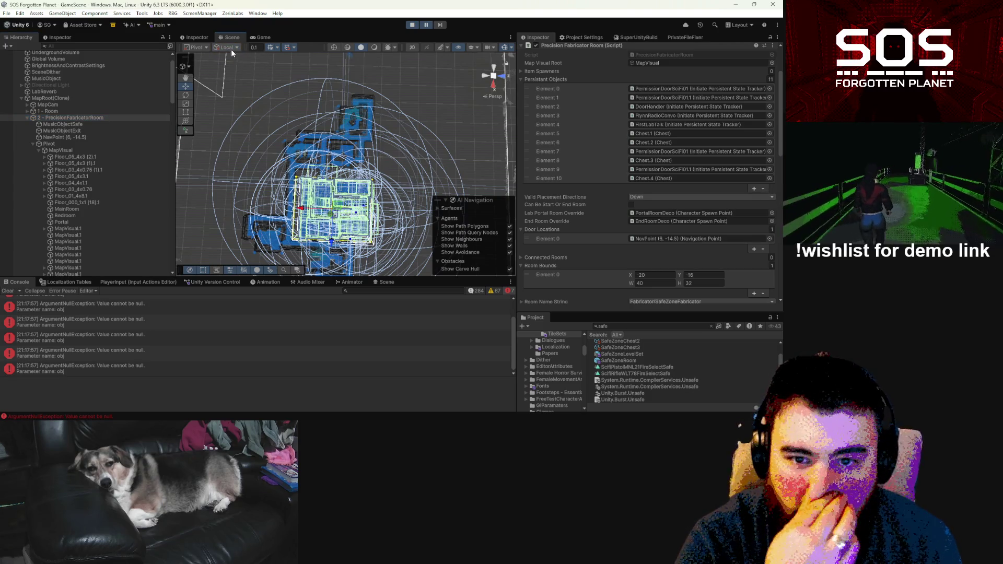
left_click(230, 47)
left_click(237, 58)
scroll(311, 192, "up", 5)
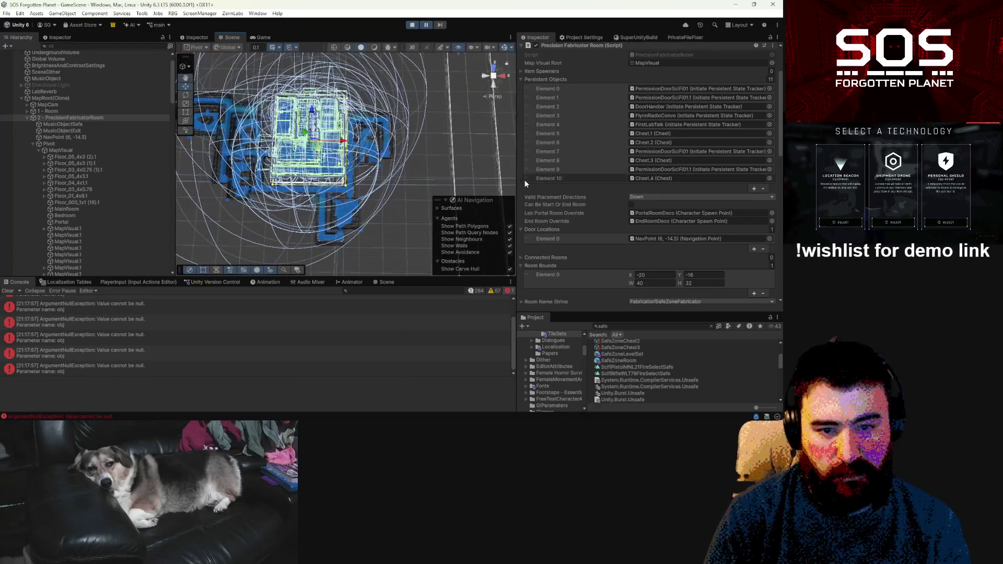
mouse_move(324, 171)
left_mouse_down()
mouse_move(375, 155)
mouse_move(462, 180)
mouse_move(339, 183)
left_mouse_up()
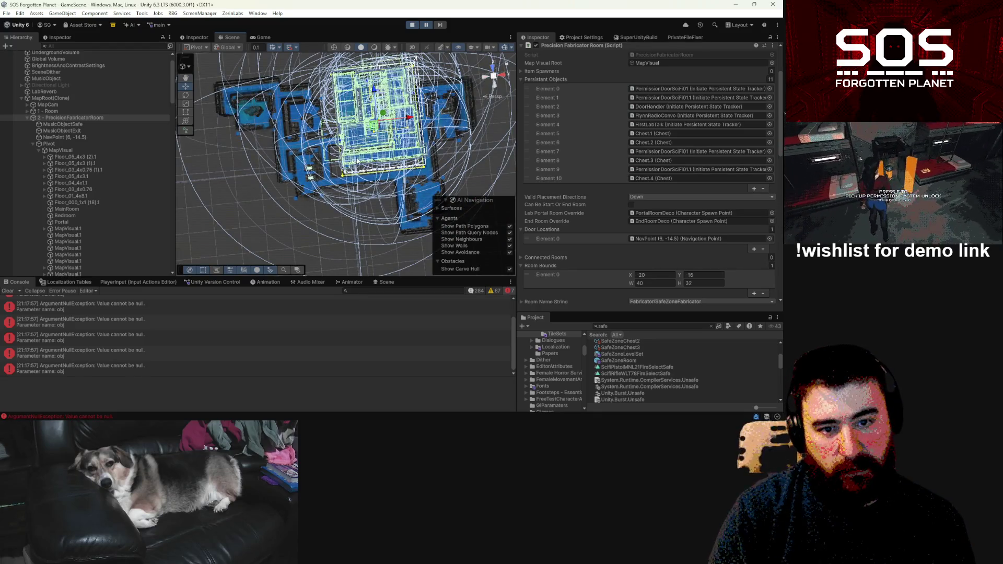
left_click_drag(387, 152, 350, 177)
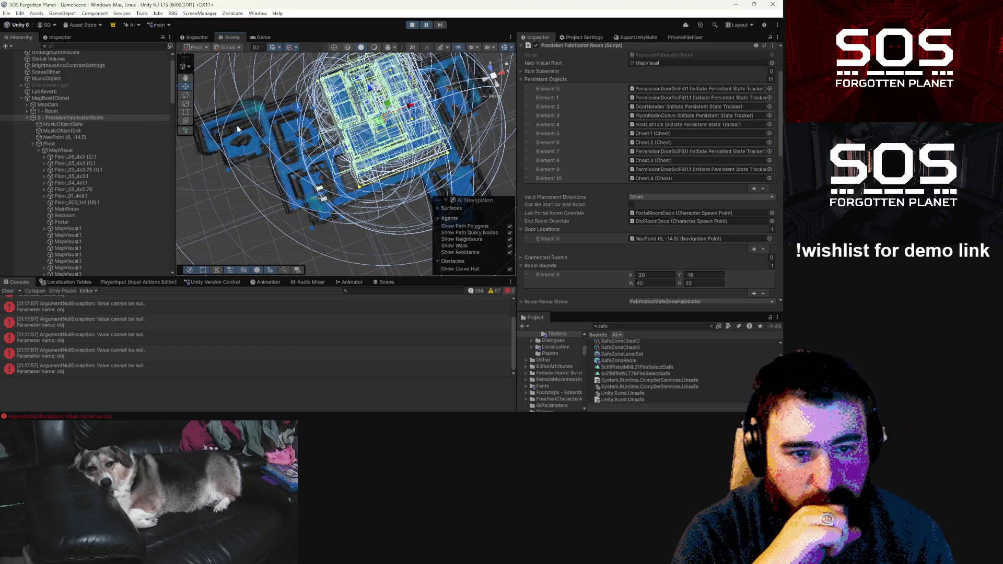
Step: Return to the game and play through the radio dialogue at the control console
left_click(261, 37)
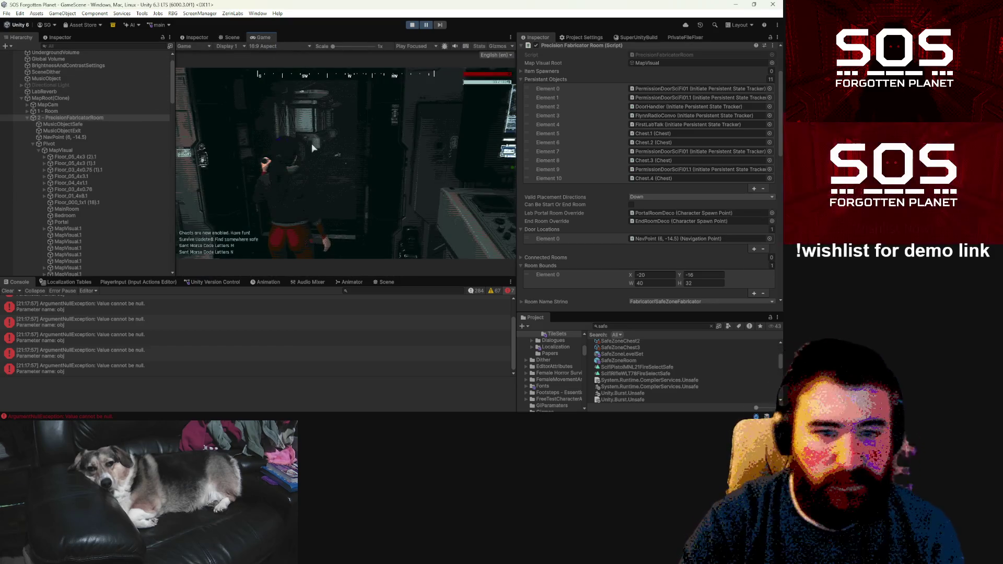
left_click(322, 164)
key("w")
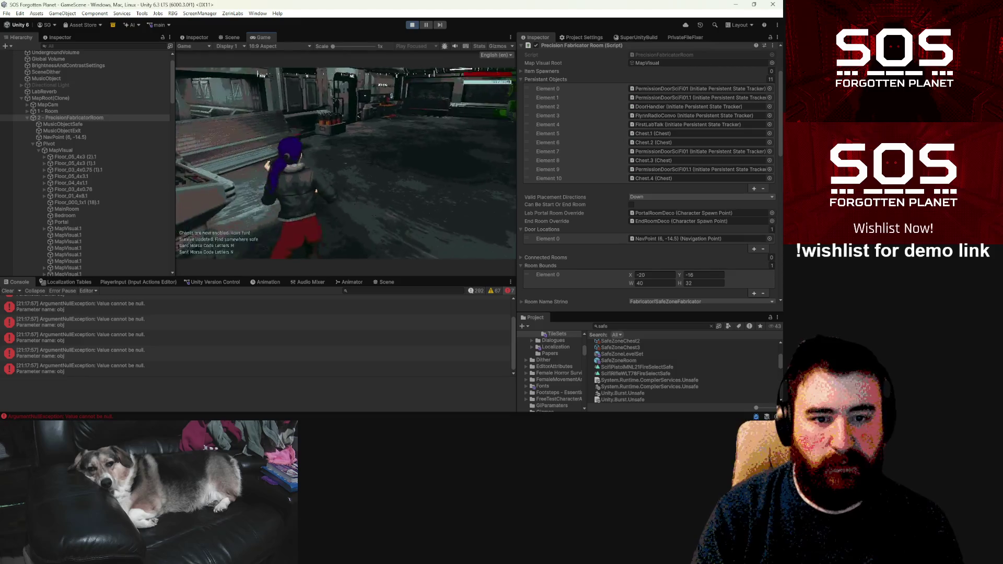
left_click(322, 164)
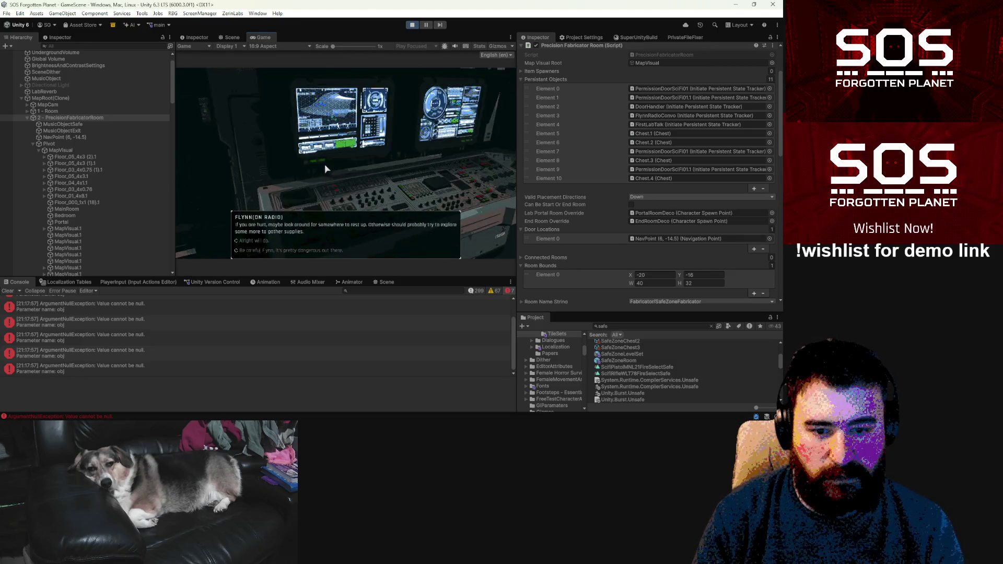
left_click(262, 247)
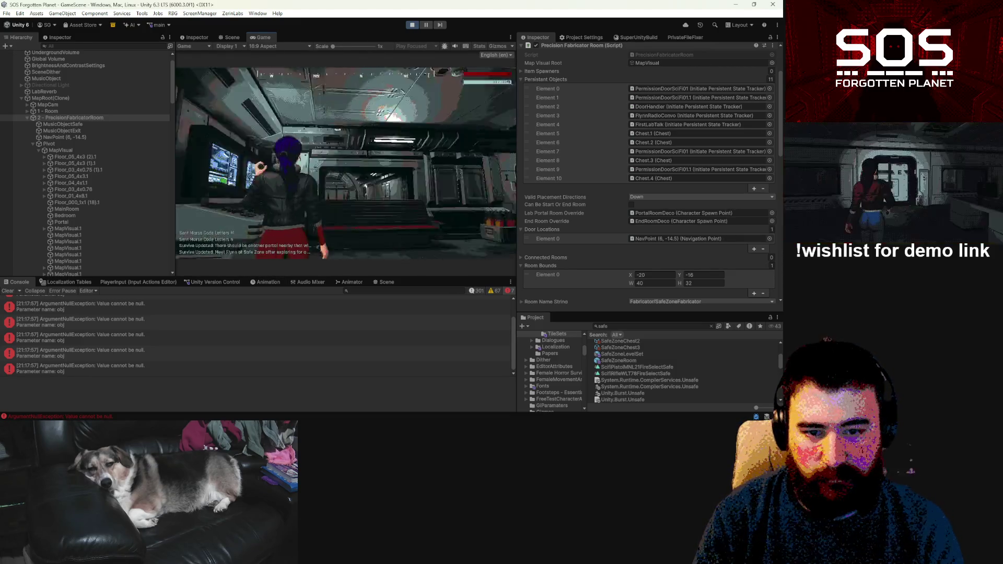
Step: Run through the corridors to the bunk room keypad and enter the Morse code
key("w")
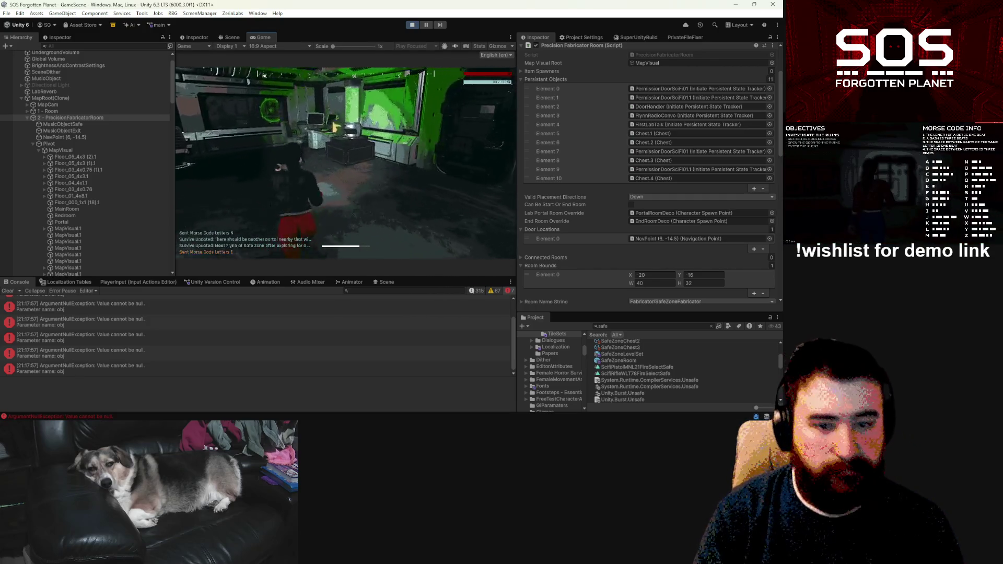
key("w")
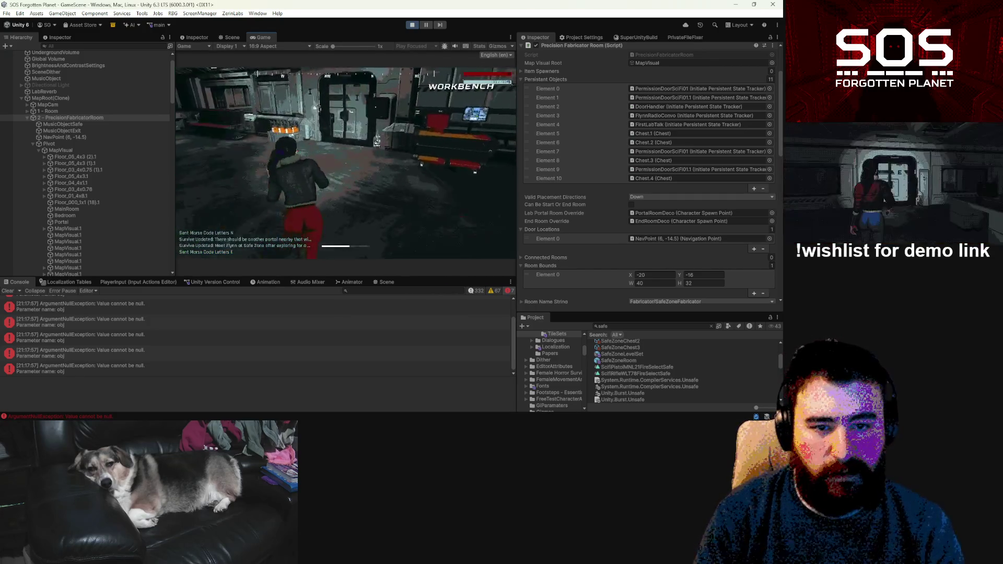
key("w")
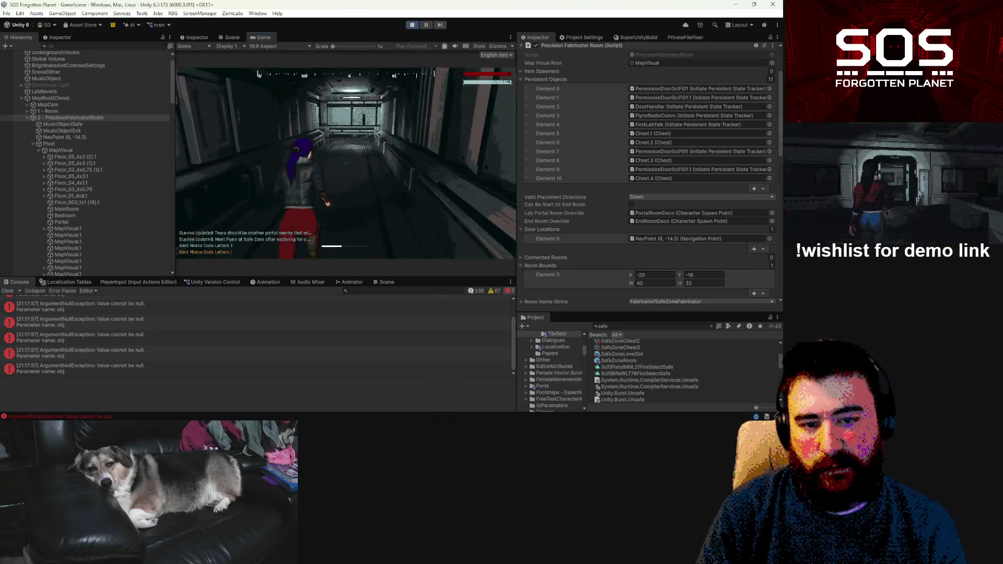
key("w")
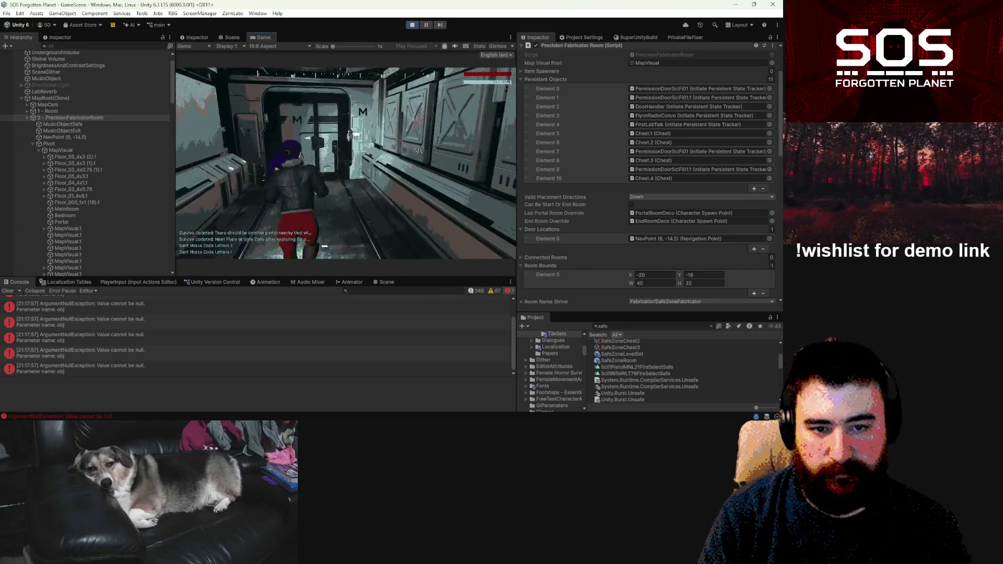
key("w")
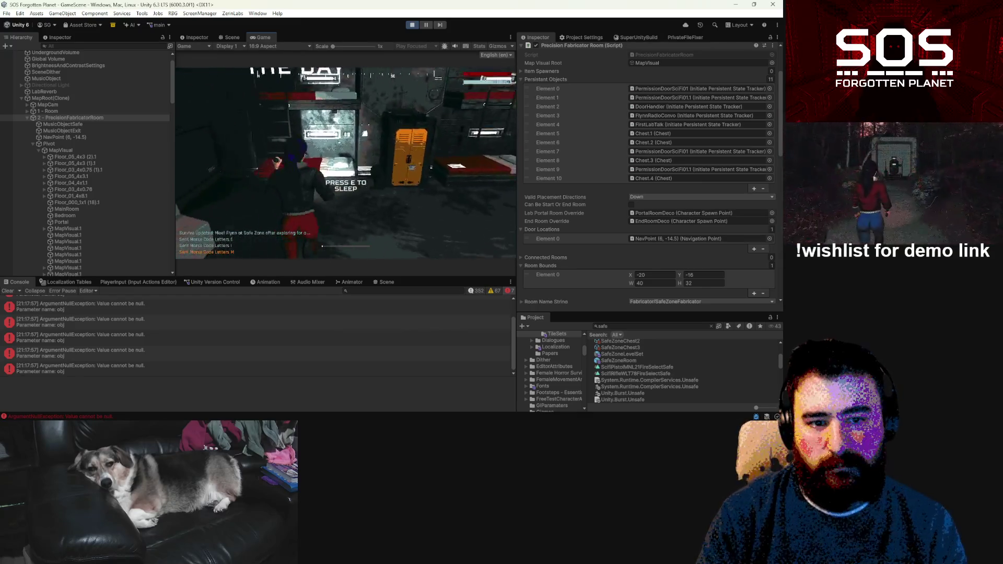
key("e")
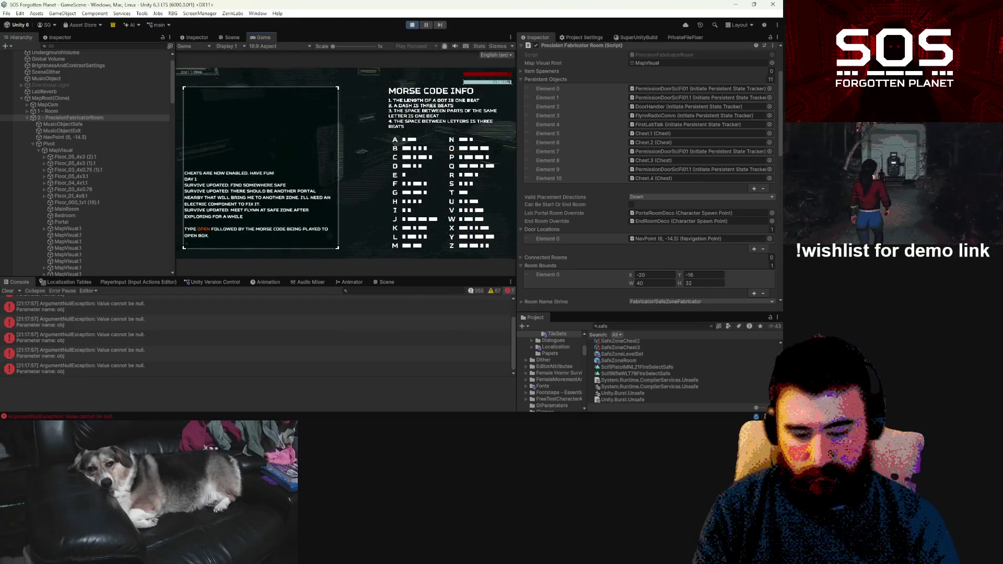
type("open")
key("Return")
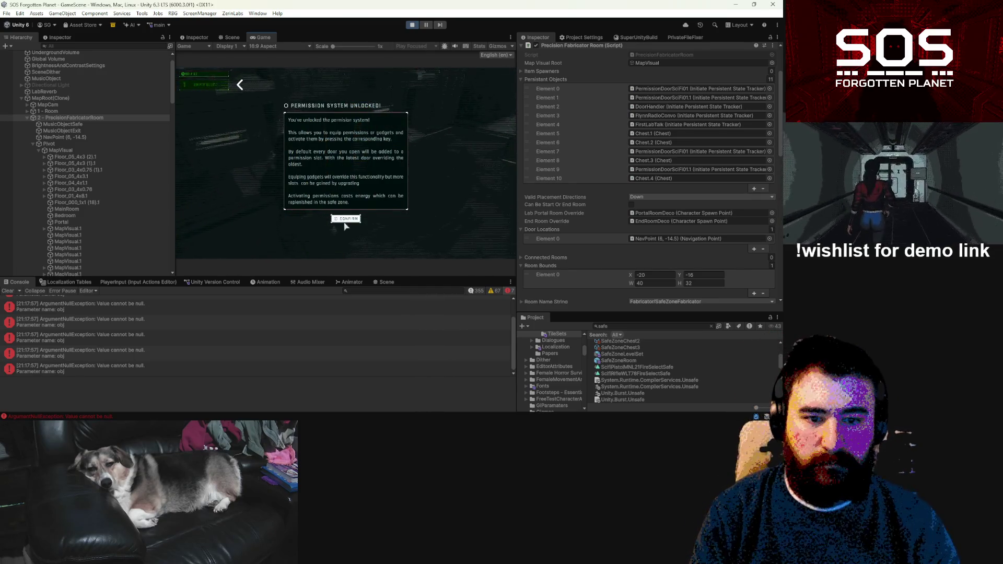
Step: Dismiss the Permission System Unlocked popup and pick Sedative x2 and two Batteries in the fabricator
left_click(345, 219)
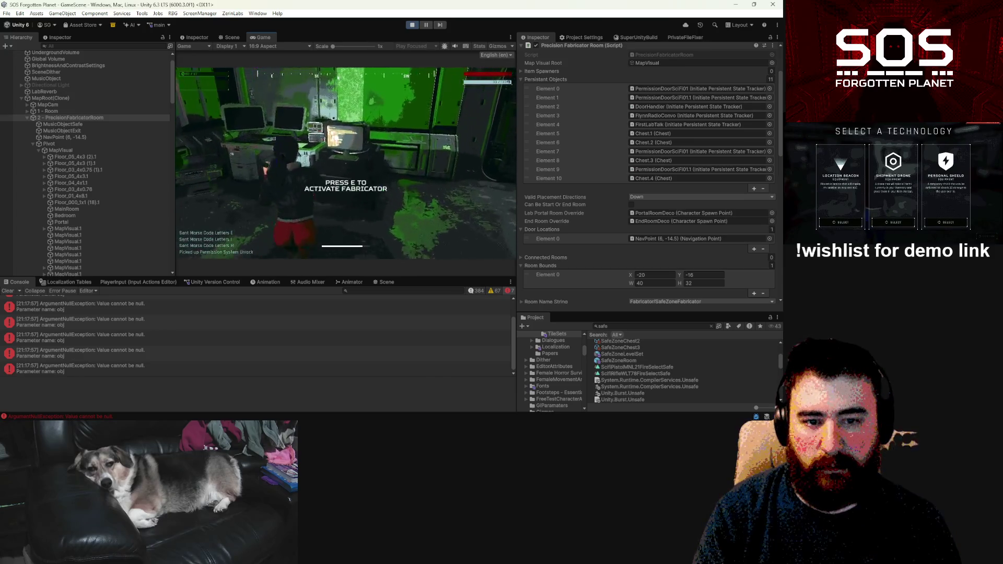
key("e")
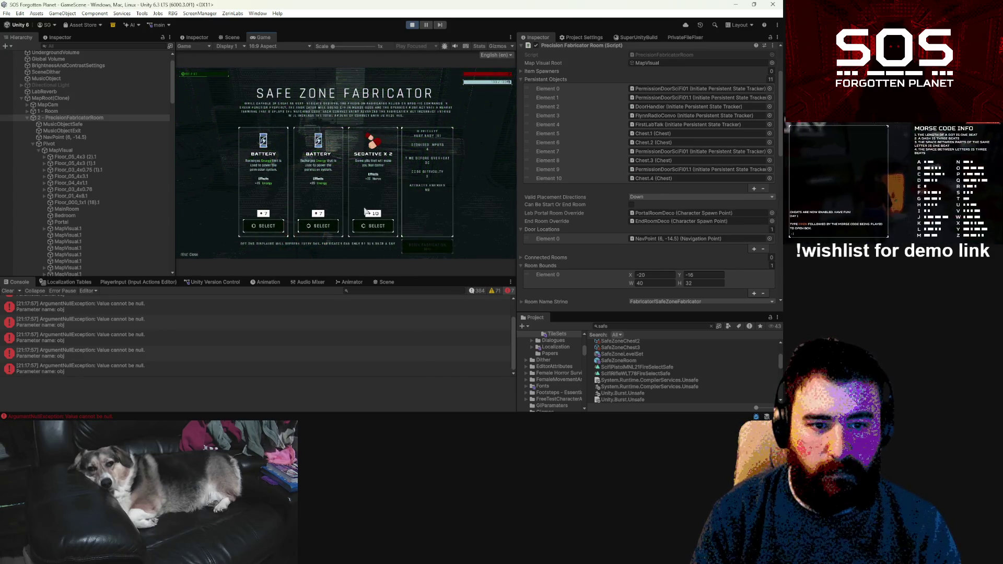
left_click(373, 225)
left_click(319, 226)
left_click(279, 228)
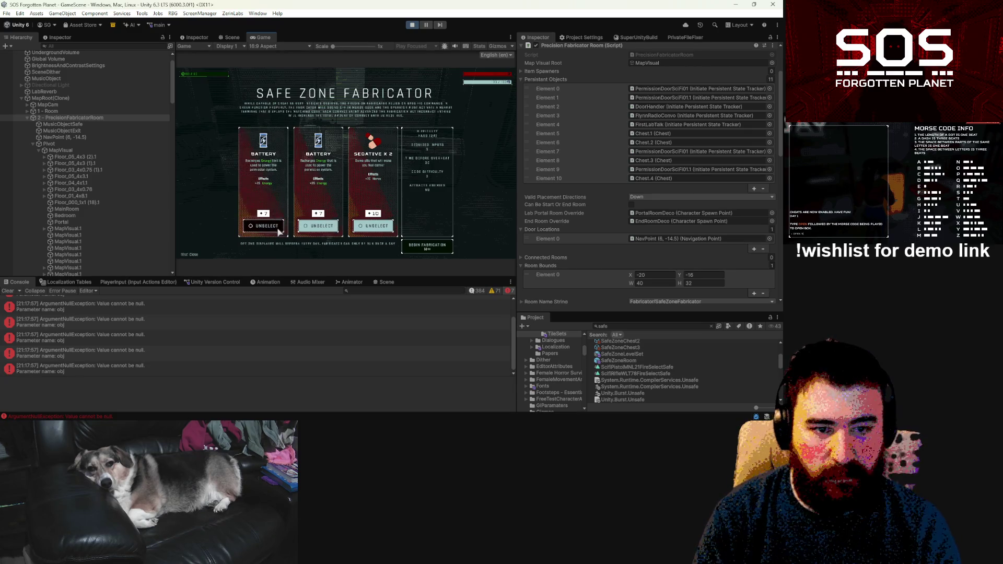
key("Escape")
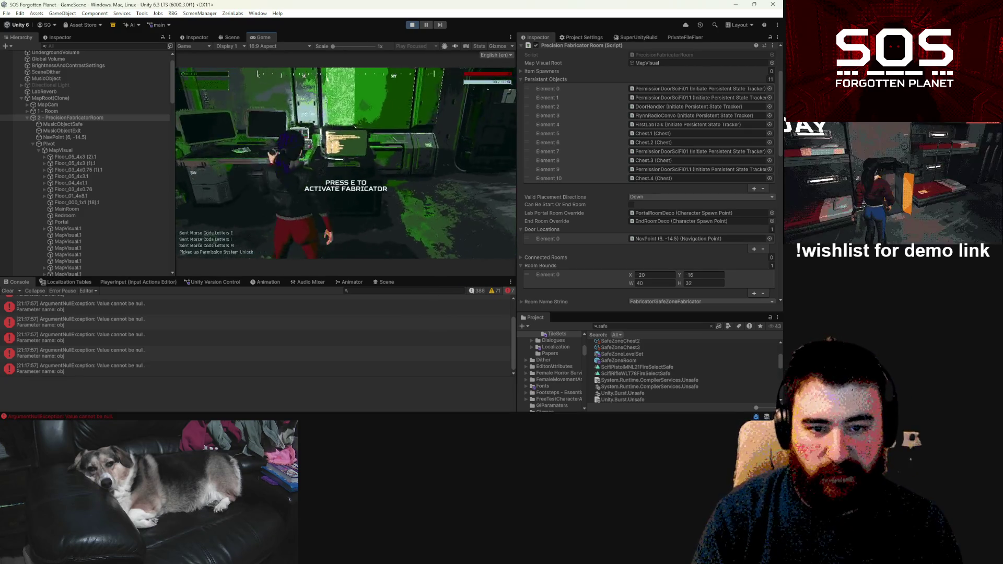
Step: Reselect Sedative x2 and both Batteries, start fabricating, then pause the game
key("e")
left_click(373, 226)
left_click(318, 226)
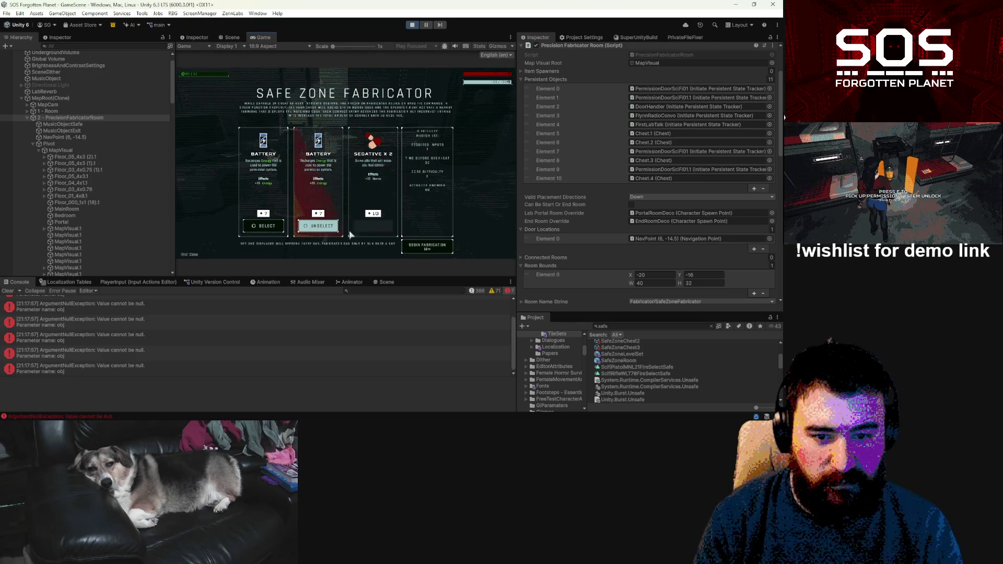
left_click(252, 229)
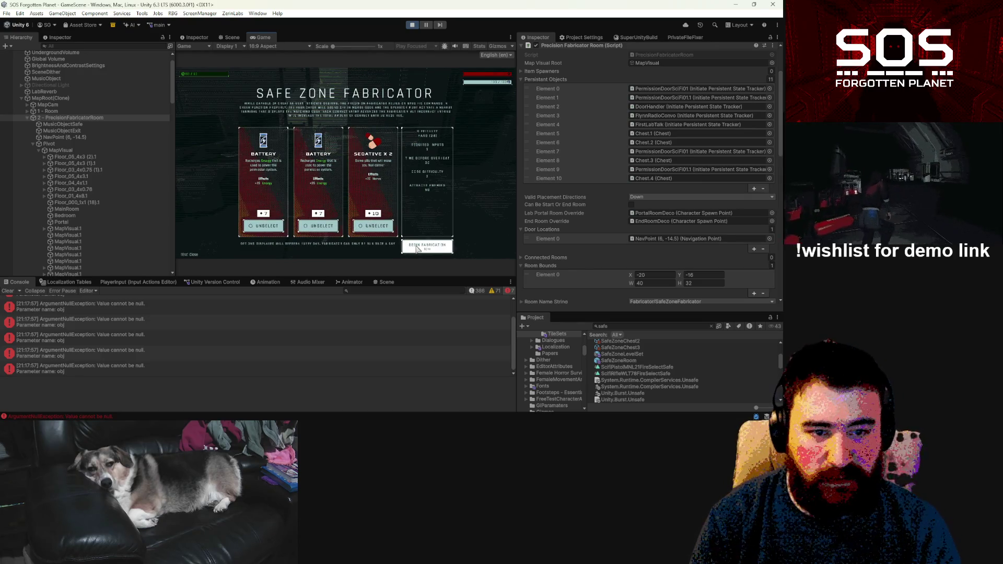
left_click(418, 248)
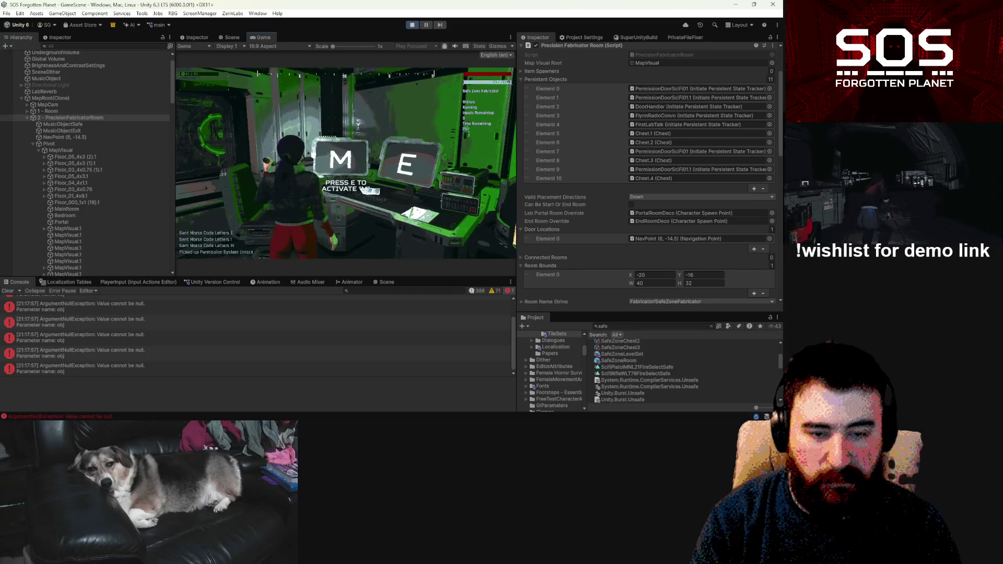
key("Escape")
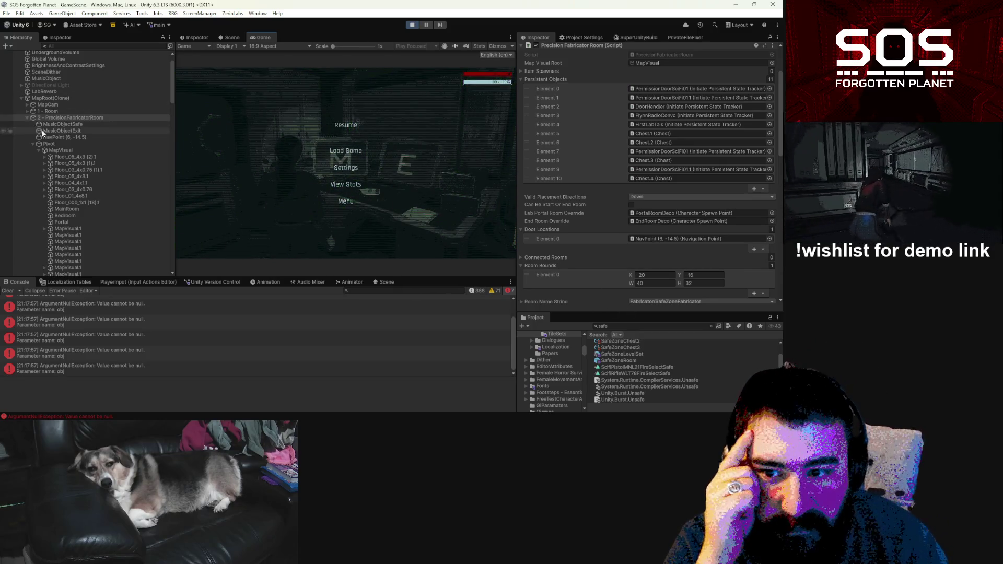
Step: Inspect FabricatorListen and FabricatorTerminal.1 and its children in the Hierarchy
scroll(50, 150, "down", 5)
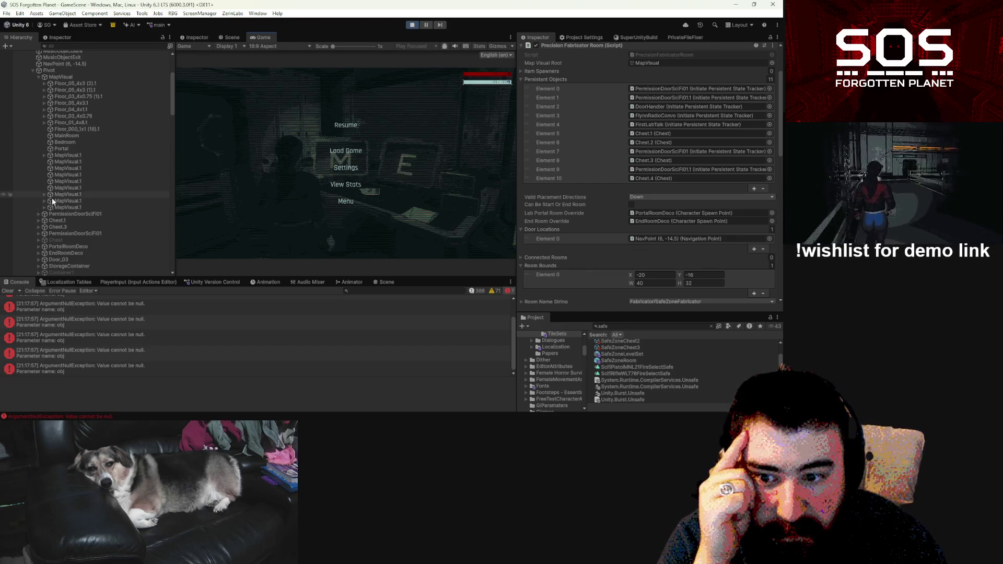
scroll(39, 247, "down", 15)
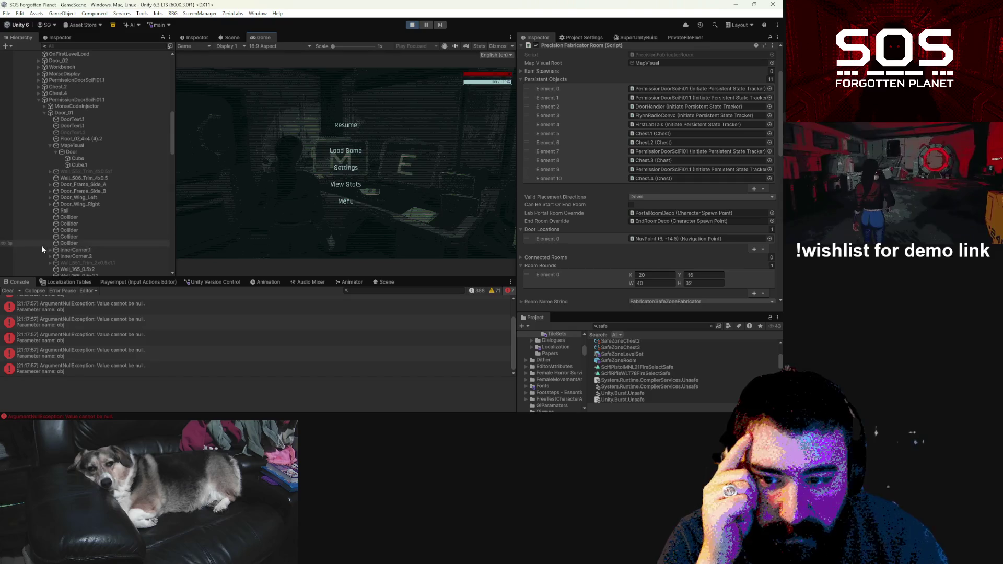
left_click(39, 99)
left_click(32, 146)
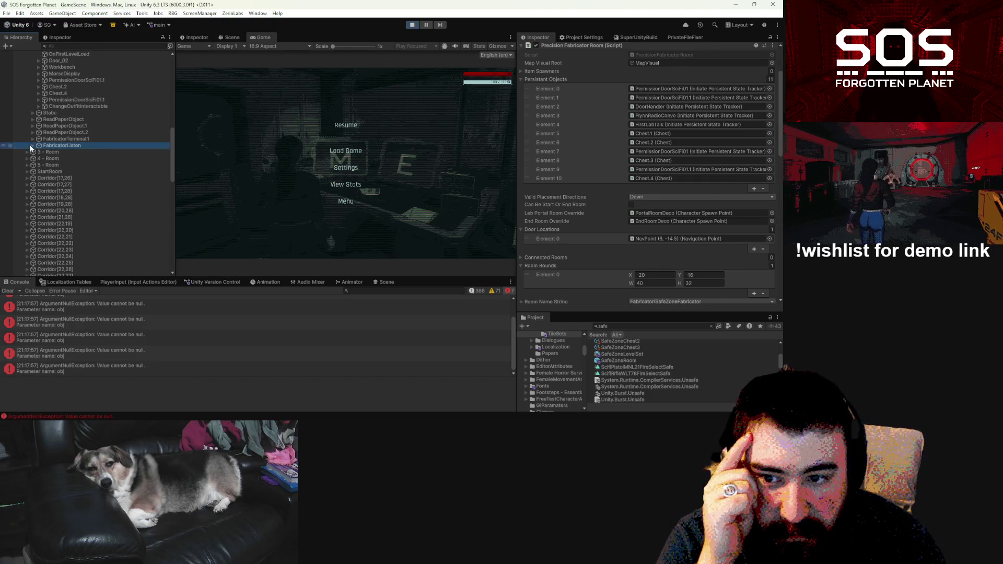
left_click(77, 140)
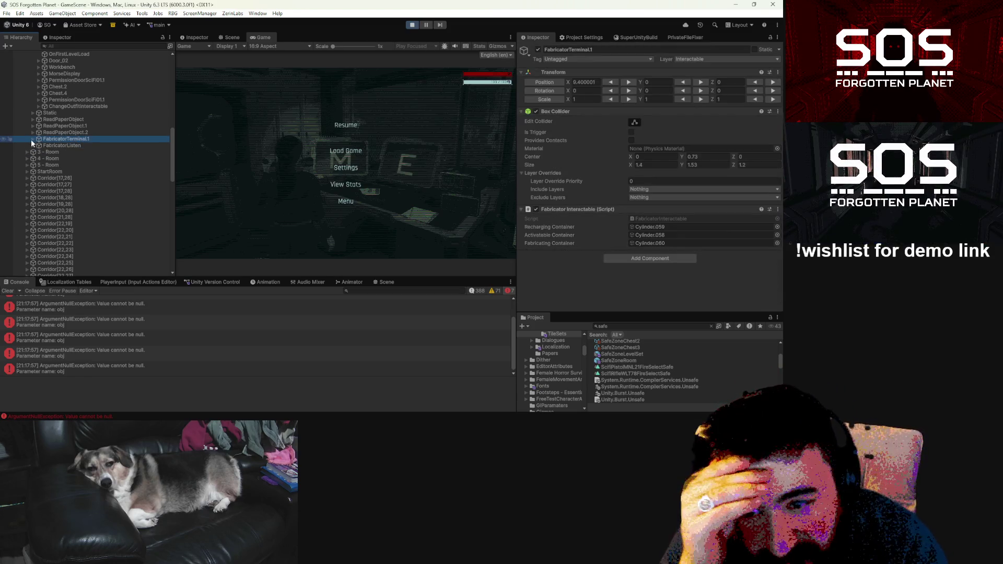
left_click(31, 139)
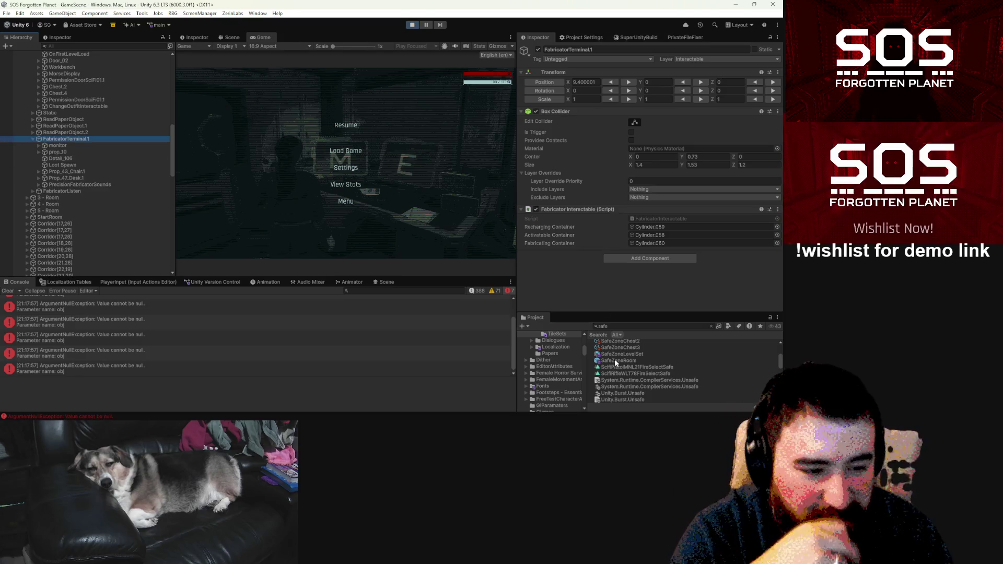
Step: Delete FabricatorListen from the SafeZoneRoom prefab
double_click(615, 361)
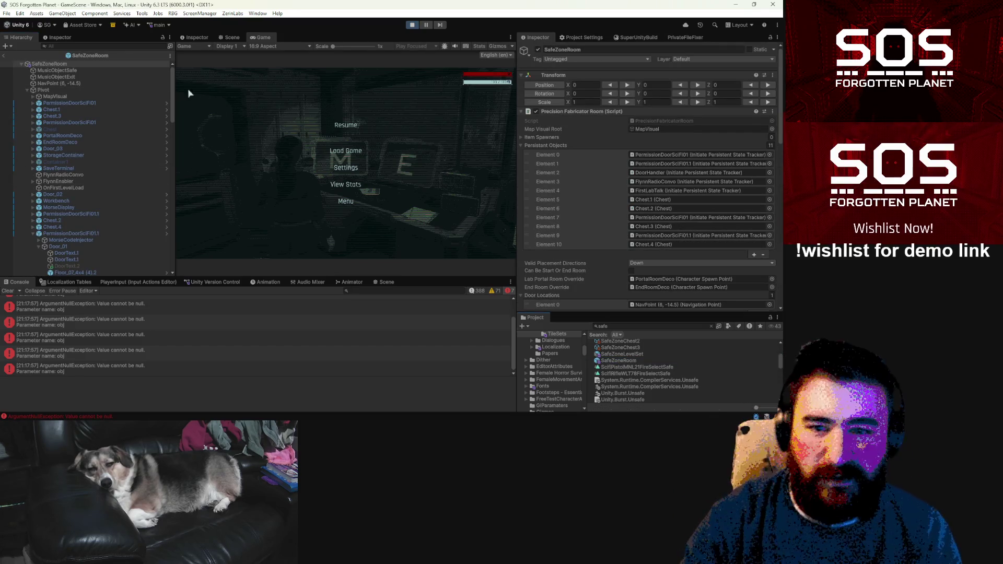
scroll(124, 162, "down", 15)
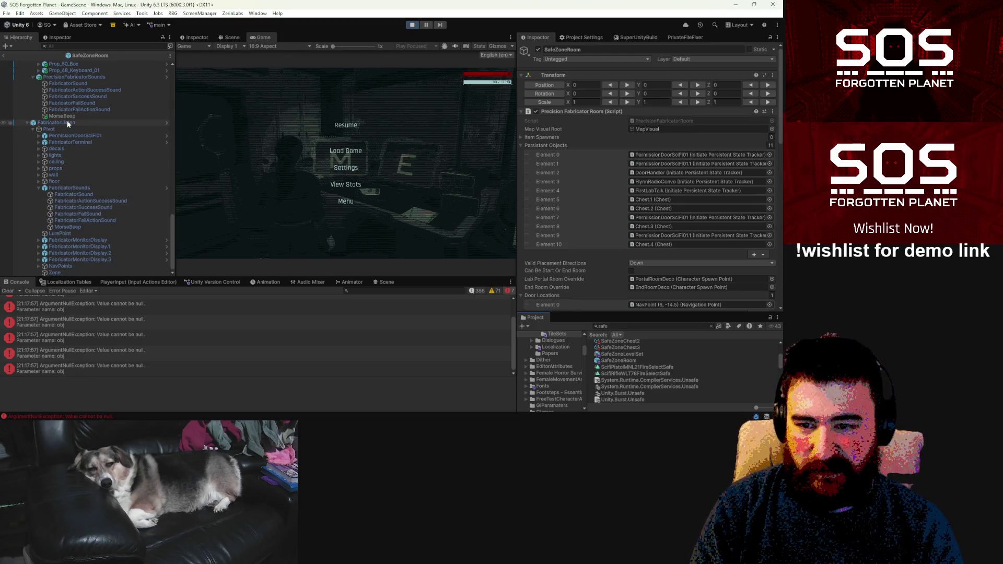
left_click(68, 123)
key("Delete")
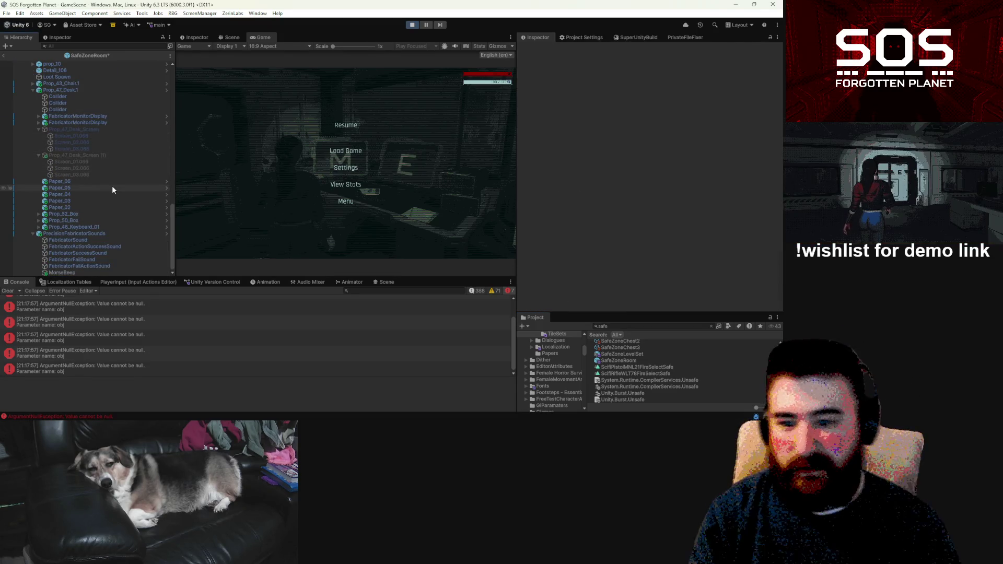
left_click(73, 272)
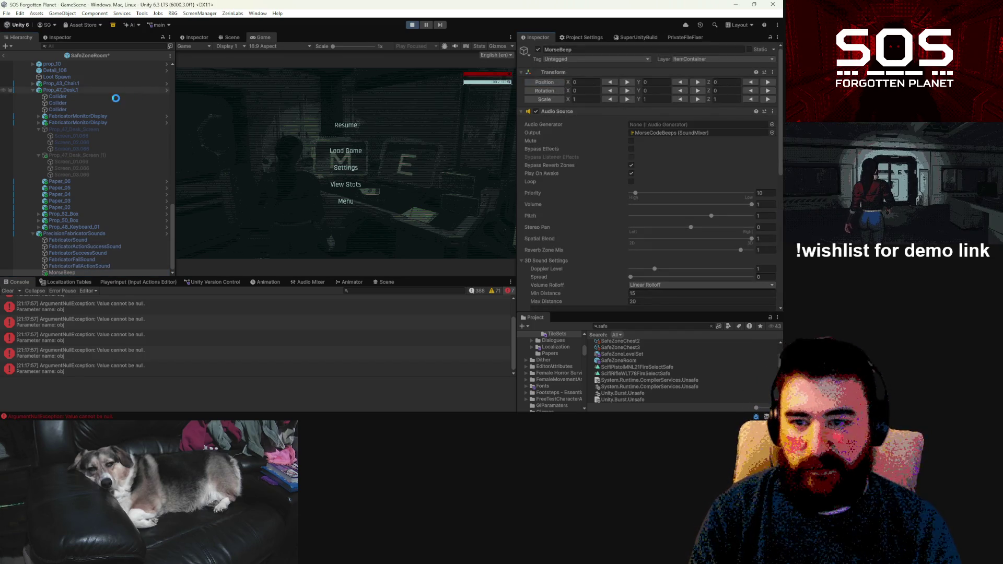
Step: Leave Prefab Mode, inspect MorseBeep under PrecisionFabricatorSounds, and resume the game
left_click(4, 55)
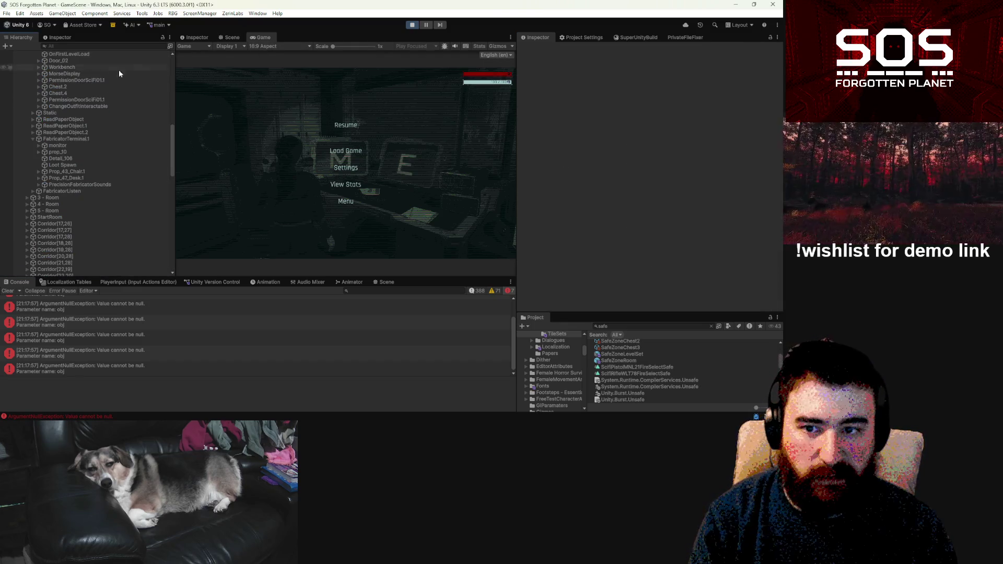
left_click(38, 185)
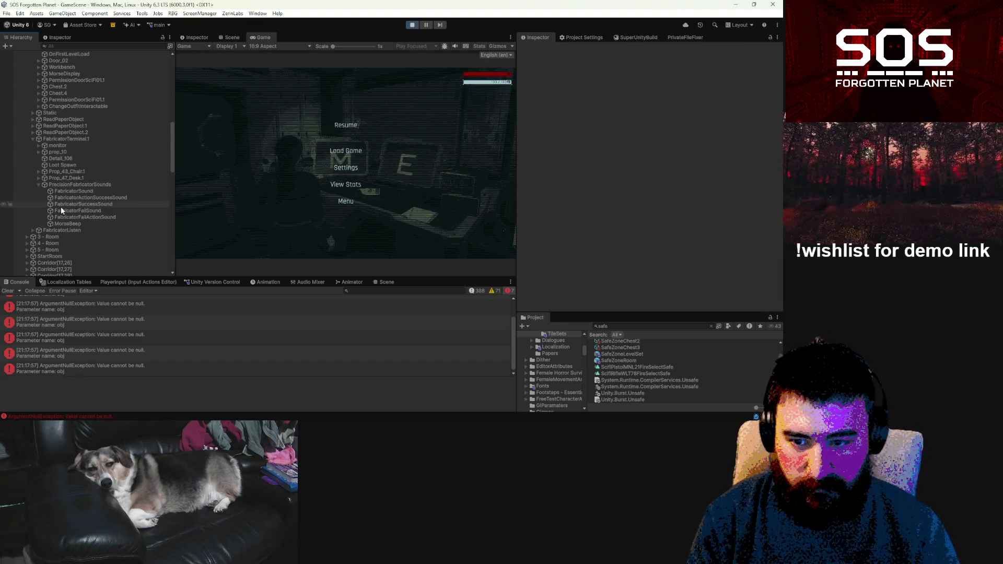
left_click(68, 223)
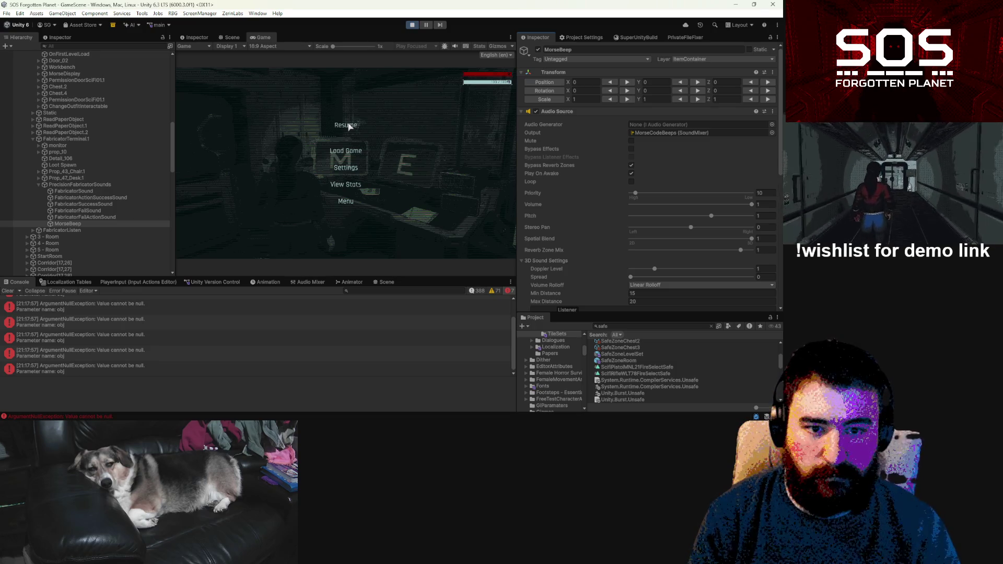
left_click(346, 125)
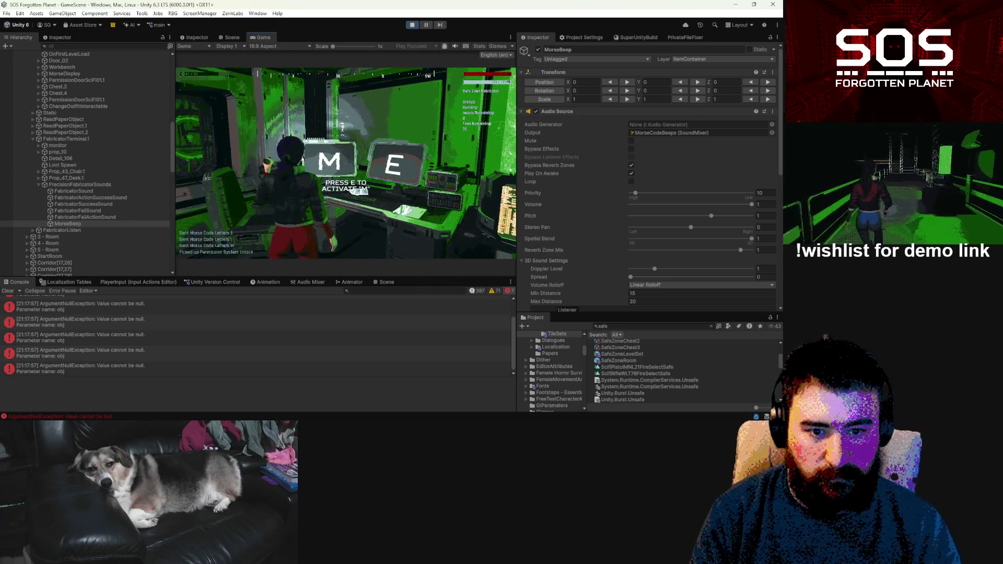
Step: Enter three Morse inputs at the fabricator, pick up a battery, pause, and inspect FabricatorTerminal1
key("e")
key("e")
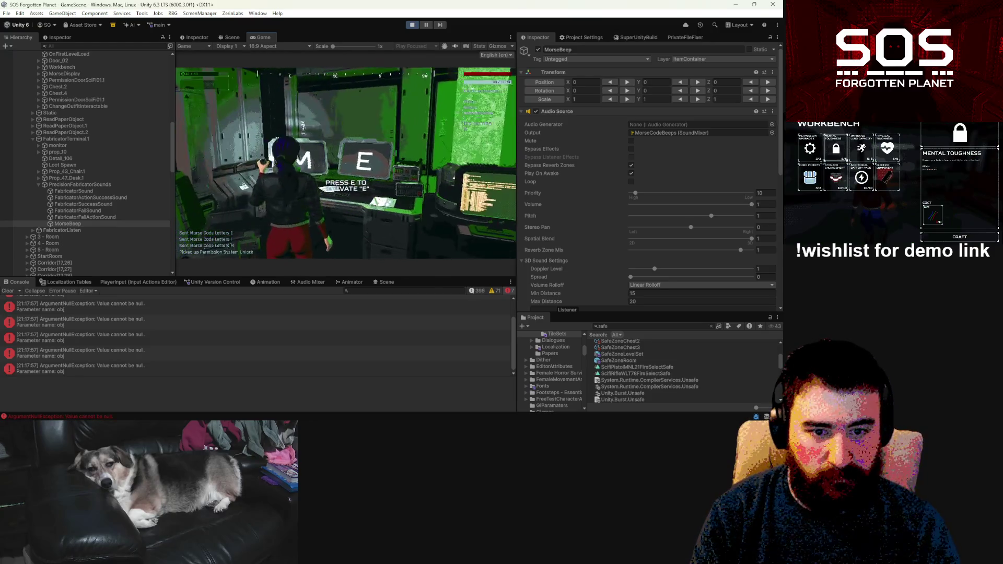
key("e")
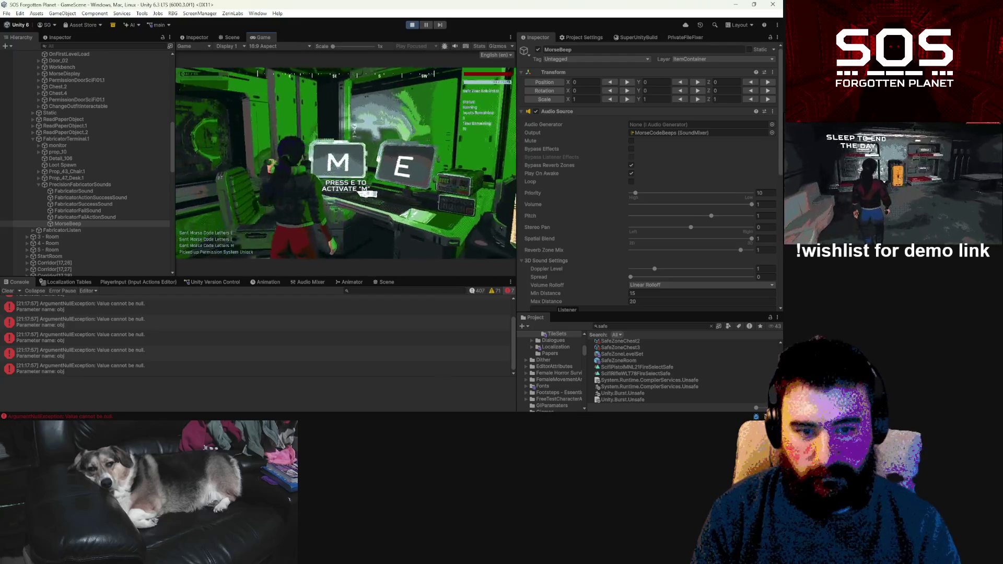
key("e")
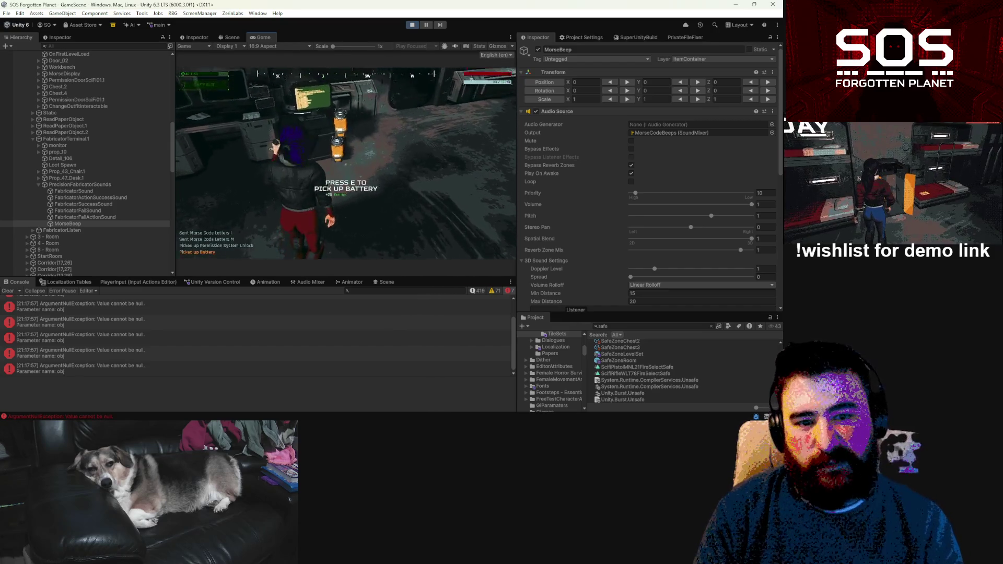
key("e")
key("e")
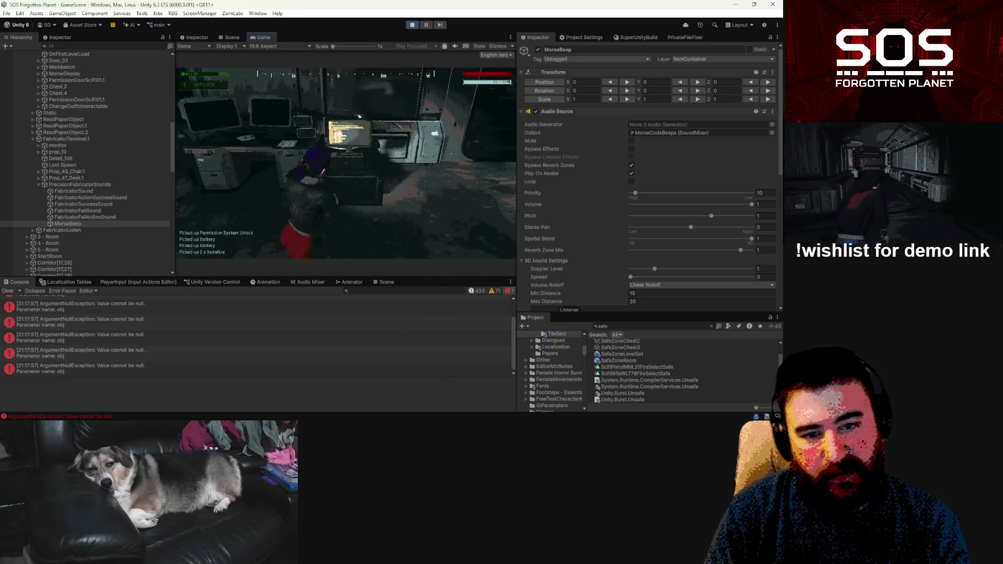
key("Escape")
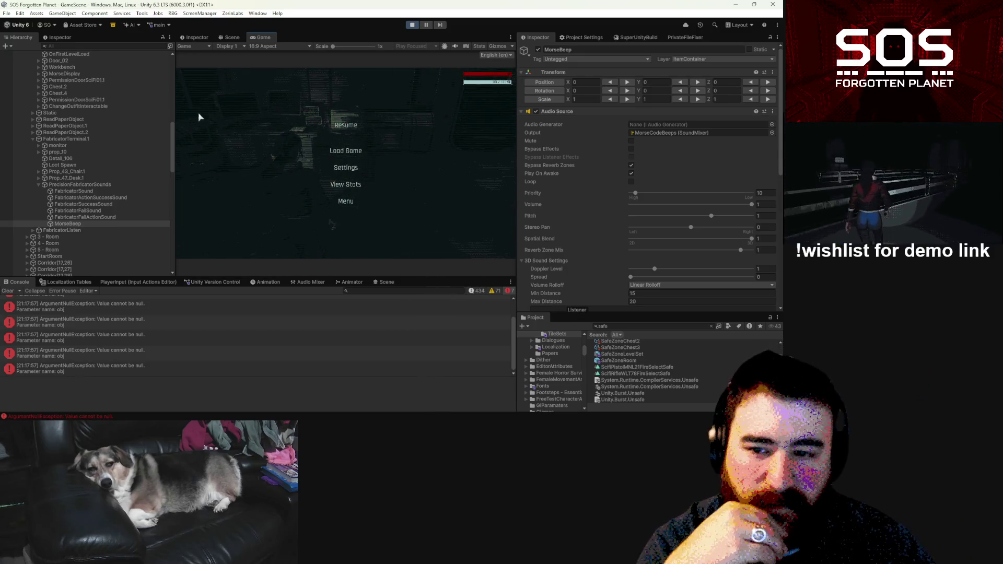
left_click(79, 138)
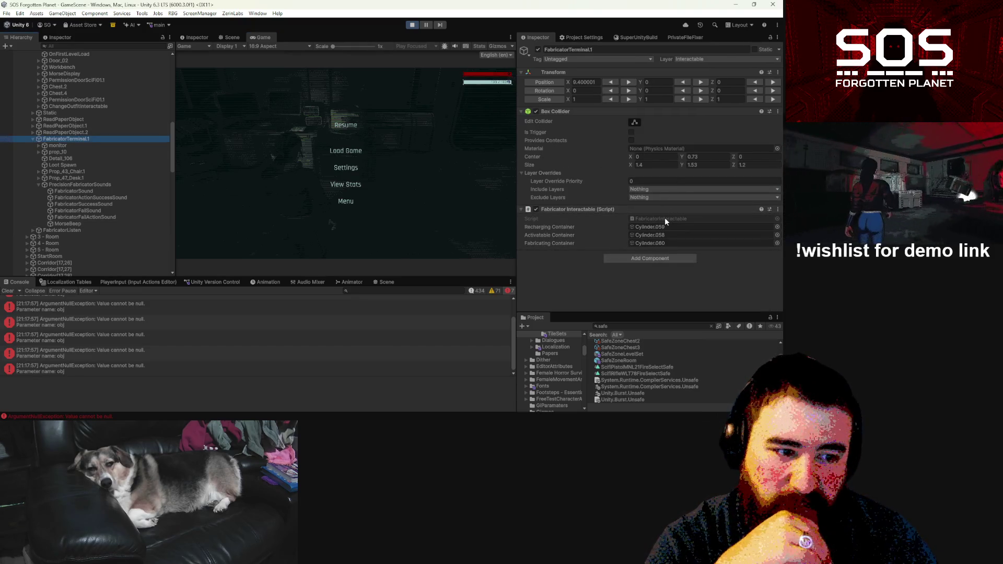
Step: Select 2 - PrecisionFabricatorRoom in the Hierarchy and open its PrecisionFabricatorRoom.cs script in VS Code
scroll(158, 205, "up", 10)
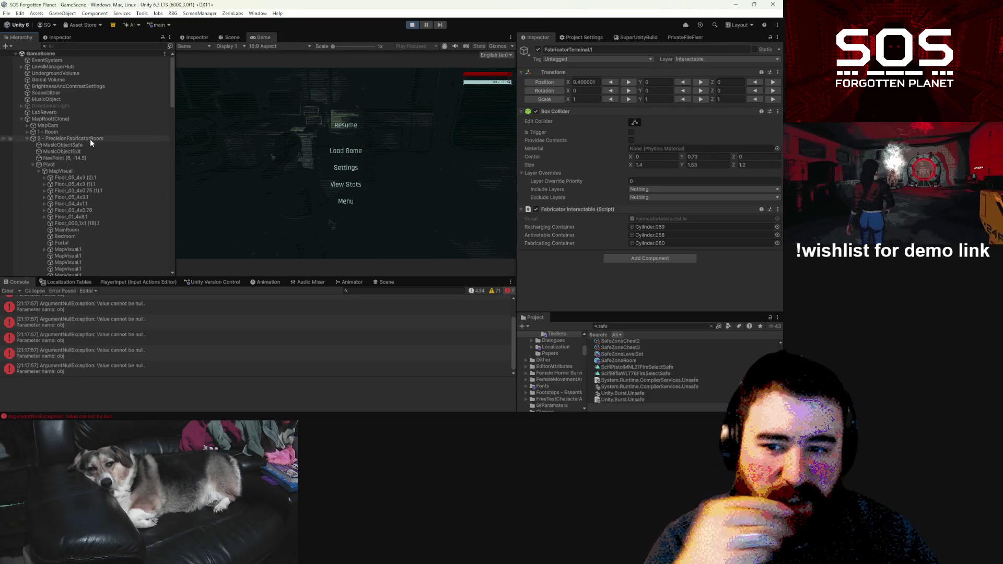
left_click(90, 139)
left_click(683, 120)
double_click(683, 120)
Step: Scroll to OnBeginFabrication and highlight _codeOptions and the AssignFabricatorTextDisplays call
scroll(507, 217, "down", 8)
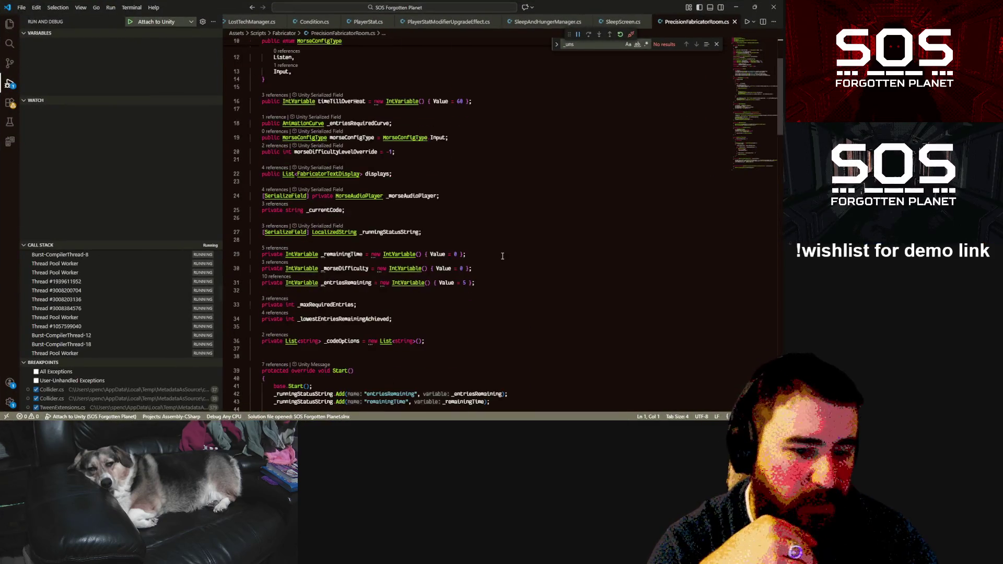
scroll(499, 250, "down", 3)
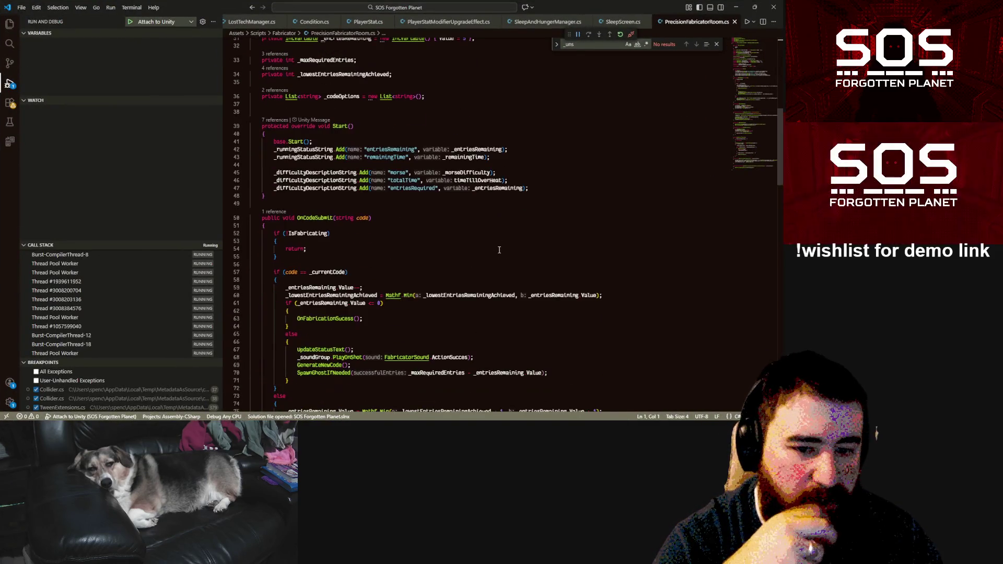
scroll(500, 249, "down", 5)
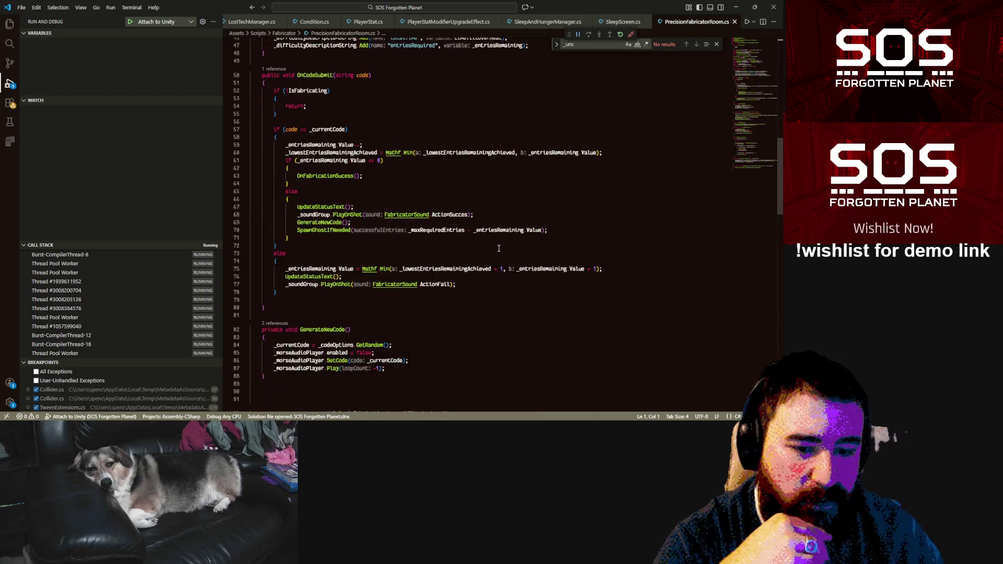
scroll(499, 249, "down", 4)
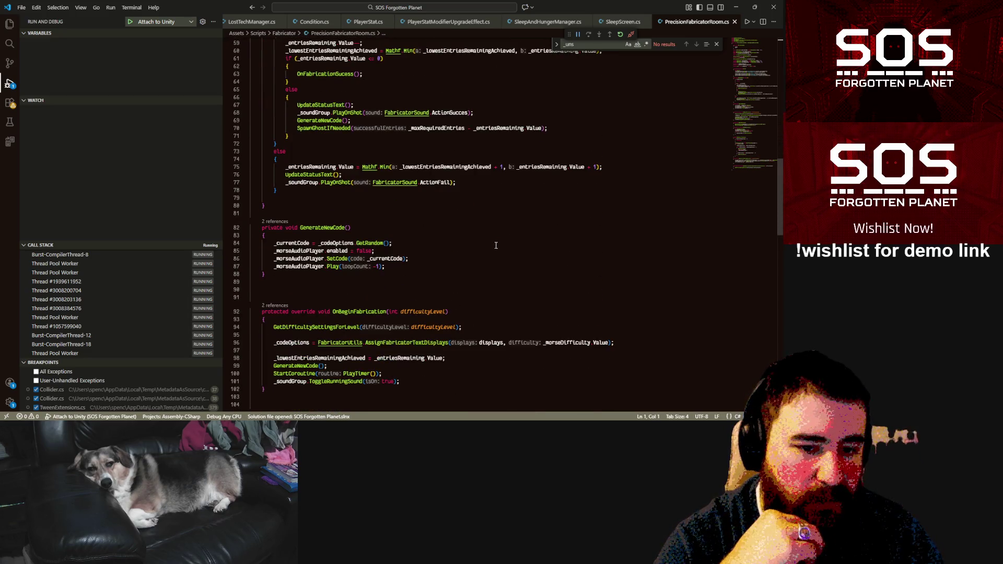
double_click(344, 242)
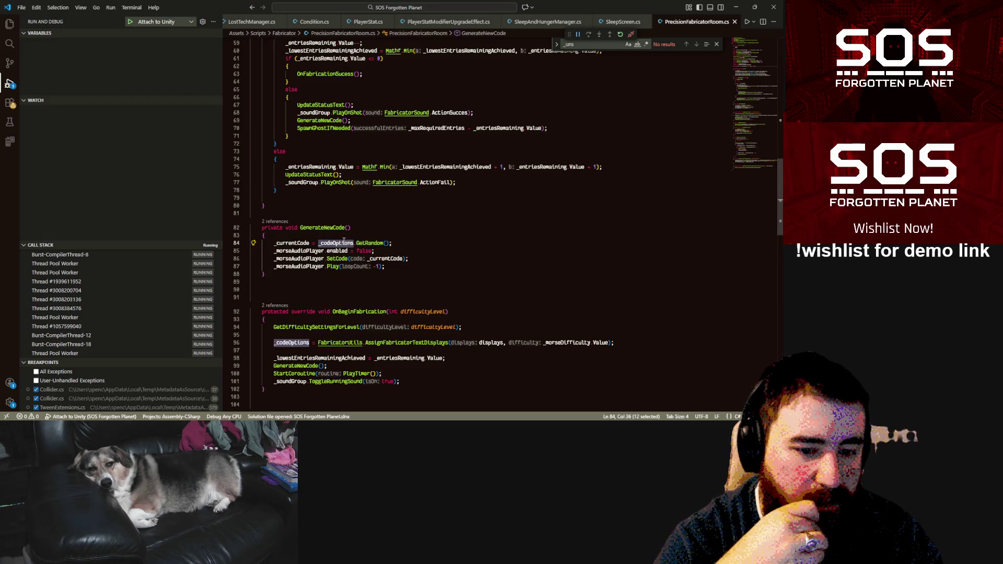
scroll(345, 241, "down", 3)
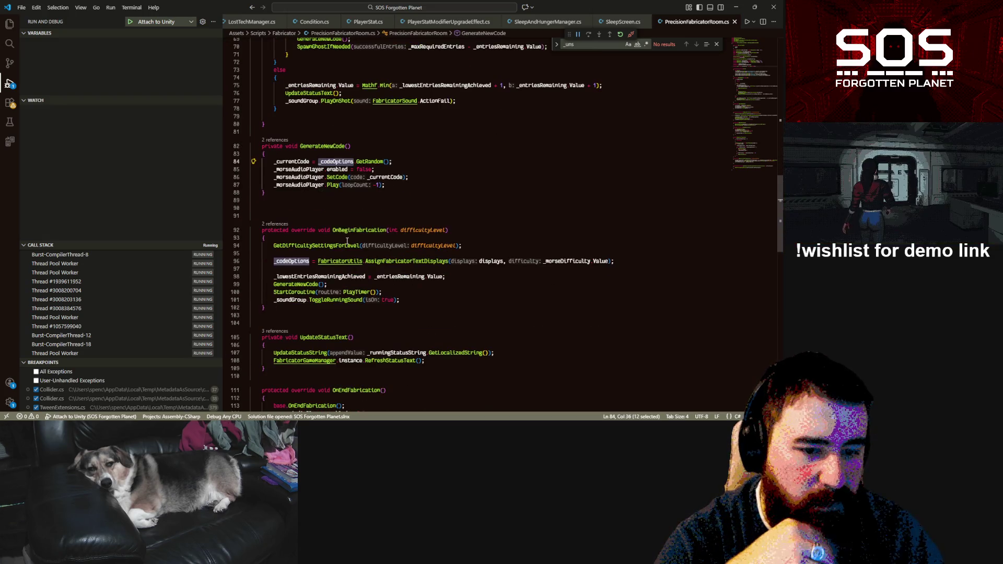
double_click(402, 261)
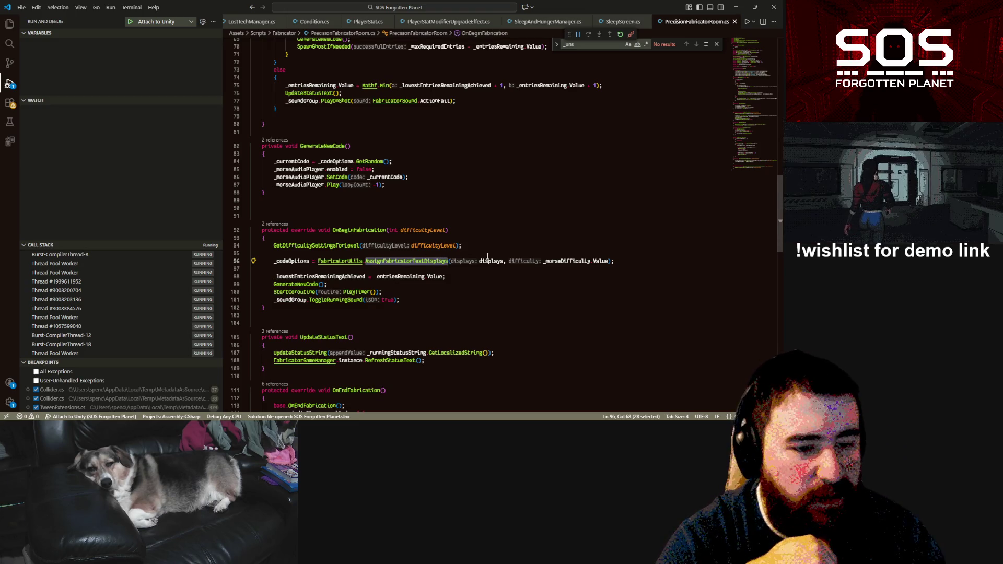
Step: Inspect the GenerateNewCode call and re-check the _codeOptions and AssignFabricatorTextDisplays usages
left_click(463, 277)
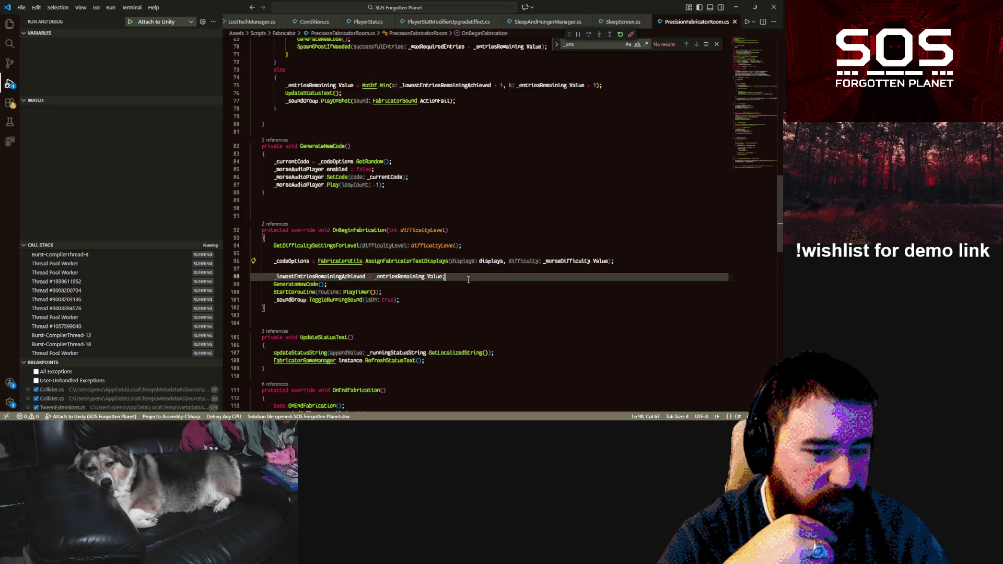
left_click(440, 292)
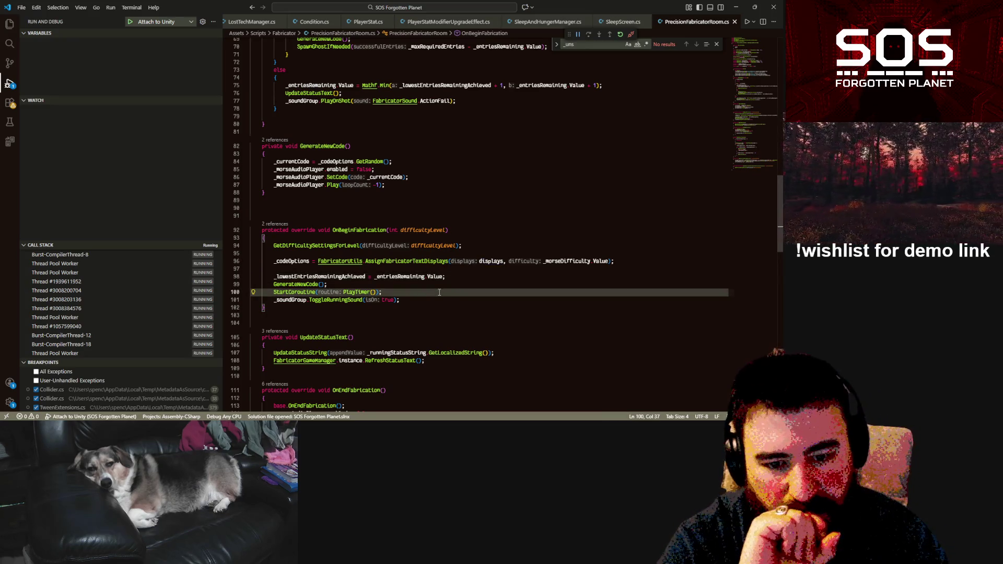
left_click(403, 285)
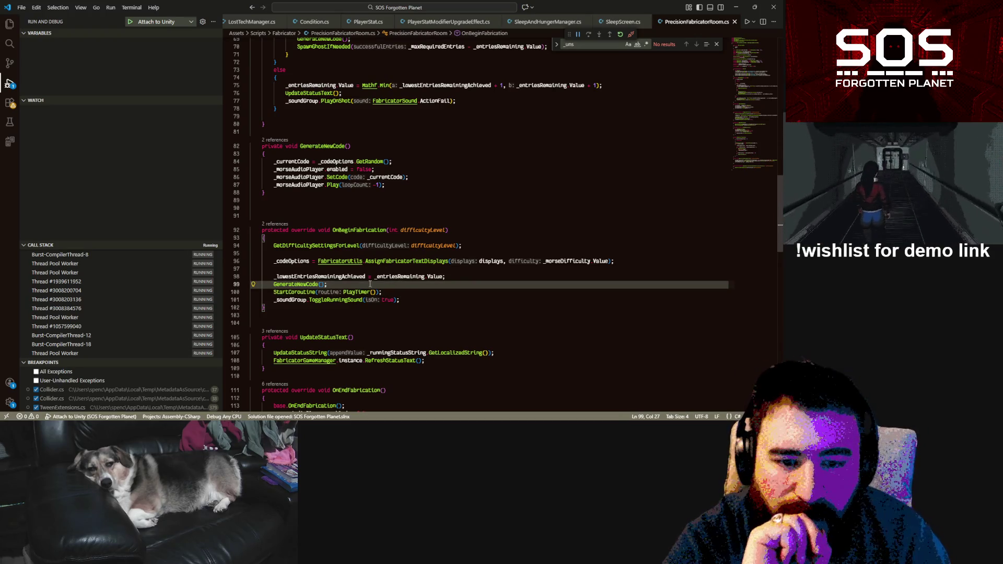
double_click(307, 284)
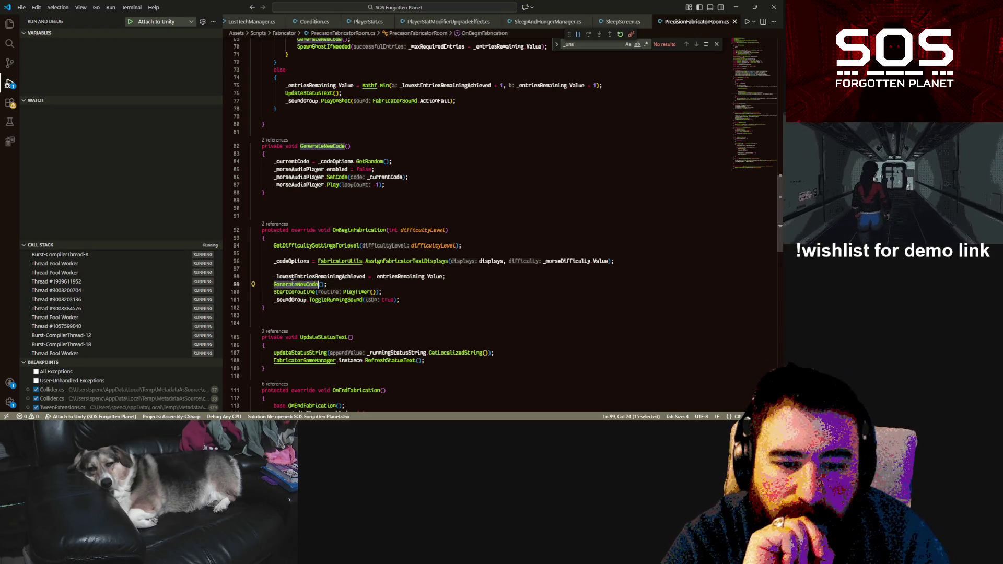
double_click(331, 161)
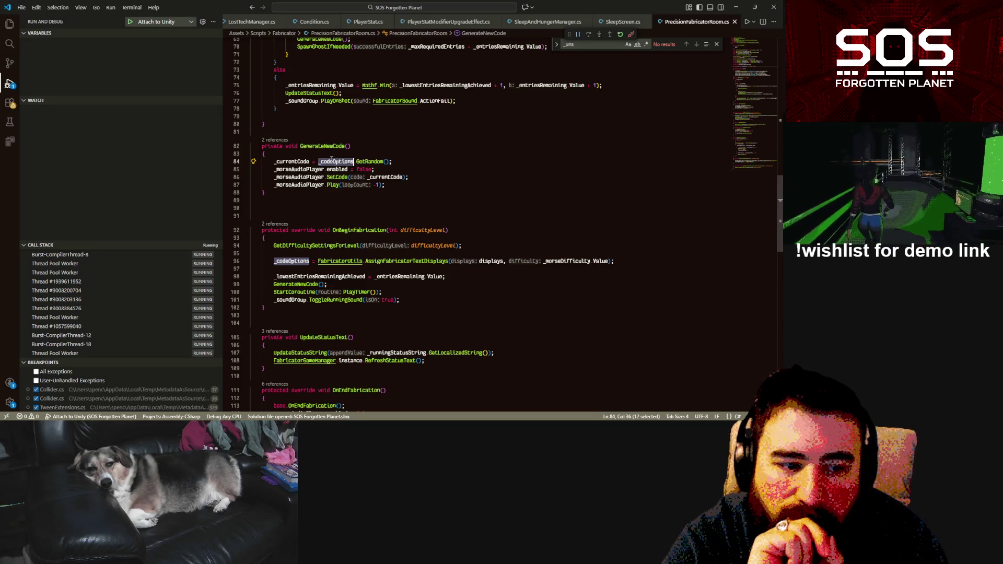
double_click(402, 261)
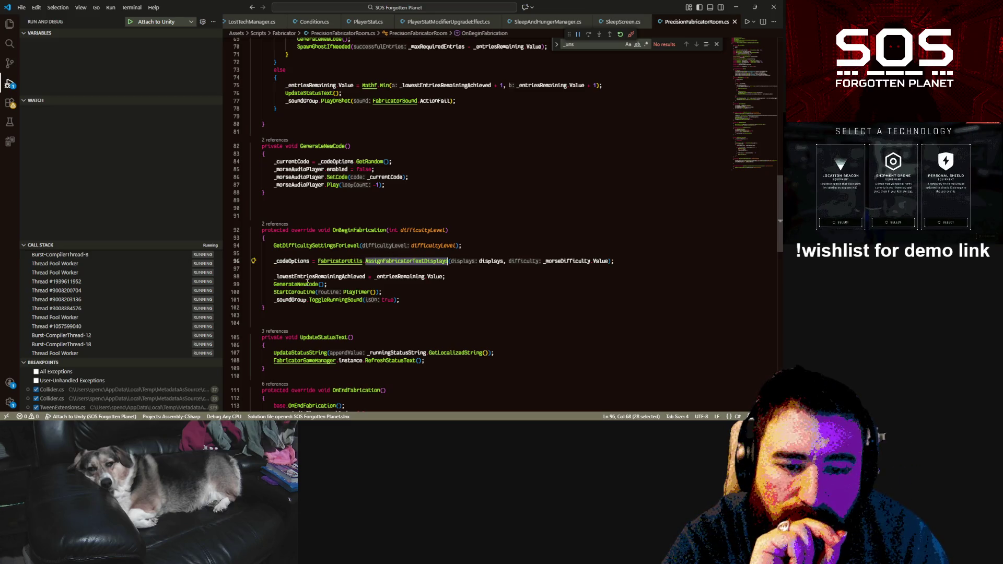
double_click(303, 285)
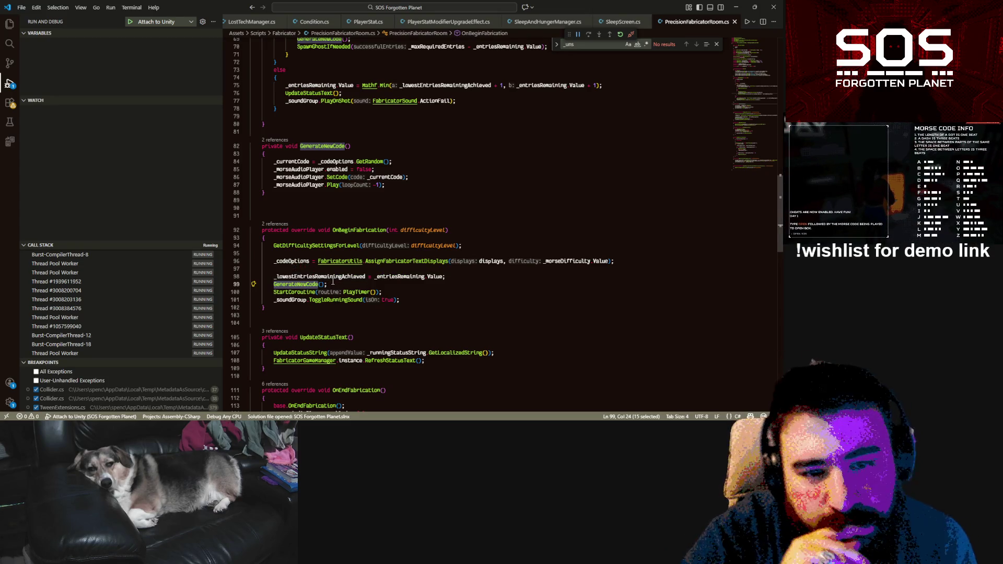
left_click(352, 283)
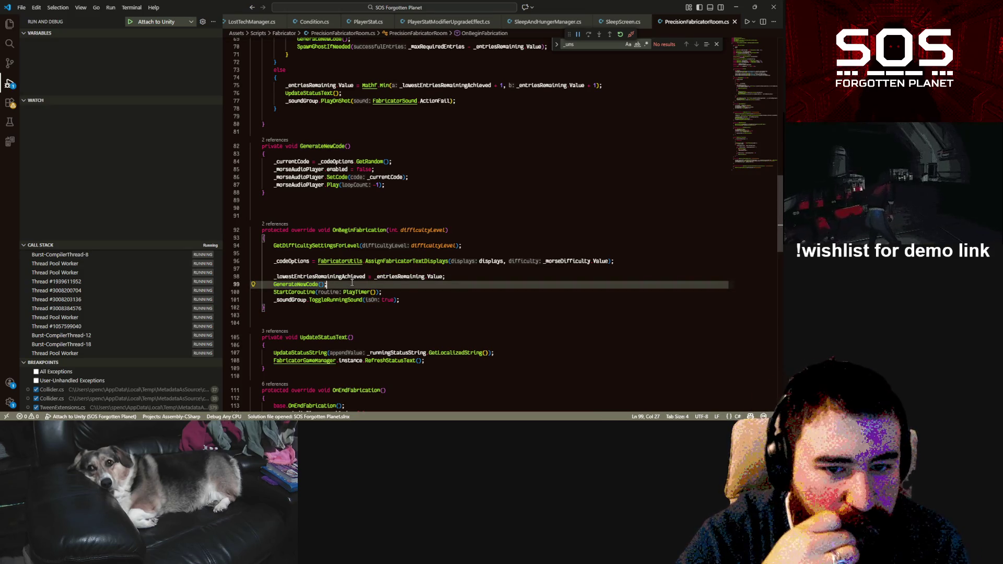
Step: Jump to the AssignFabricatorTextDisplays definition in FabricatorUtils.cs with F12
mouse_move(349, 249)
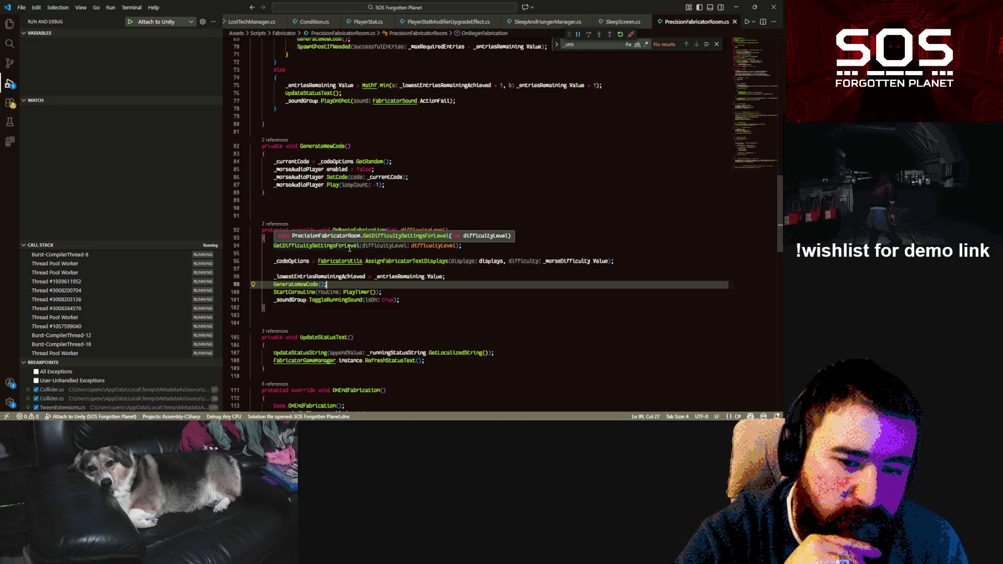
left_click(458, 276)
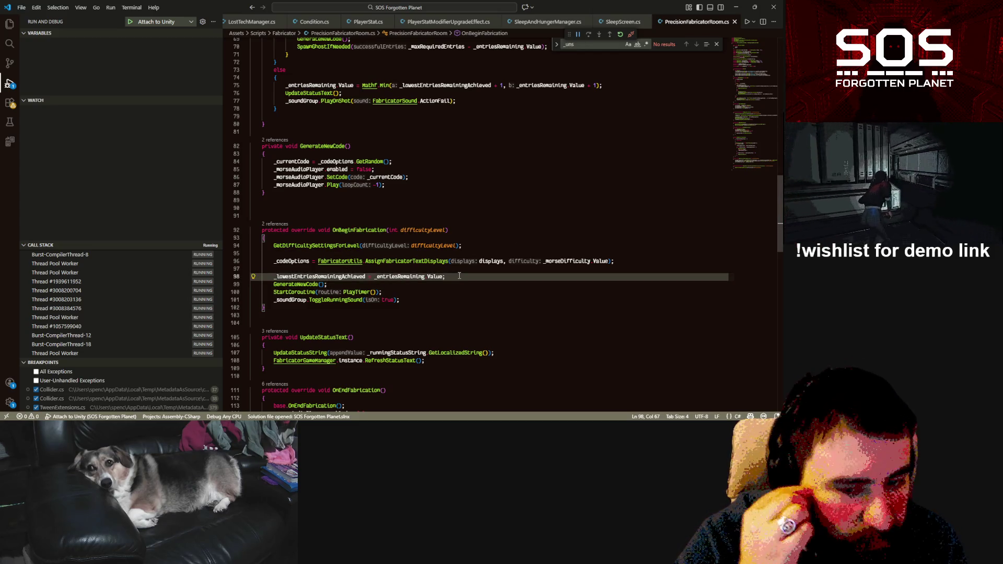
double_click(292, 261)
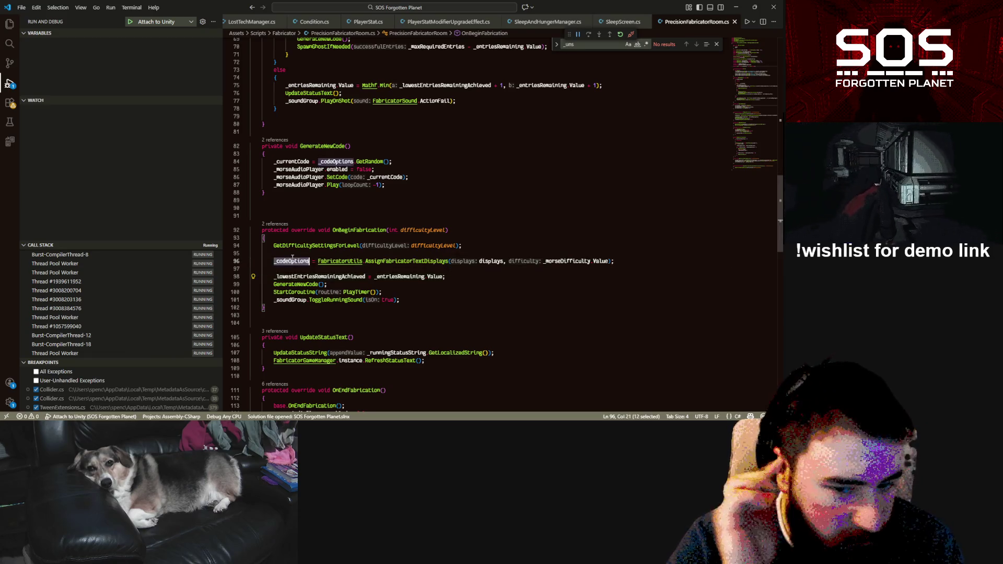
mouse_move(292, 258)
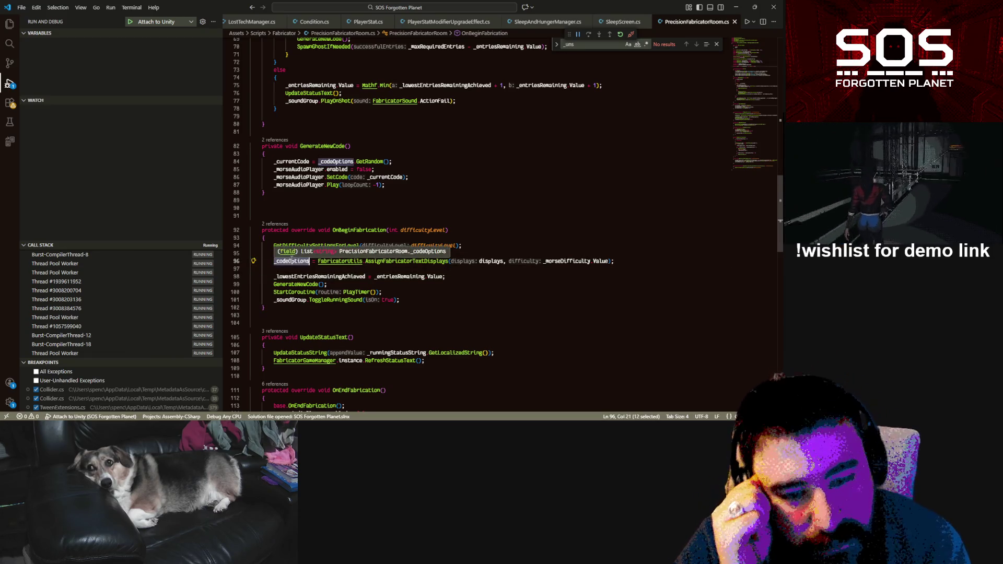
double_click(397, 261)
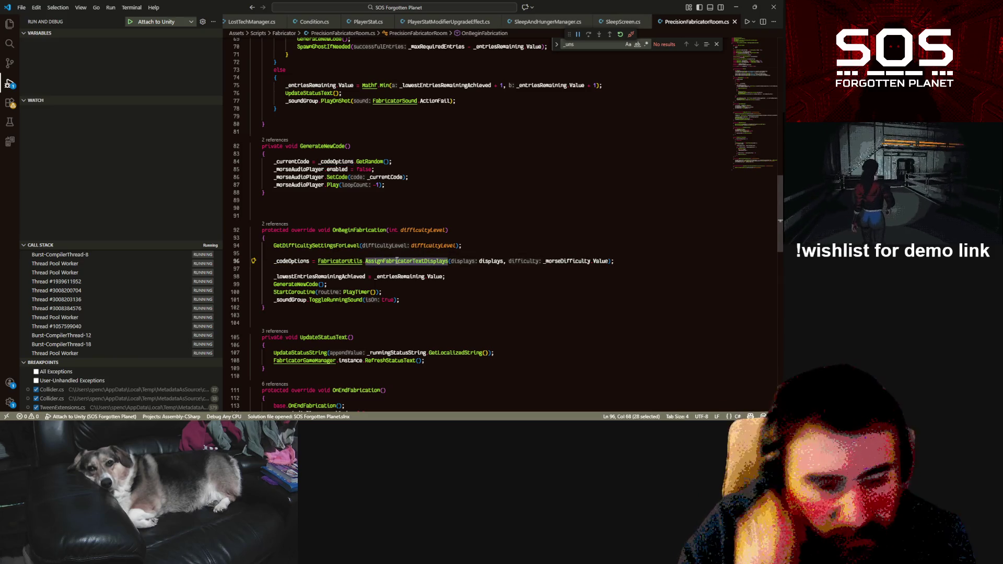
key("F12")
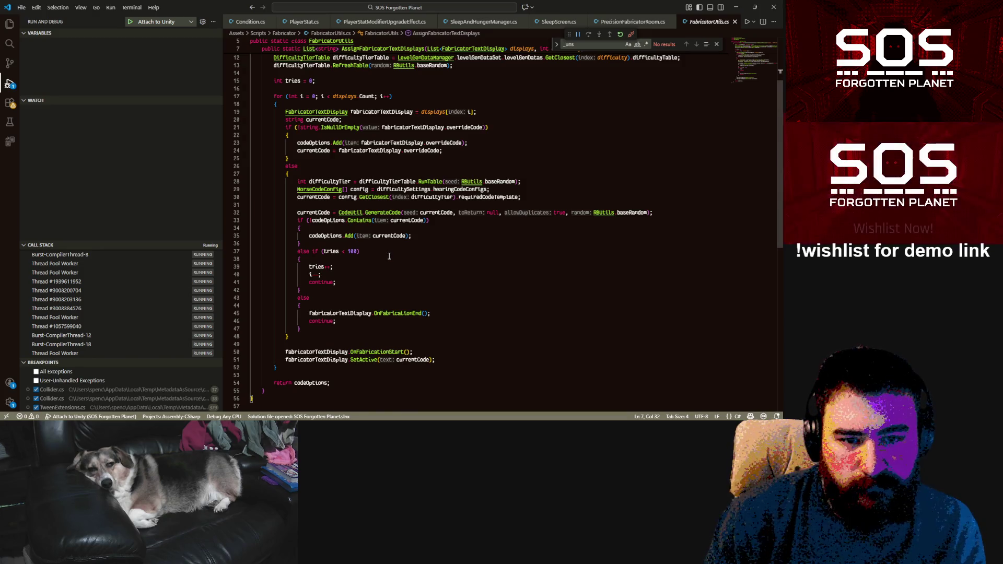
Step: Read AssignFabricatorTextDisplays in FabricatorUtils.cs, then return to the PrecisionFabricatorRoom.cs tab
scroll(389, 256, "up", 3)
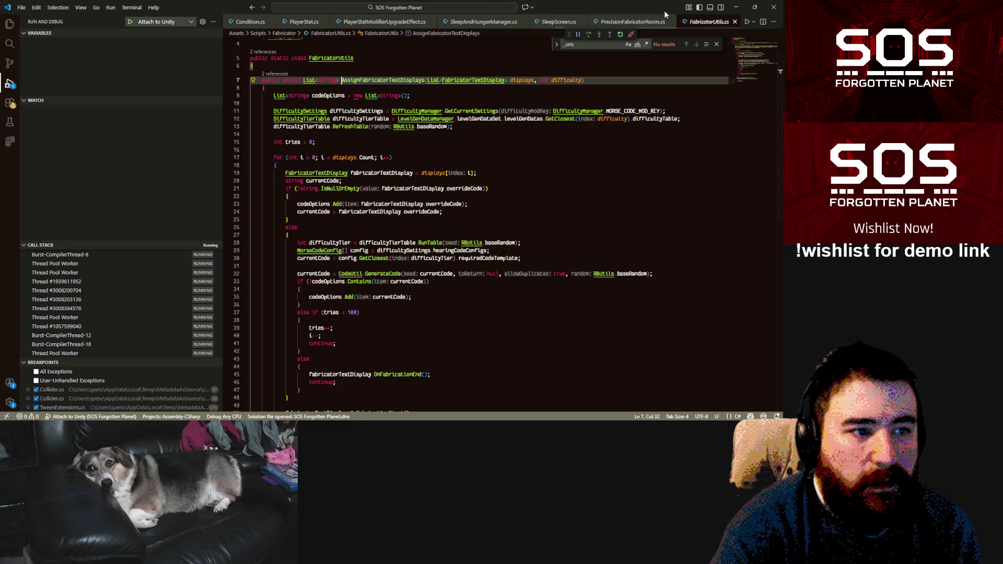
left_click(627, 21)
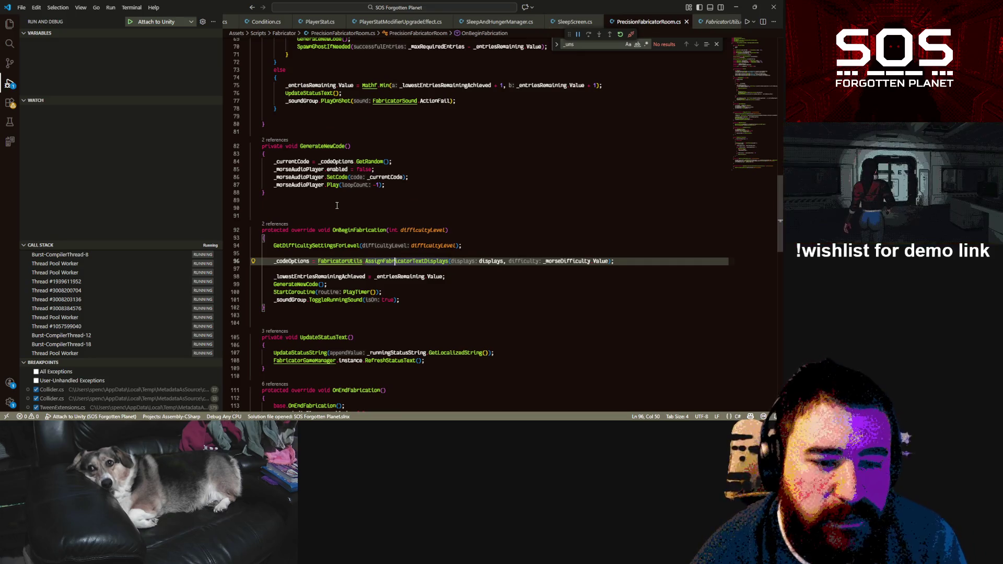
double_click(299, 263)
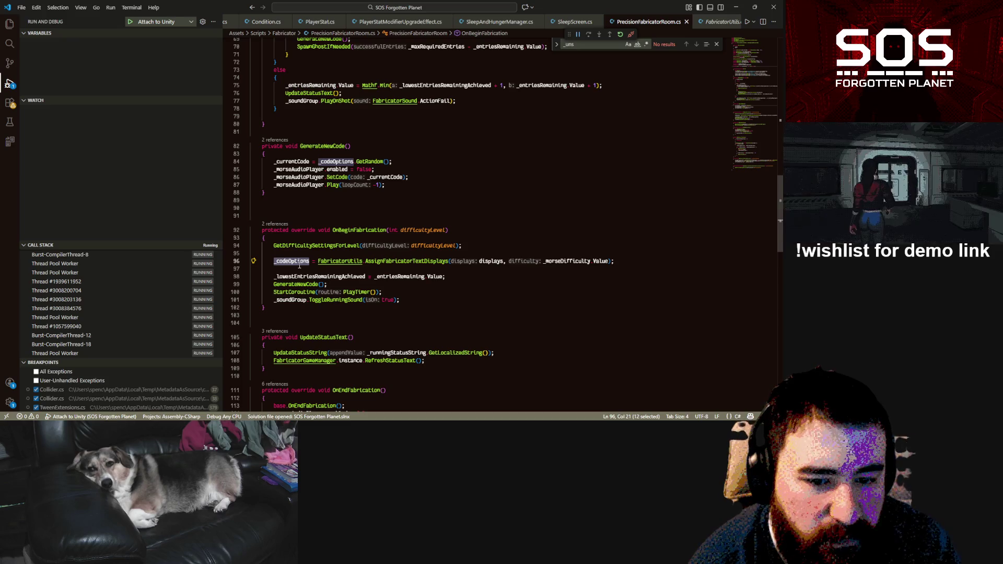
double_click(402, 277)
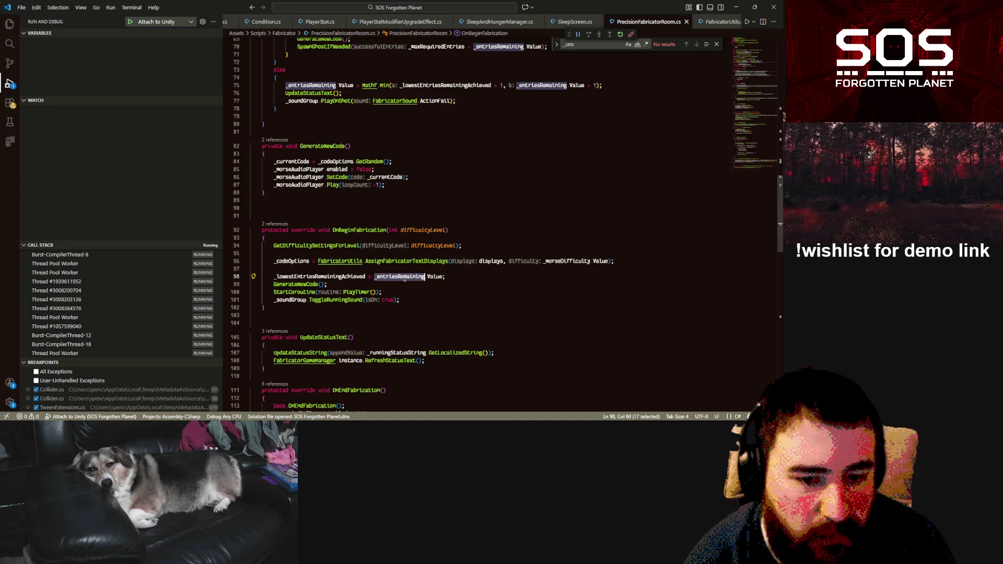
left_click(320, 285)
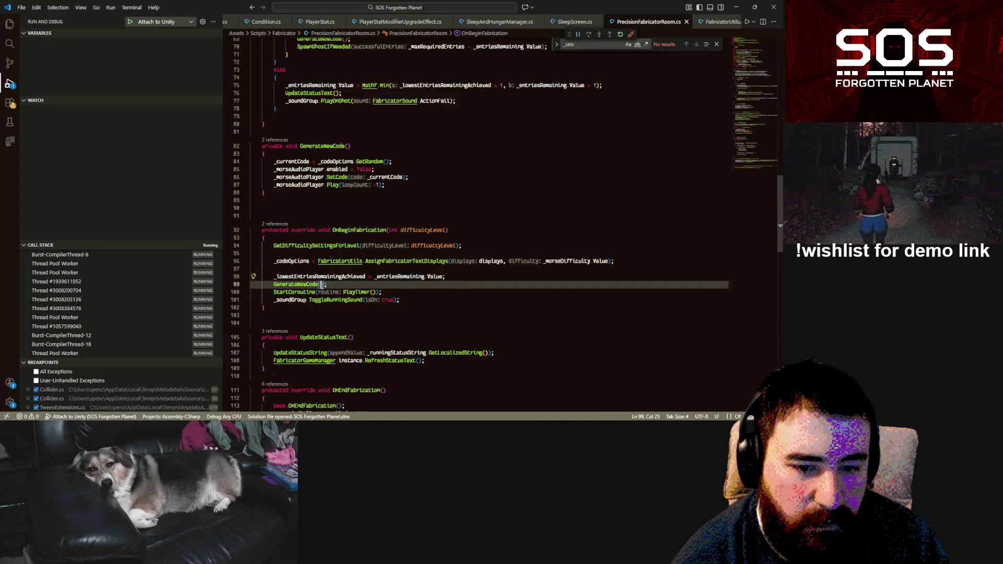
left_click(276, 140)
left_click(610, 169)
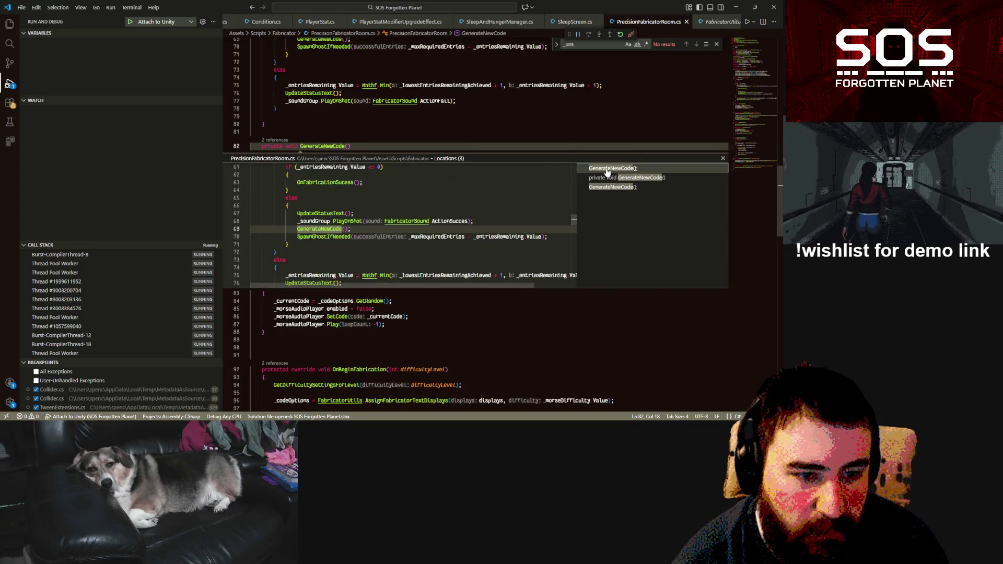
left_click(634, 187)
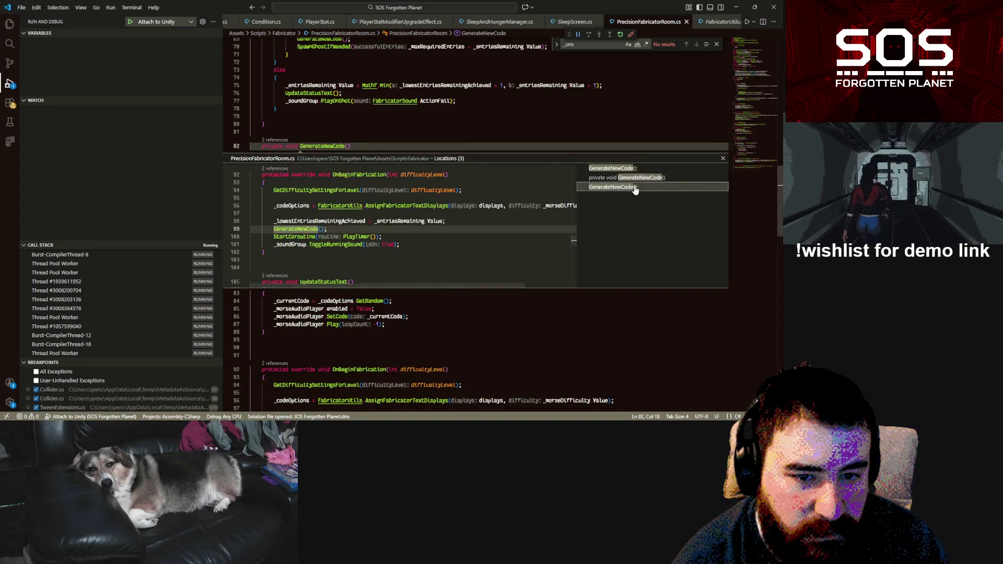
key("Escape")
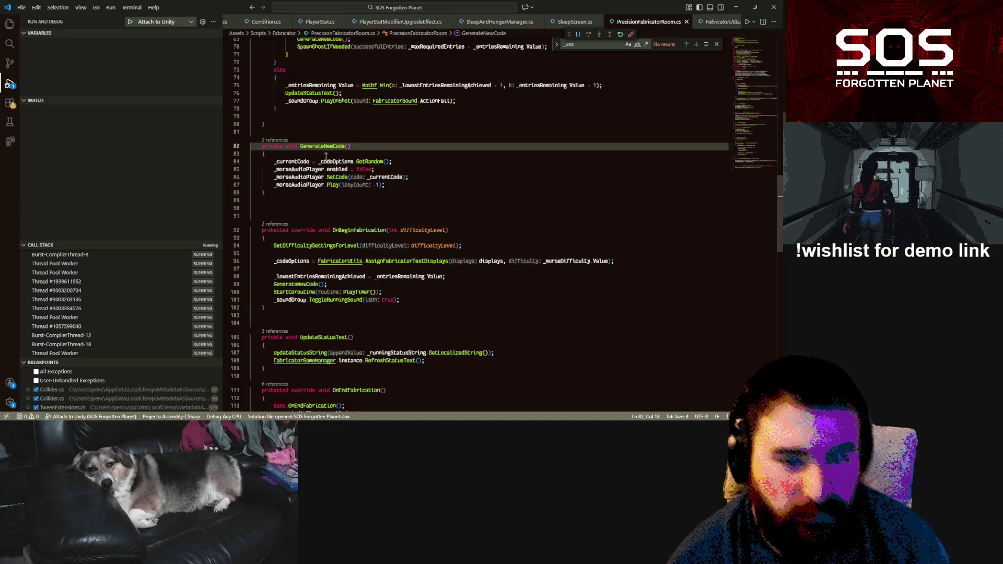
left_click(348, 146)
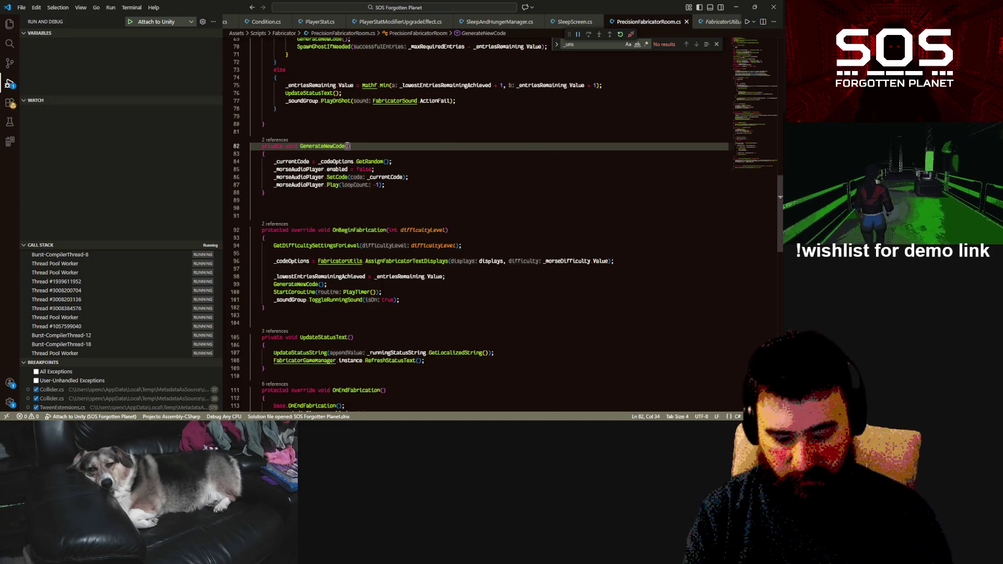
Step: Give GenerateNewCode a bool resetDisplays parameter and wrap the _codeOptions assignment in if (resetDisplays)
type("bool resetDisplays")
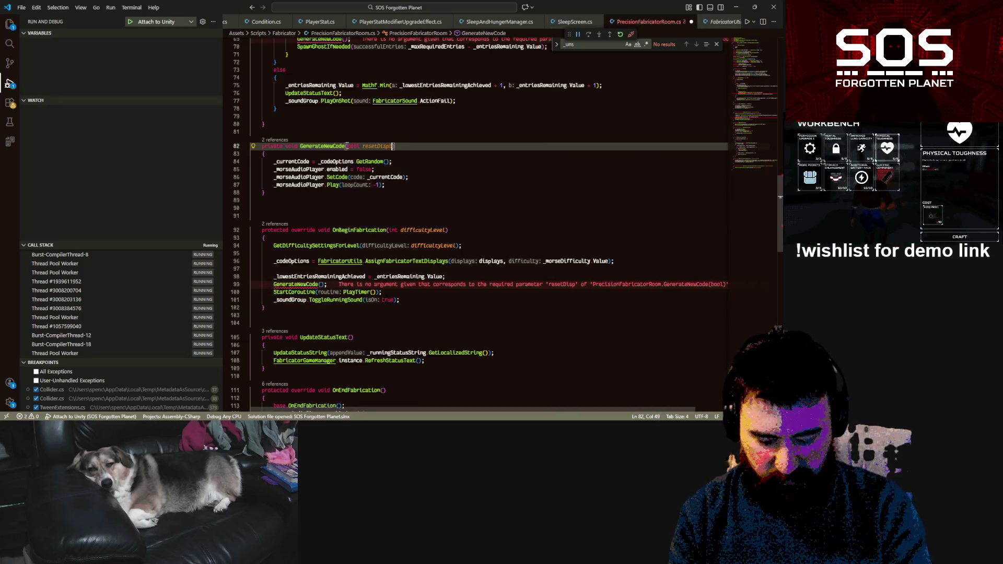
triple_click(504, 261)
key("Delete")
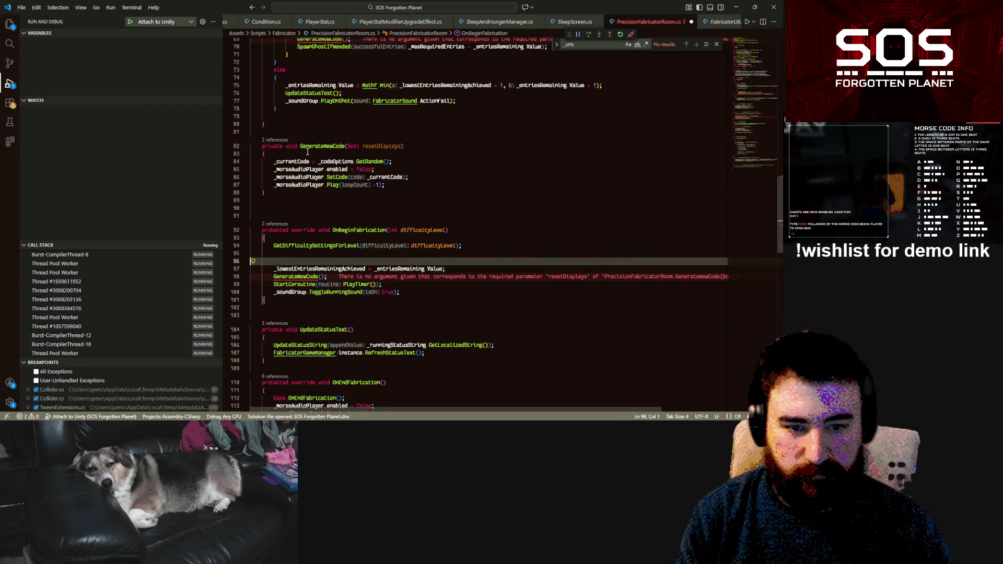
left_click(308, 152)
key("Return")
key("Return")
key("Up")
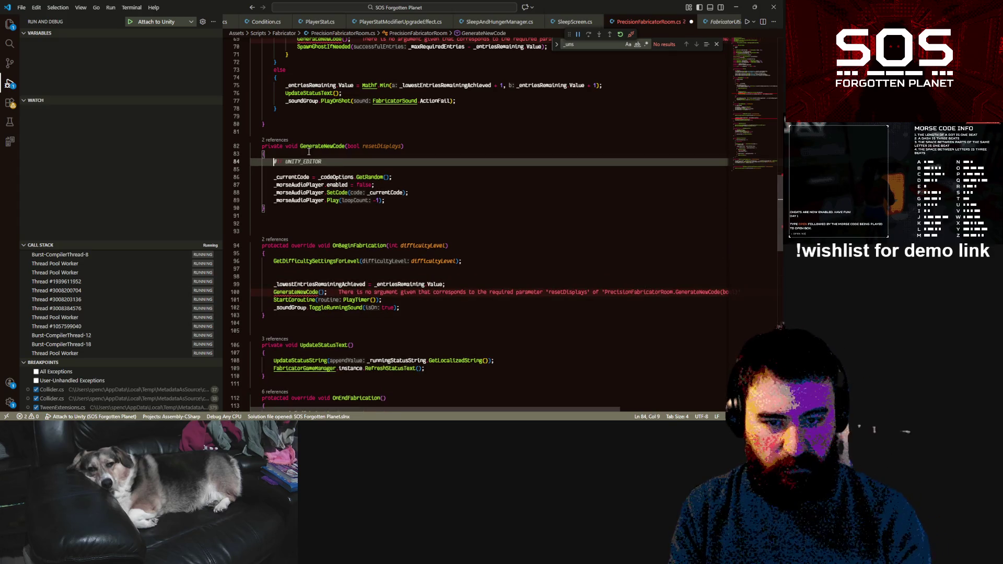
type("if (rese")
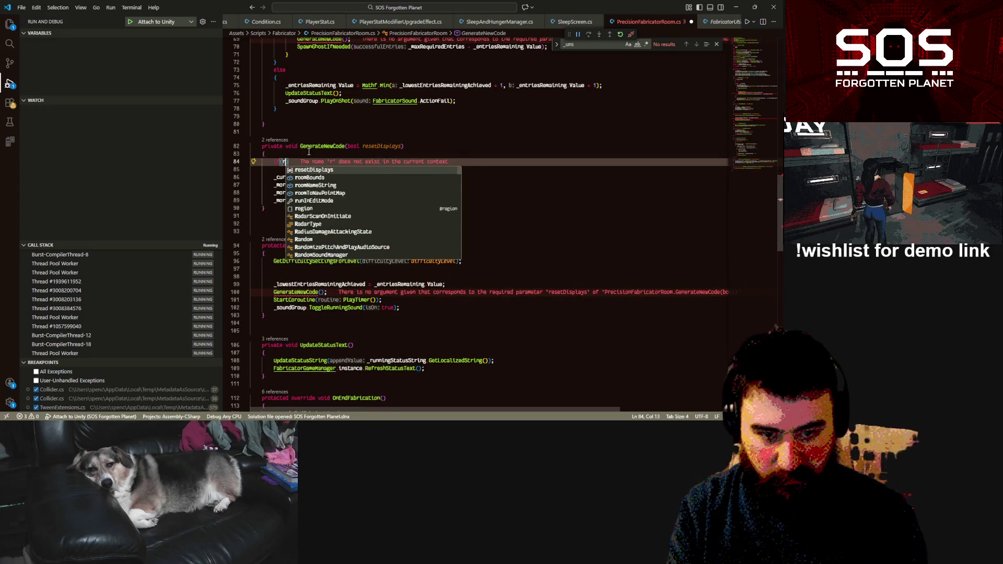
key("Tab")
type(")")
key("Return")
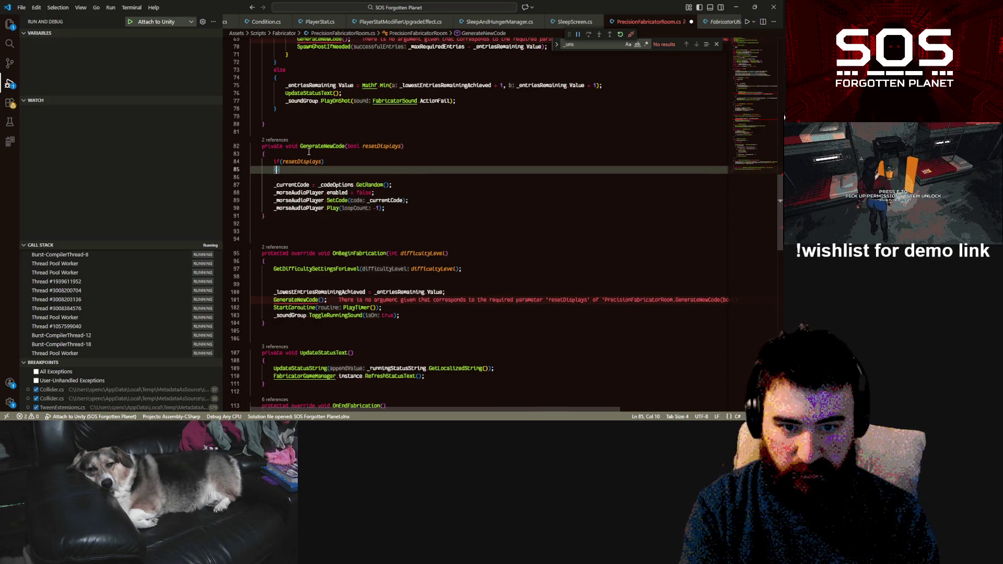
key("Return")
key("Tab")
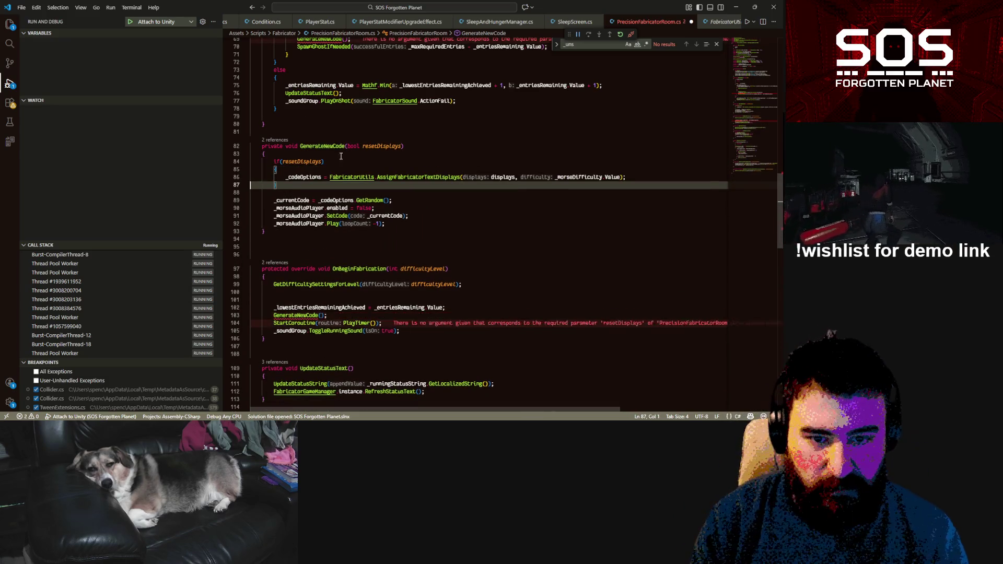
Step: Pass true to GenerateNewCode in OnBeginFabrication and delete the extra blank line
left_click(420, 293)
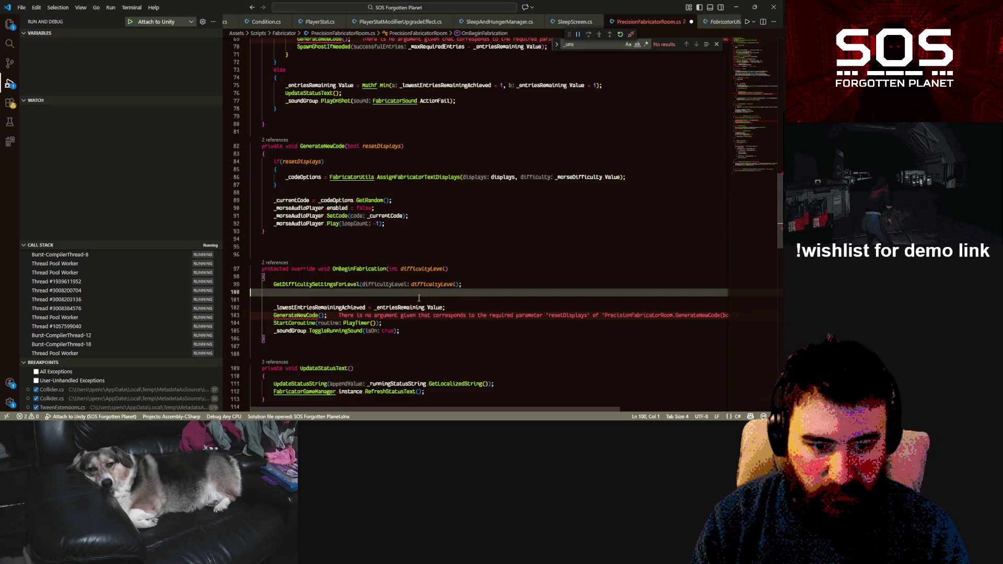
left_click(327, 316)
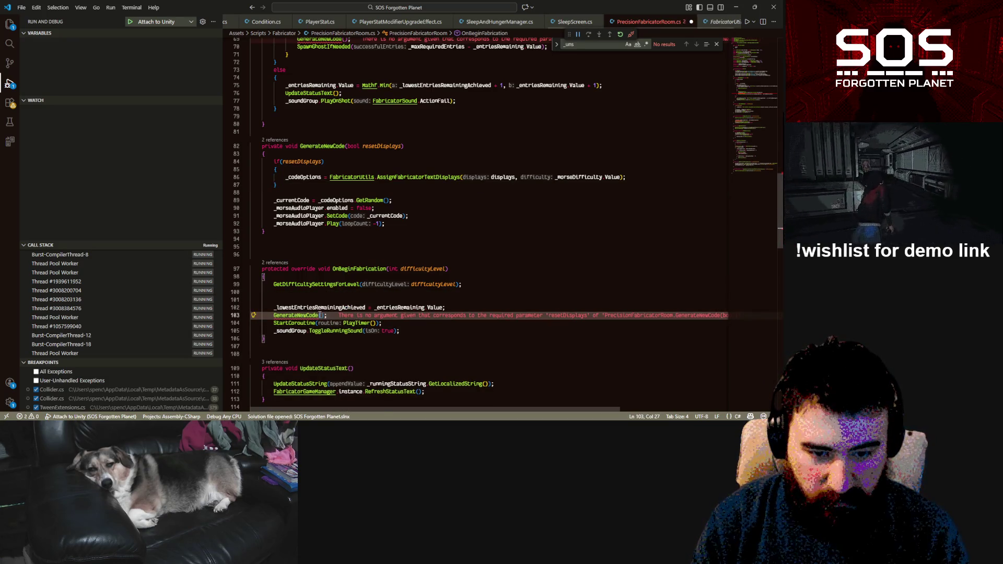
type("true")
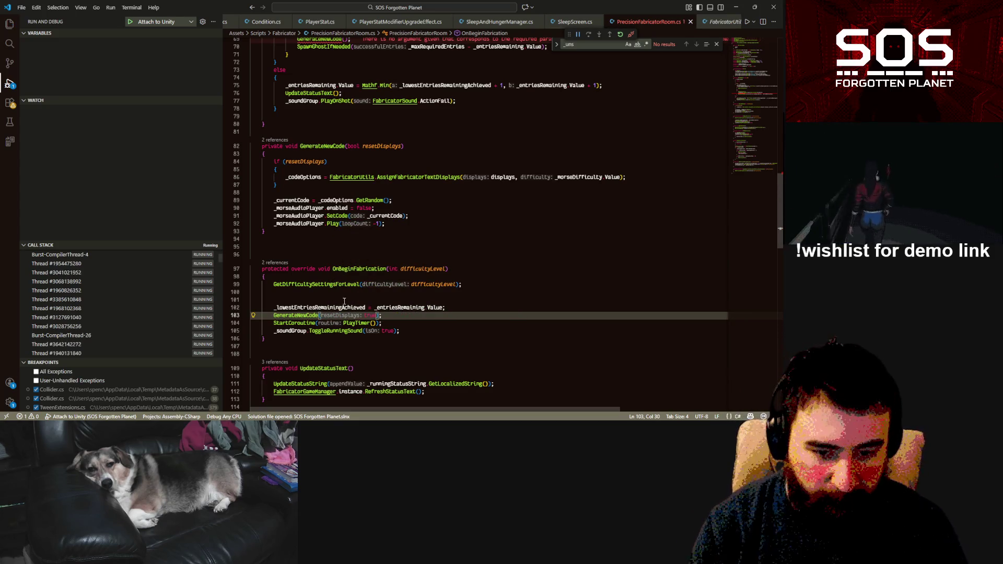
left_click(394, 293)
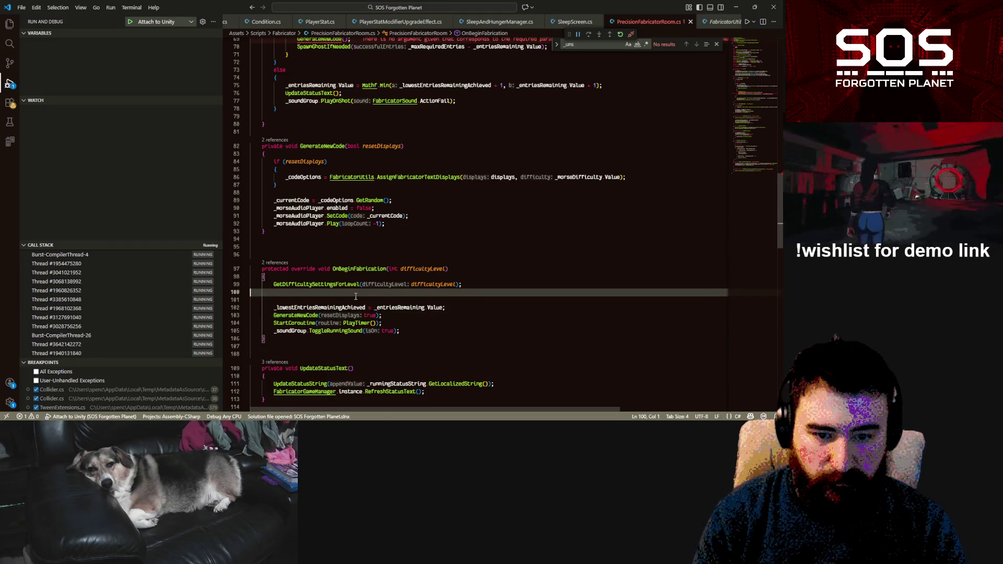
key("Delete")
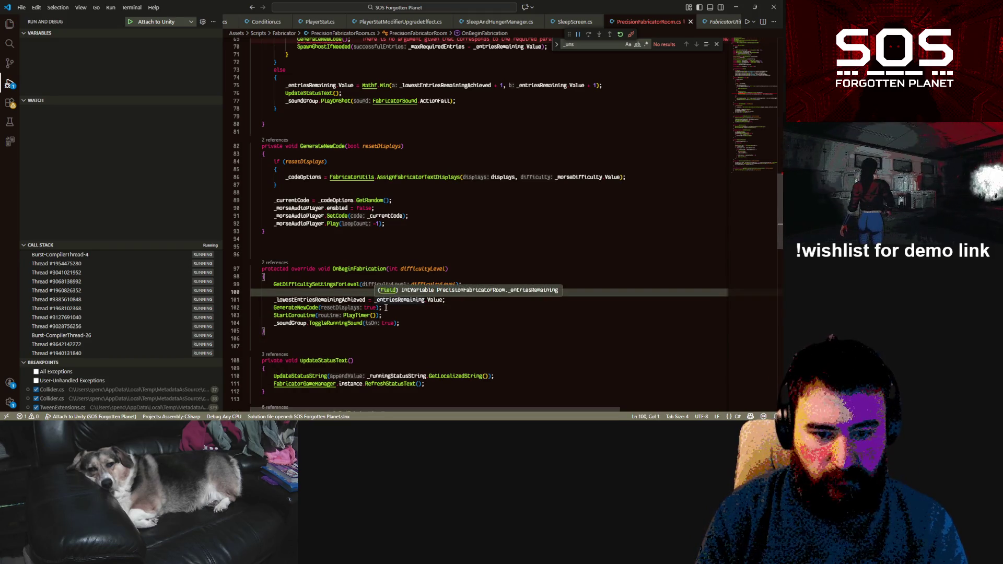
double_click(336, 323)
Step: Open the SOS Forgotten Planet project from Unity Hub, then return to VS Code
scroll(710, 155, "up", 8)
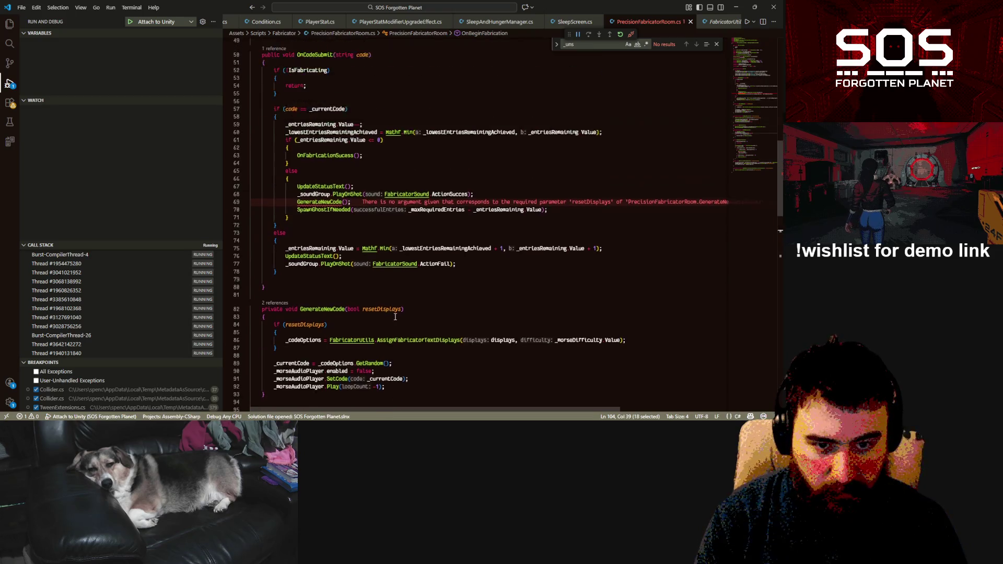
left_click(688, 170)
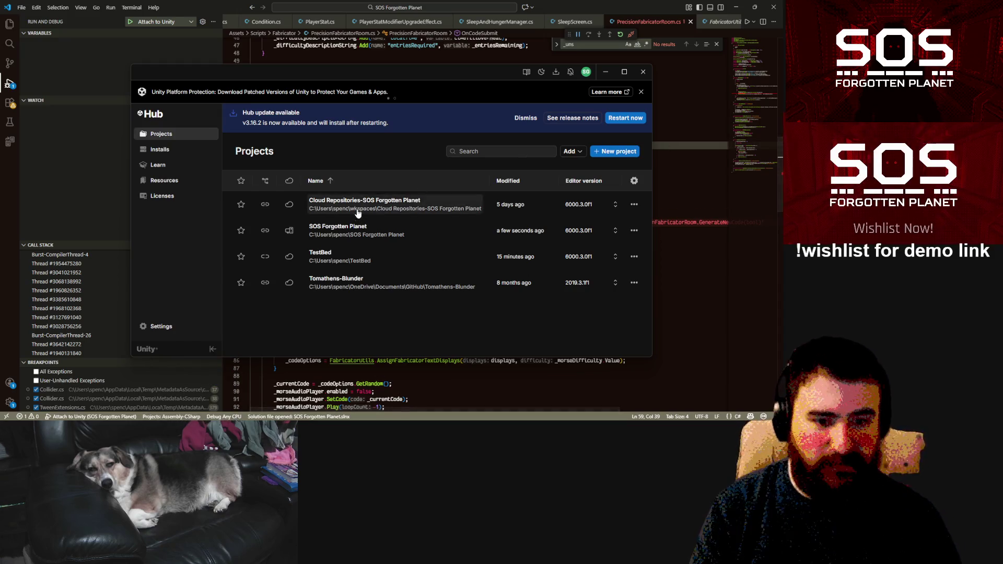
left_click(355, 229)
left_click(685, 160)
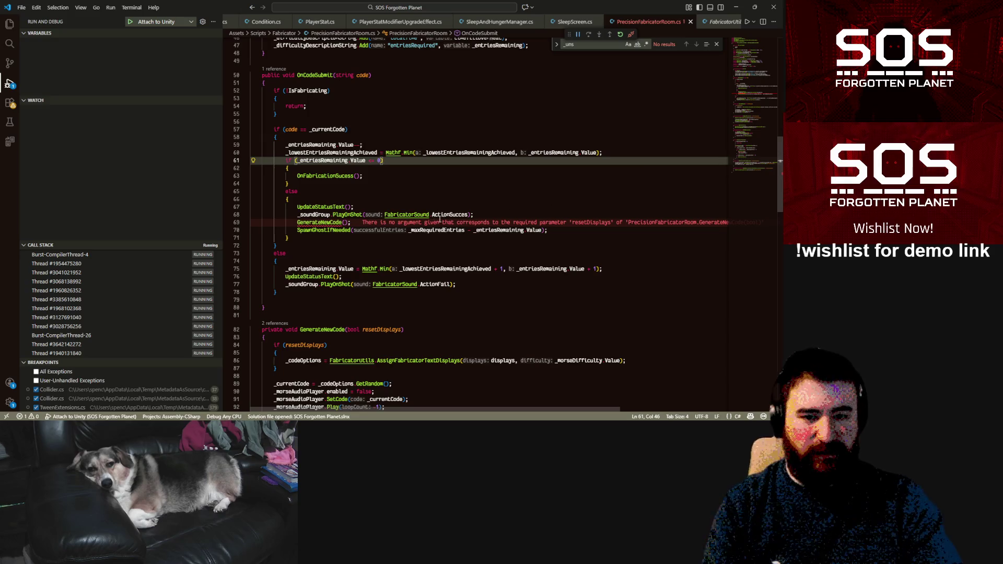
Step: Declare public bool resetDisplaysAfterEachSuccess = false; below the morseDifficultyLevelOverride field
mouse_move(231, 426)
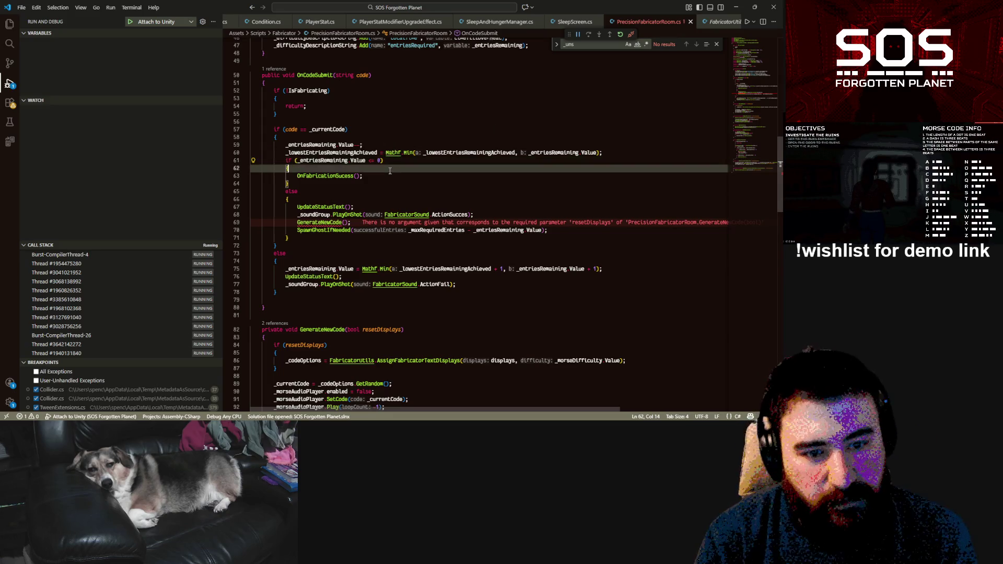
key("Down")
key("Down")
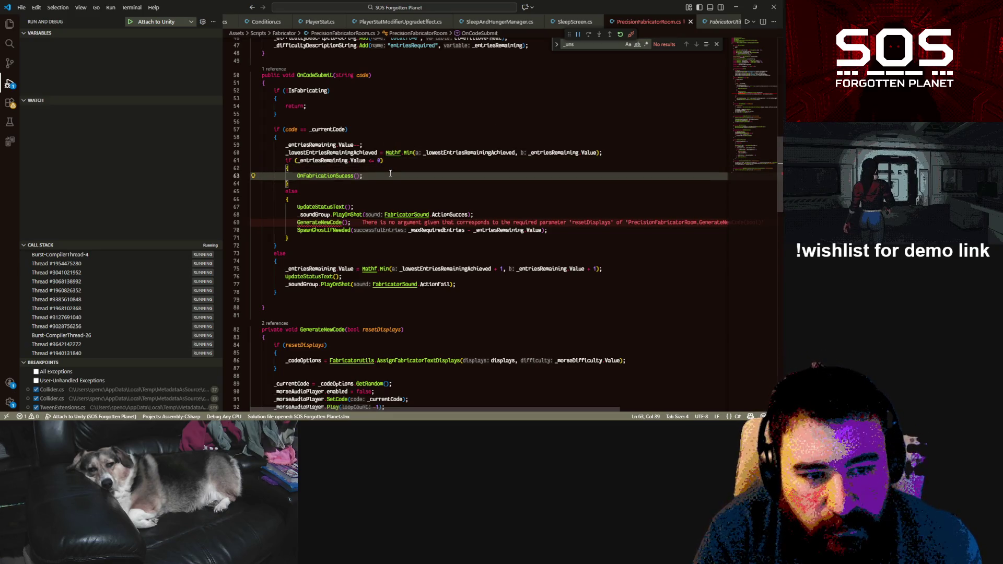
mouse_move(328, 222)
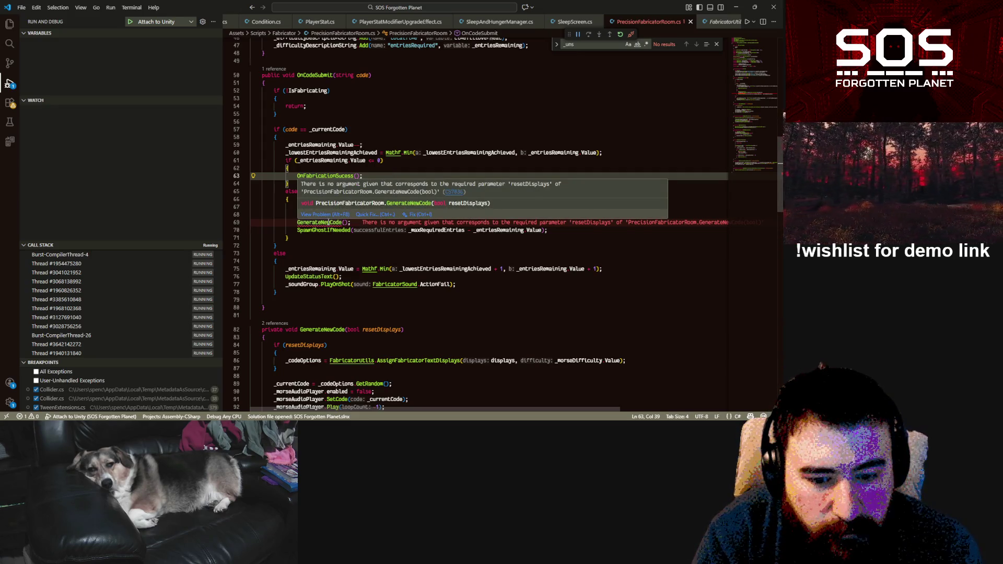
left_click(328, 223)
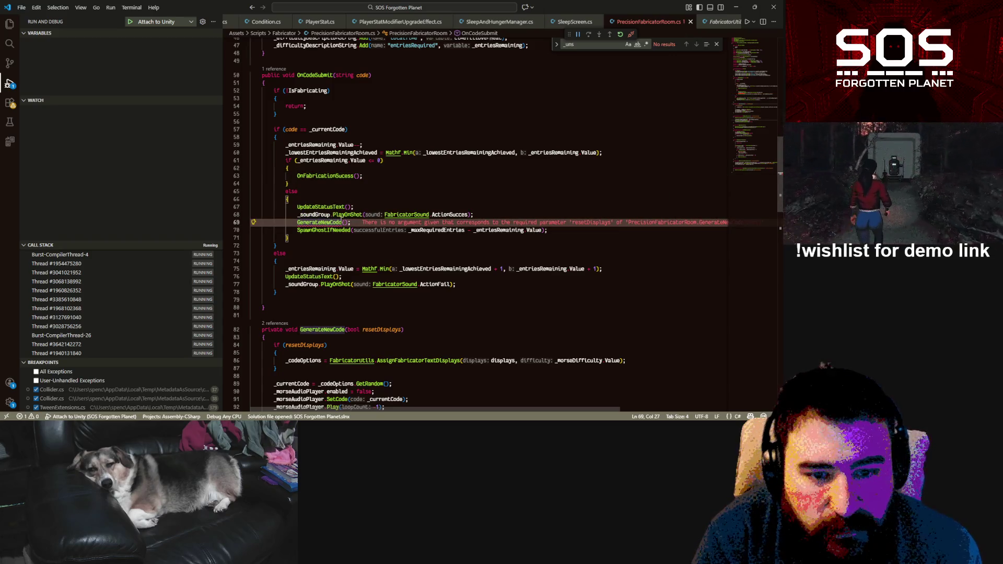
scroll(342, 219, "up", 10)
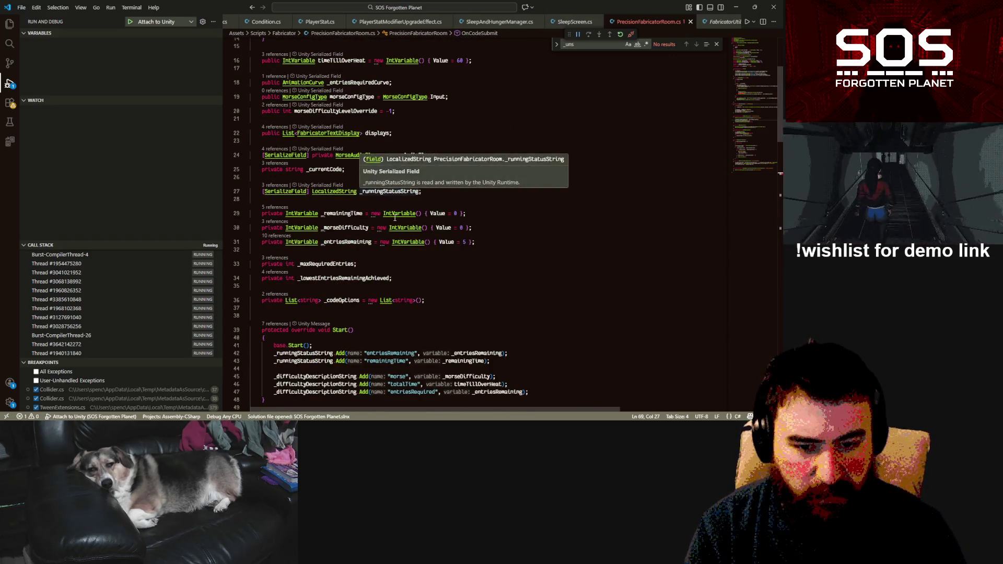
scroll(395, 218, "up", 5)
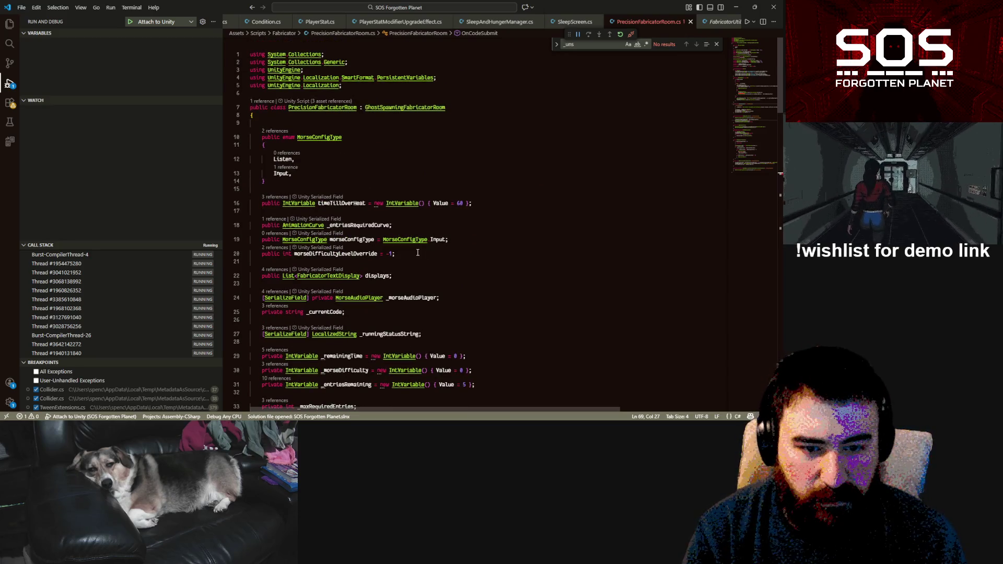
left_click(419, 256)
key("Return")
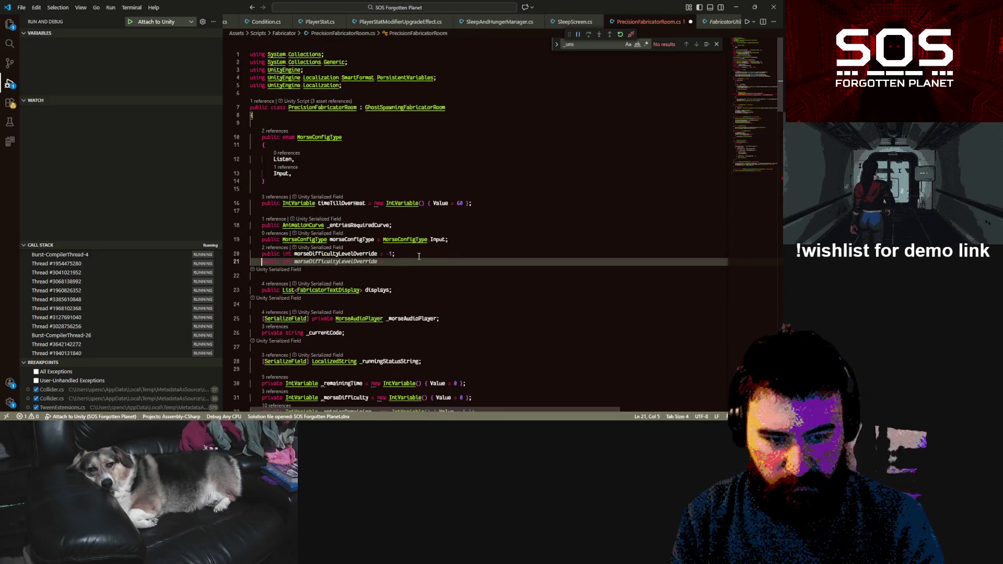
type("public bool ")
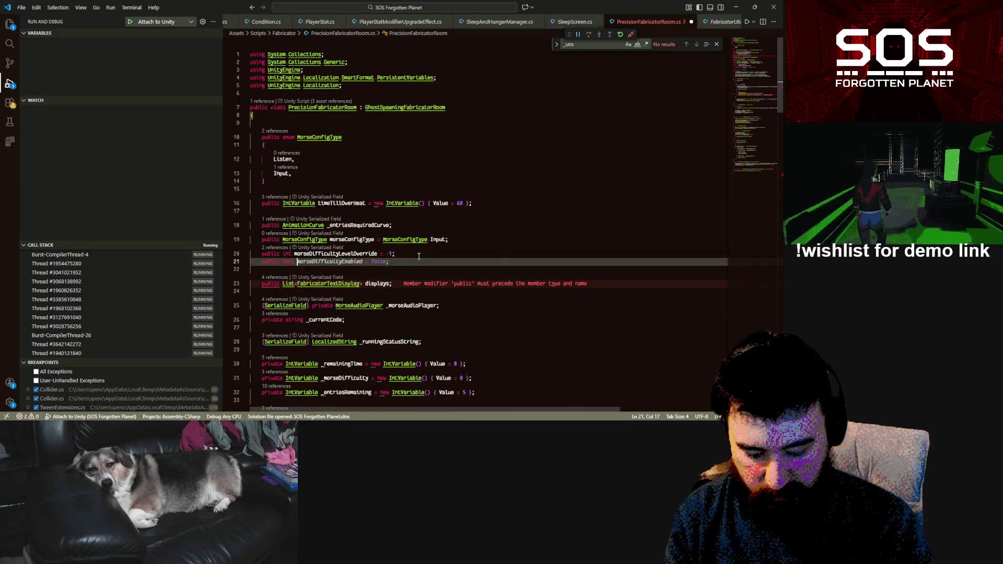
type("reset")
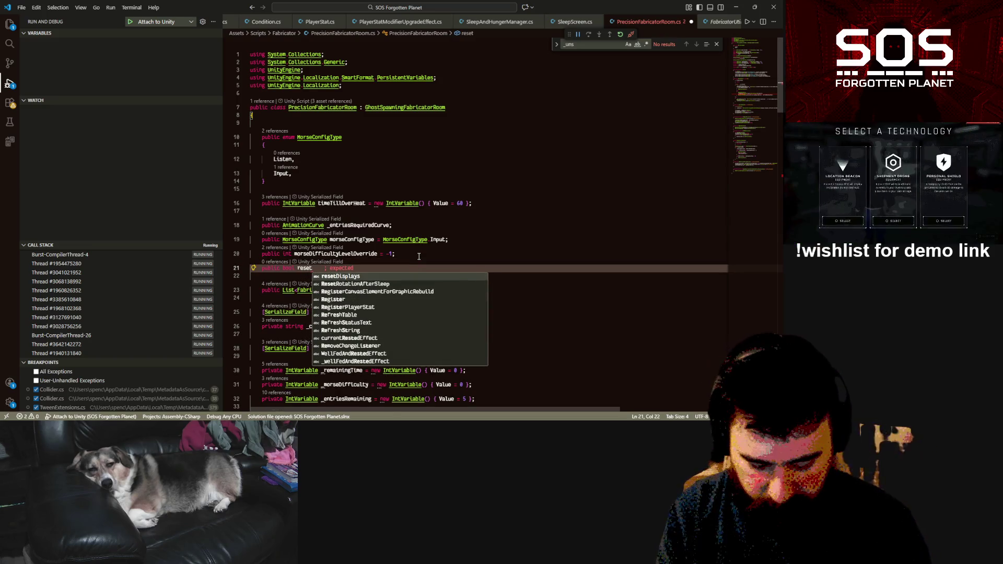
type("Display")
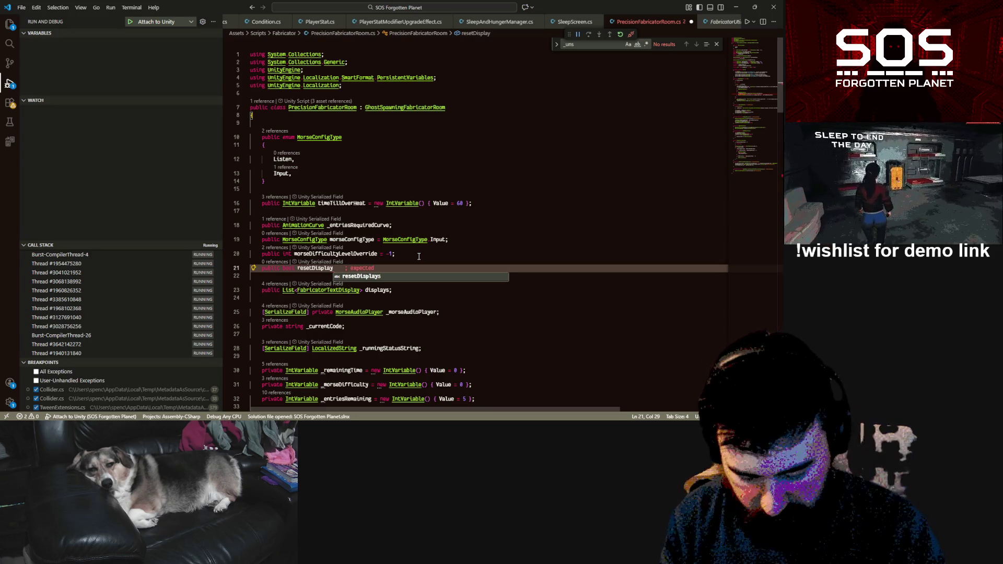
type("sAfterEachSuccess")
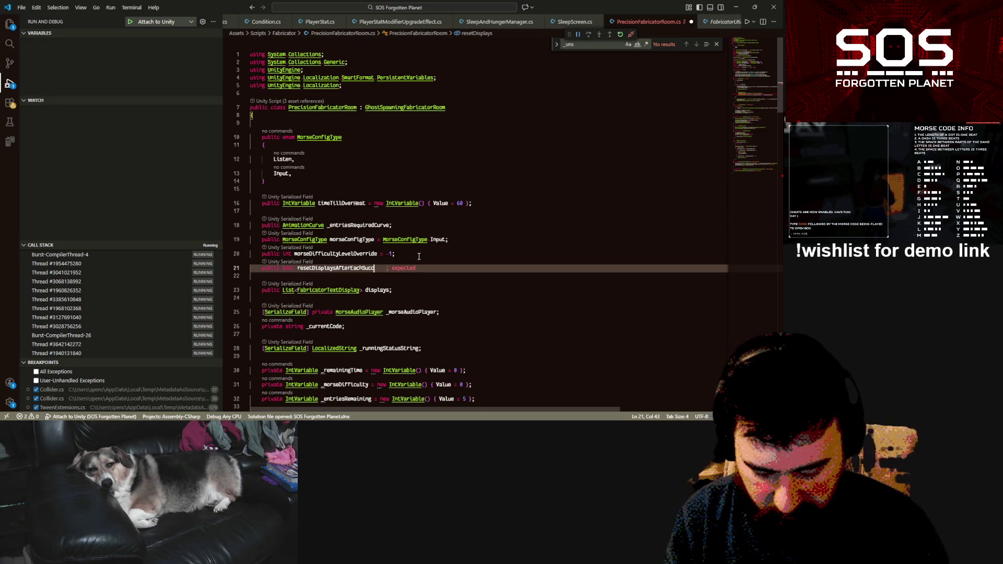
type(" = false;")
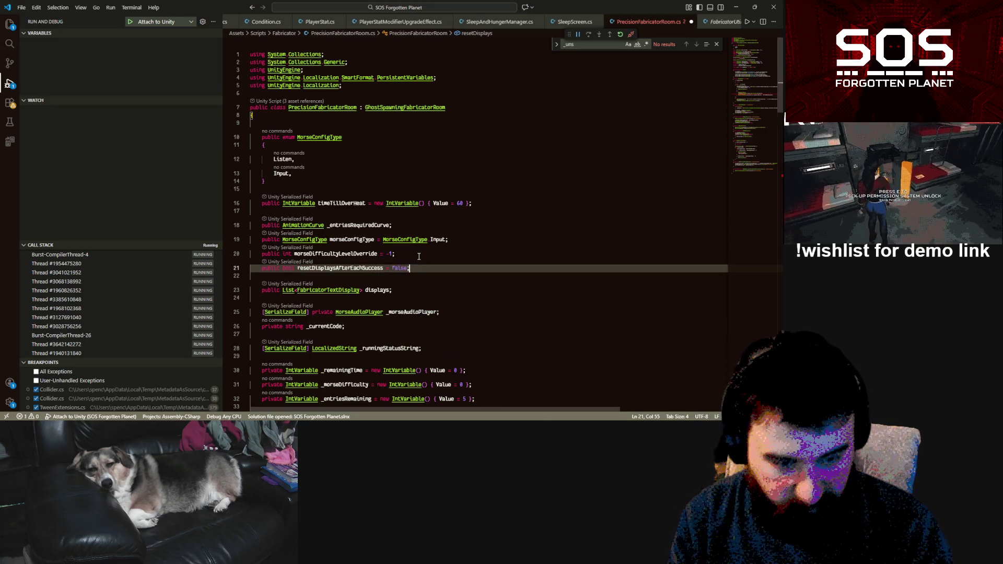
Step: Pass resetDisplaysAfterEachSuccess as the argument to GenerateNewCode on line 70
double_click(358, 268)
key("ctrl+c")
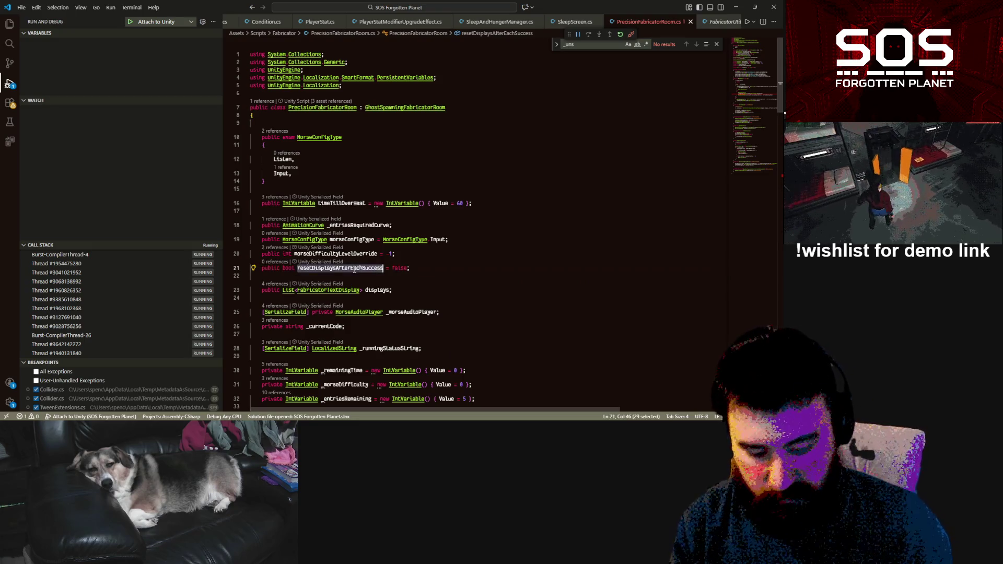
scroll(366, 251, "down", 6)
scroll(374, 235, "down", 6)
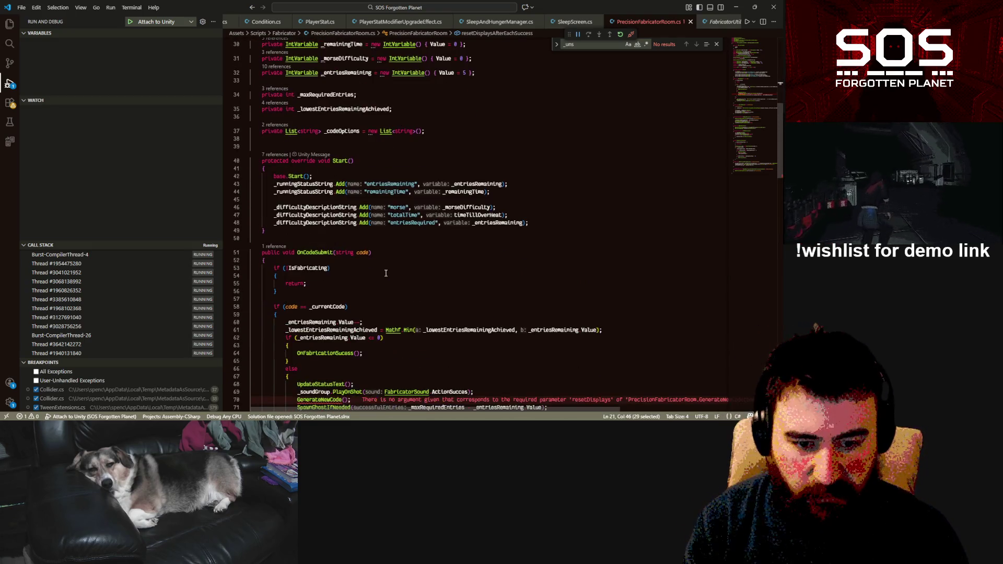
left_click(343, 339)
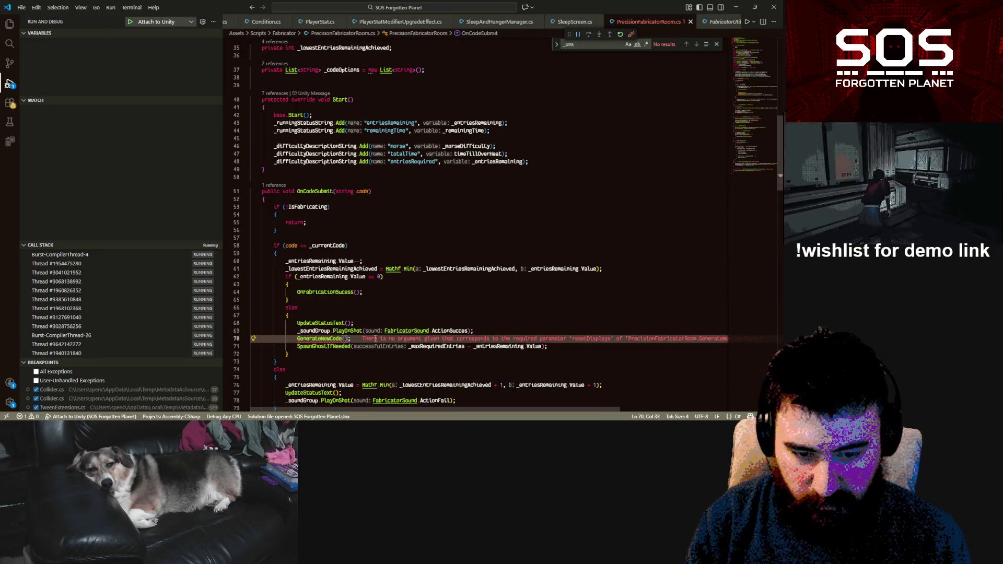
key("ctrl+v")
mouse_move(494, 346)
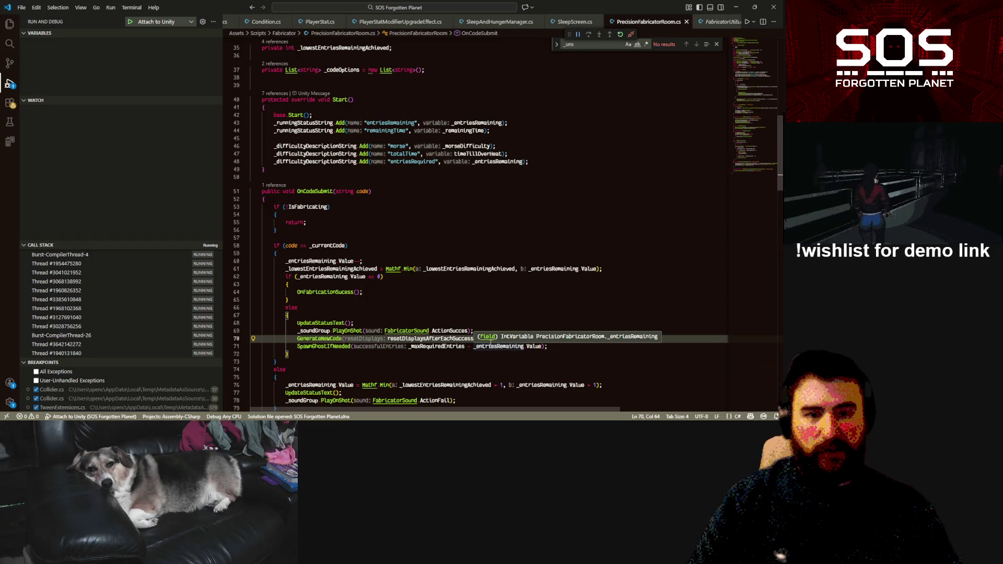
Step: Highlight the _codeOptions declaration and its uses, then go to line 90
scroll(365, 209, "up", 3)
left_click(338, 131)
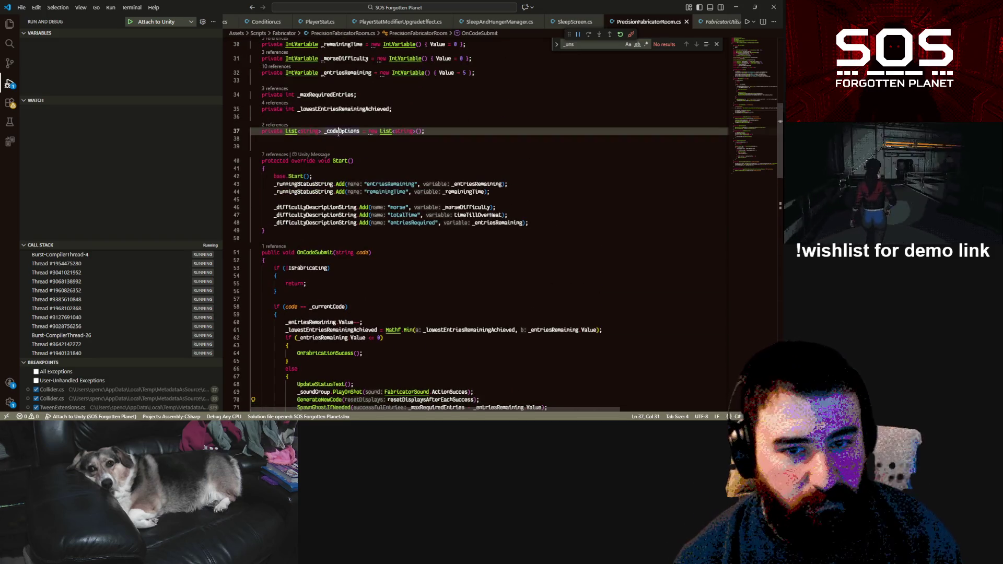
double_click(338, 132)
scroll(314, 210, "down", 10)
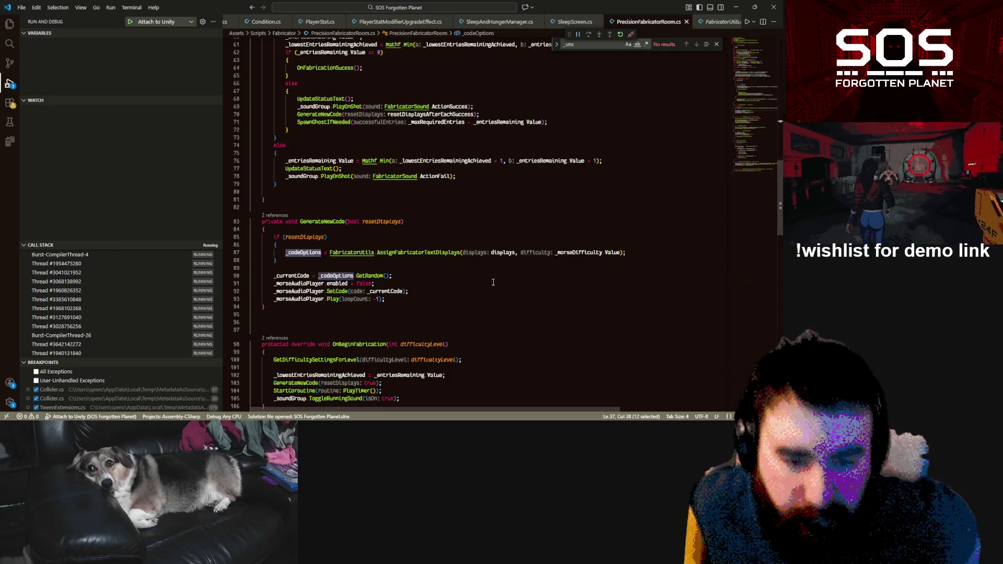
left_click(455, 273)
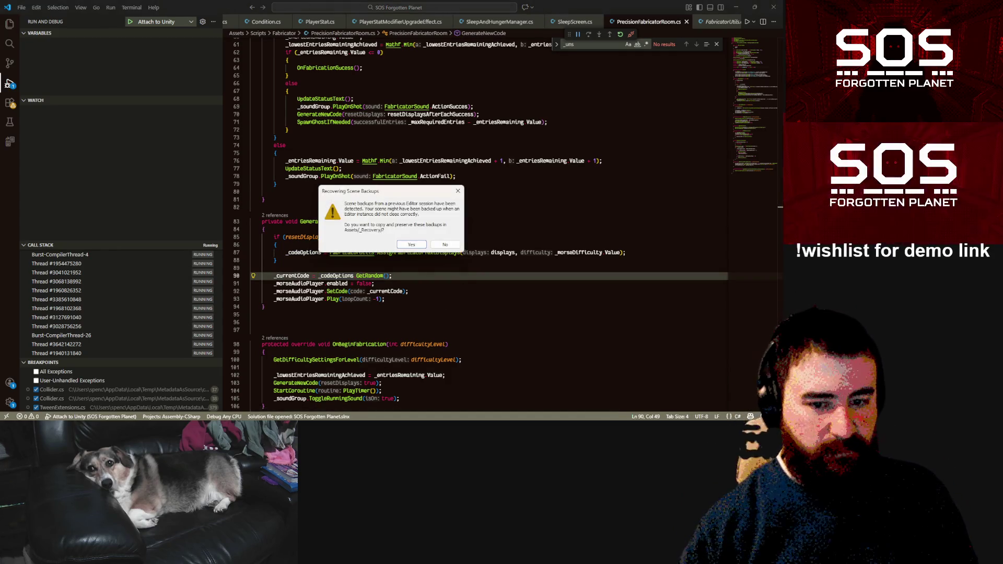
Step: Answer the Recovering Scene Backups prompt so SOS Forgotten Planet continues loading
left_click(423, 259)
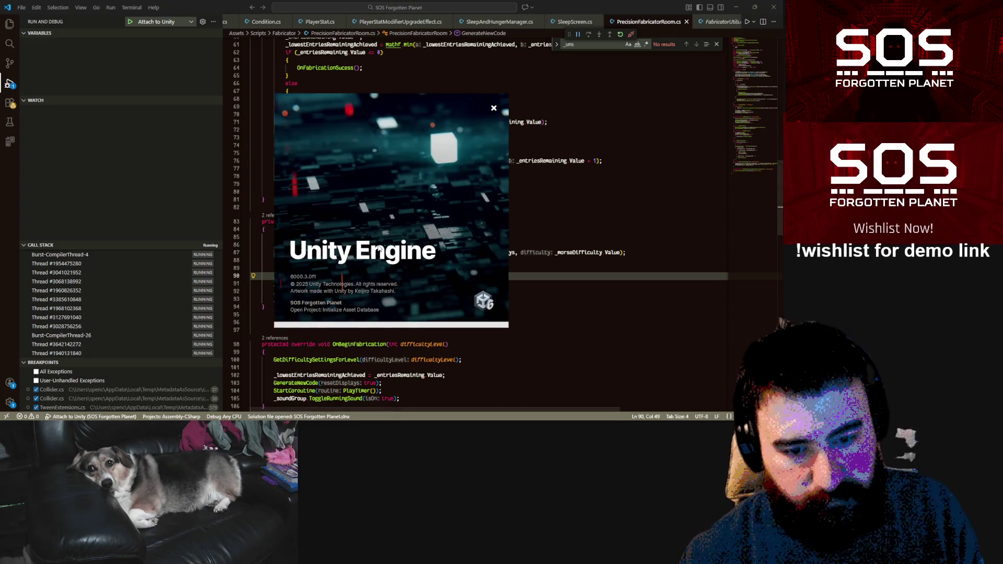
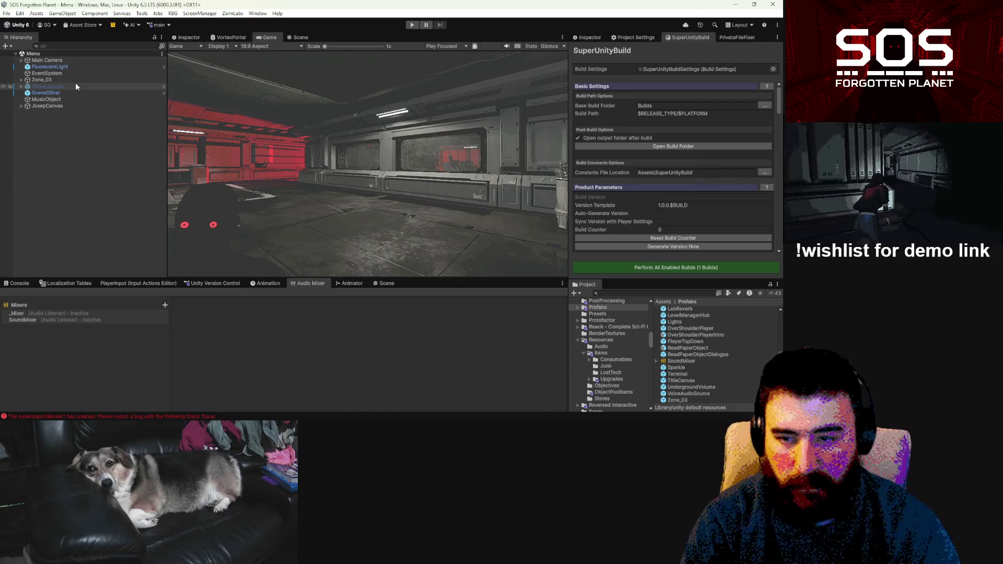
Step: Search the Project for 'safezon' and open the SafeZoneRoom prefab for editing
left_click(683, 294)
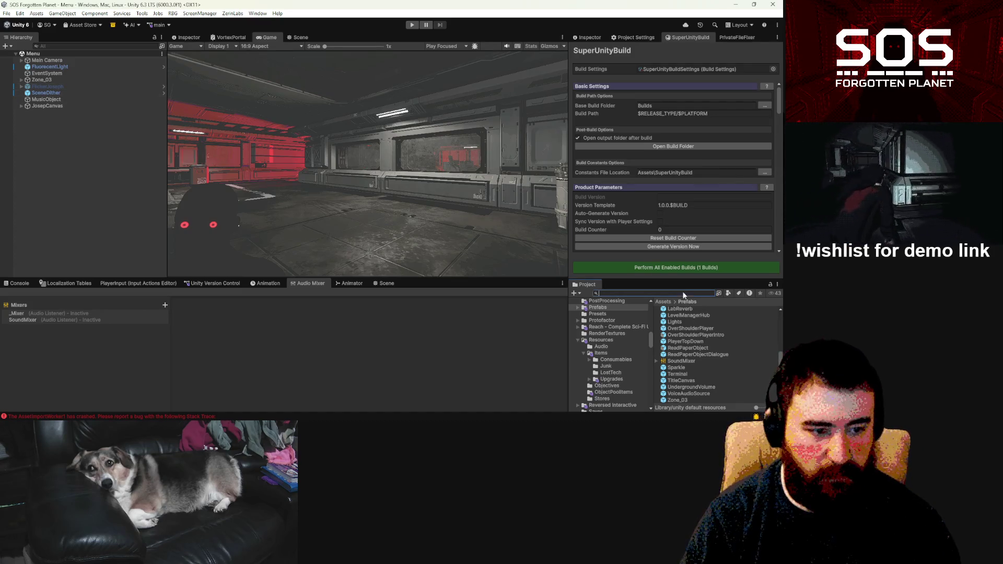
type("safez")
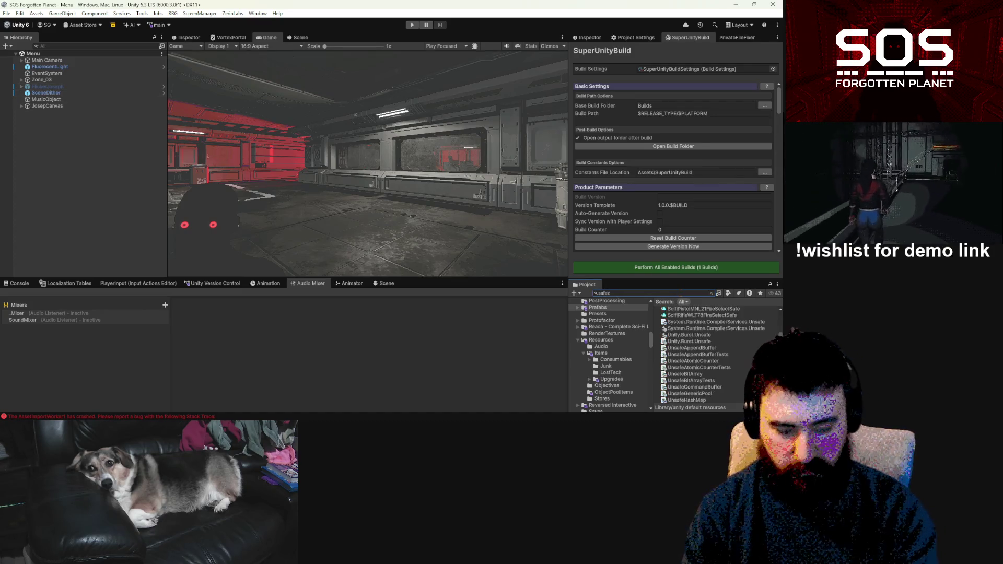
type("on")
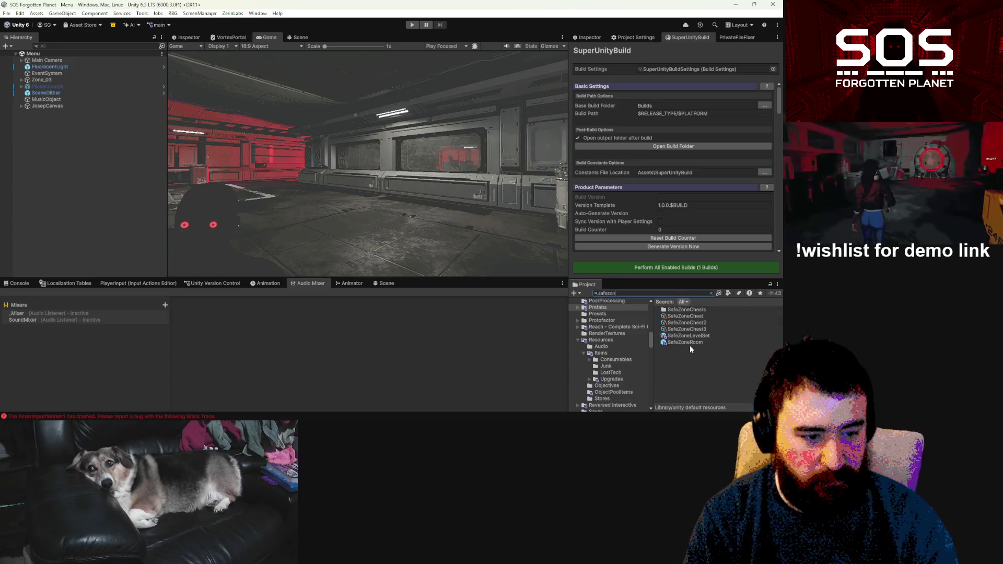
double_click(687, 343)
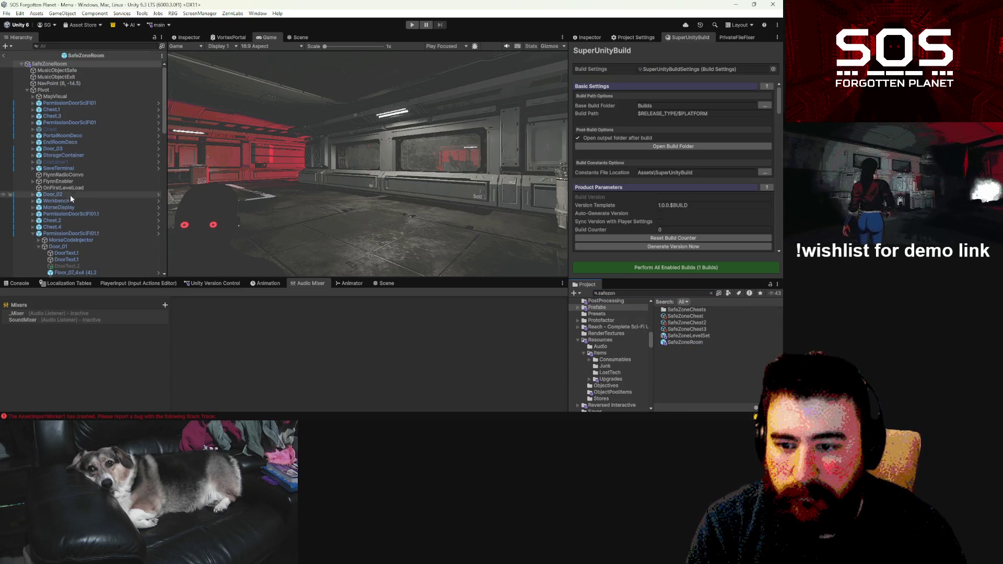
Step: Select MorseBeep in the prefab and view its Transform and Audio Source in the Inspector
scroll(111, 187, "down", 10)
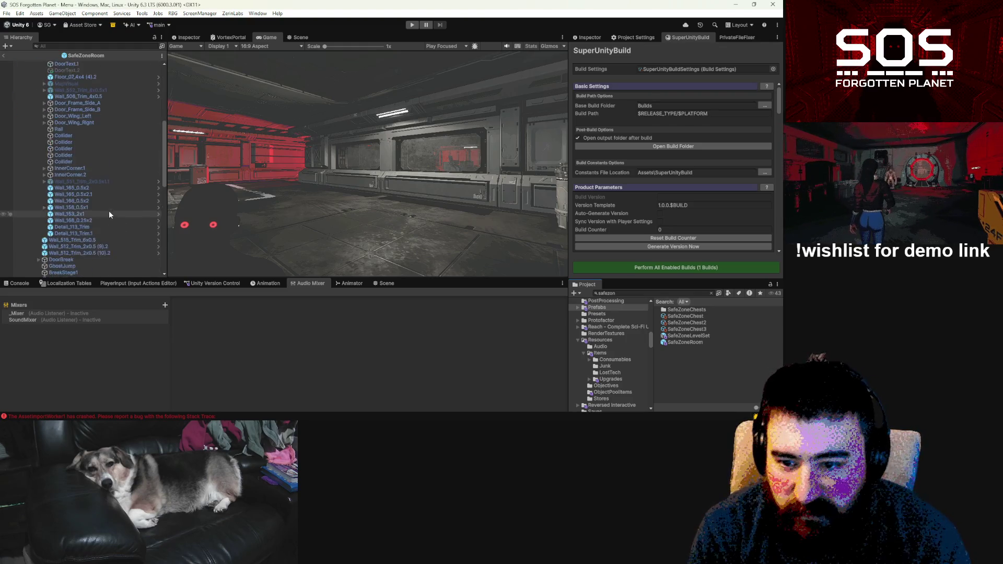
scroll(110, 214, "down", 6)
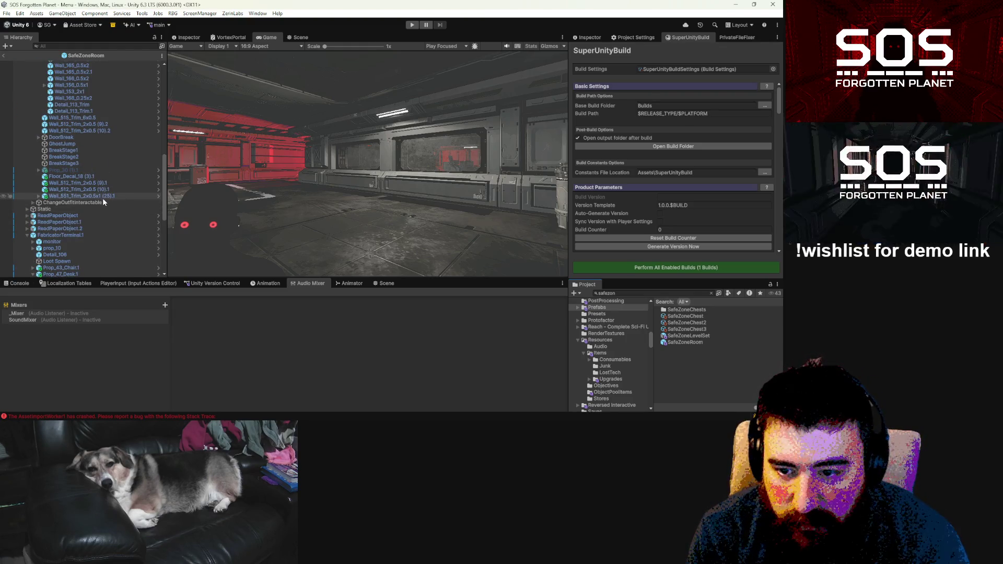
scroll(103, 198, "down", 6)
scroll(79, 152, "down", 3)
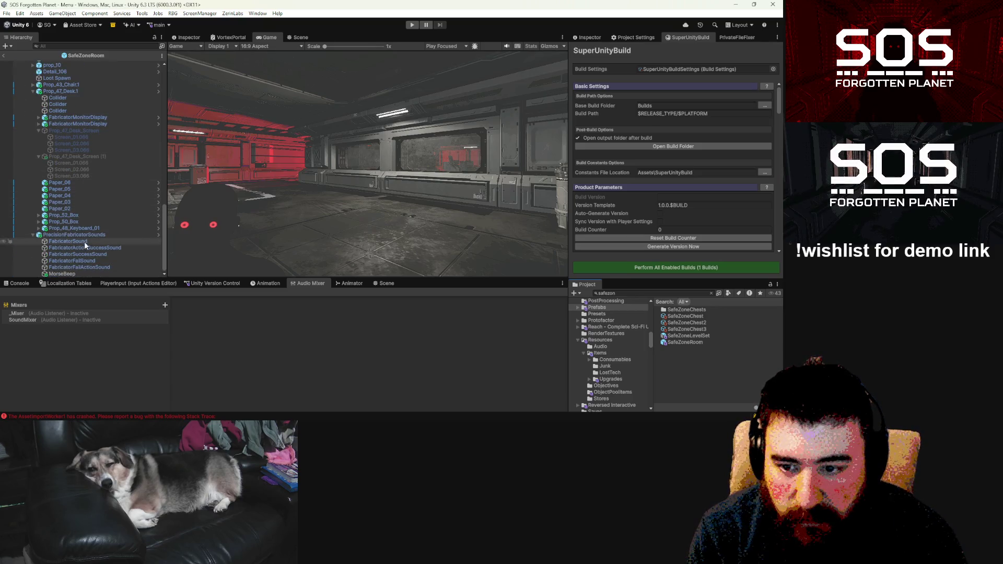
left_click(61, 274)
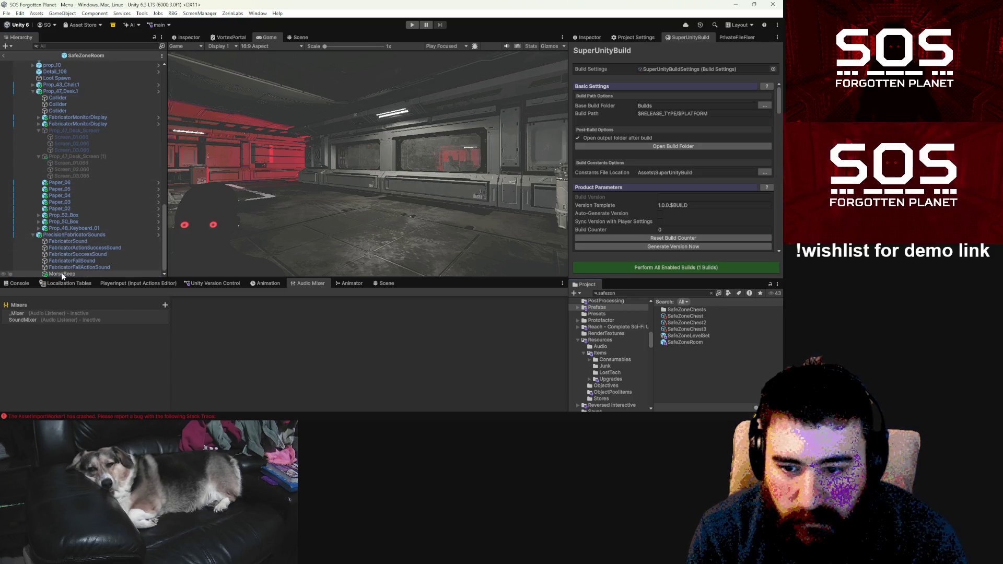
left_click(589, 38)
scroll(100, 162, "up", 7)
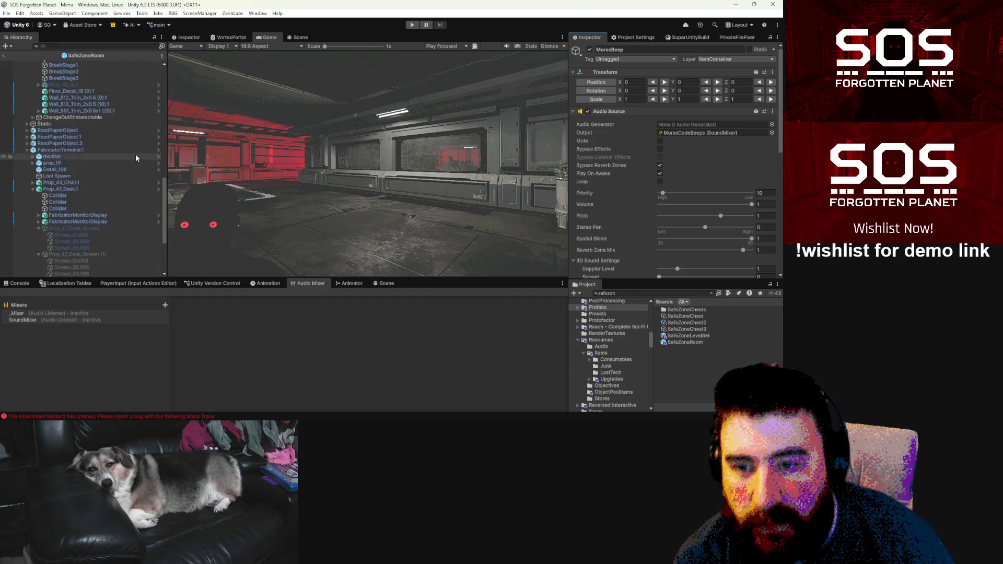
scroll(136, 154, "up", 3)
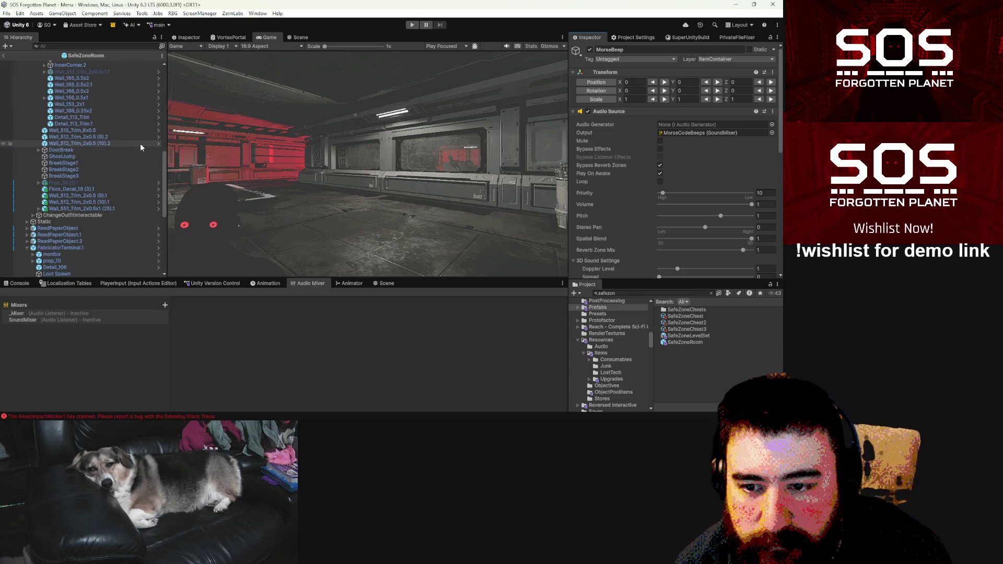
scroll(140, 143, "up", 10)
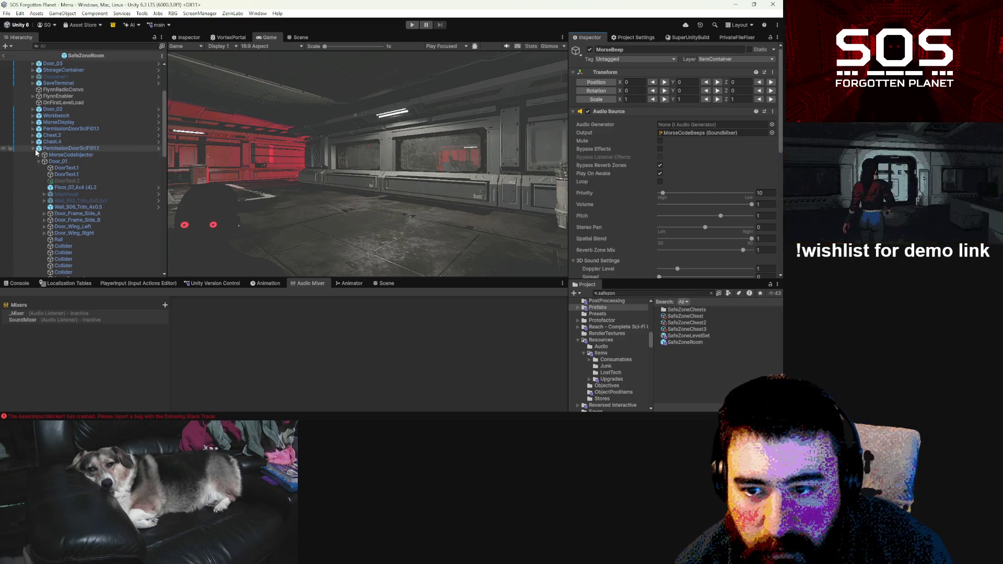
scroll(79, 115, "up", 5)
Step: Tick Reset Displays After Each Success on the SafeZoneRoom root, save with Ctrl+S, and return to the Menu scene
left_click(67, 65)
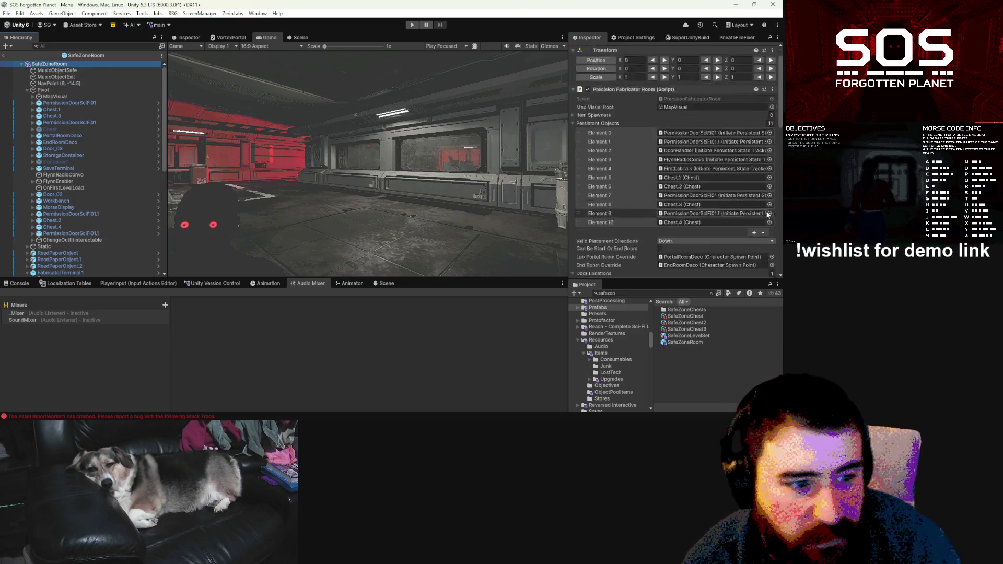
scroll(696, 199, "down", 3)
scroll(663, 183, "down", 2)
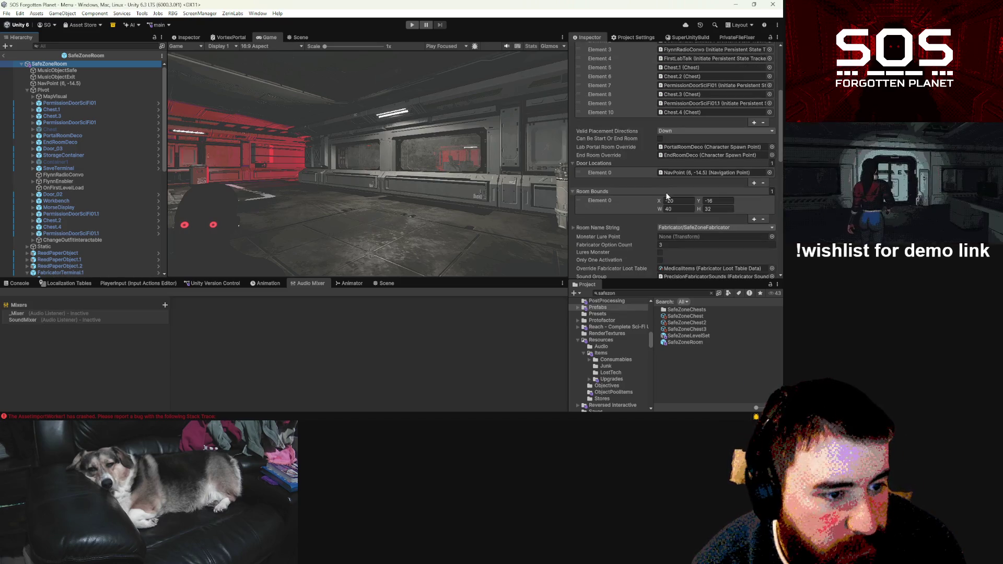
scroll(667, 204, "down", 1)
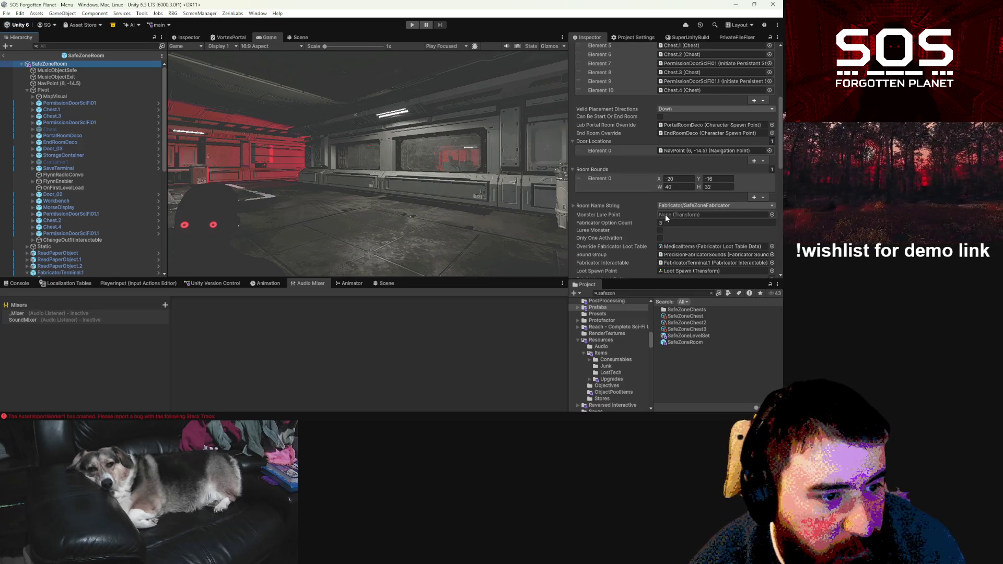
scroll(666, 215, "down", 2)
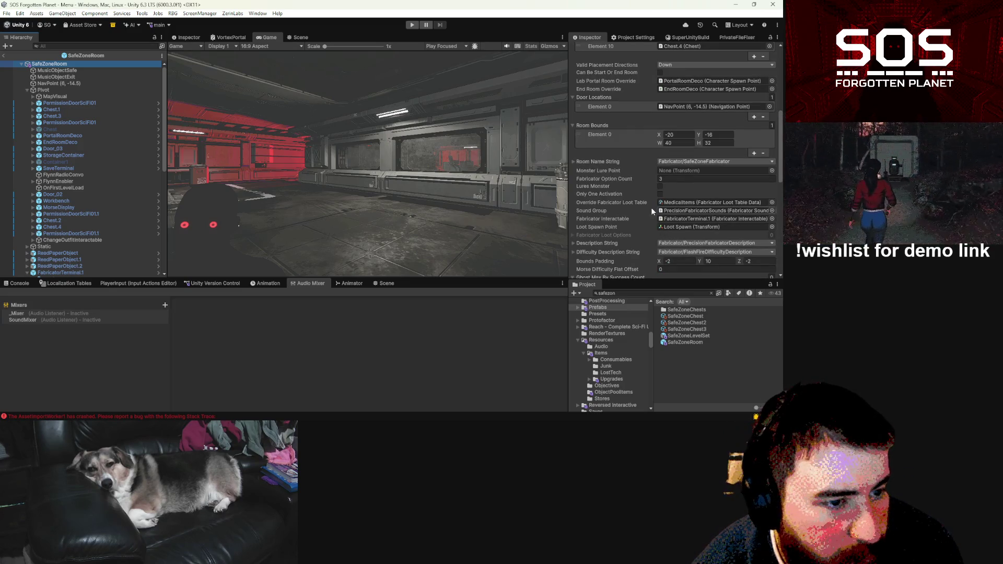
scroll(669, 244, "down", 3)
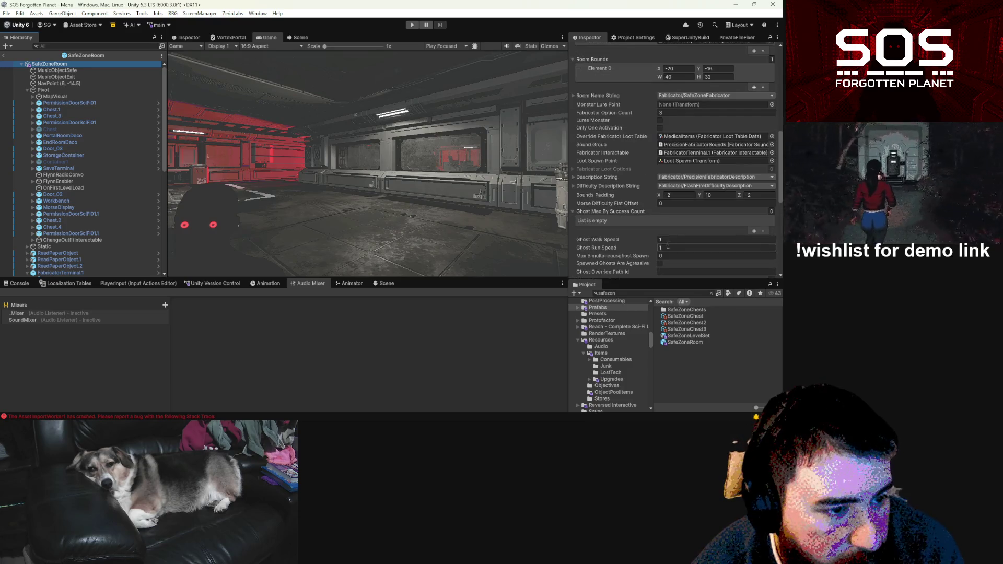
scroll(665, 237, "down", 2)
scroll(661, 224, "down", 3)
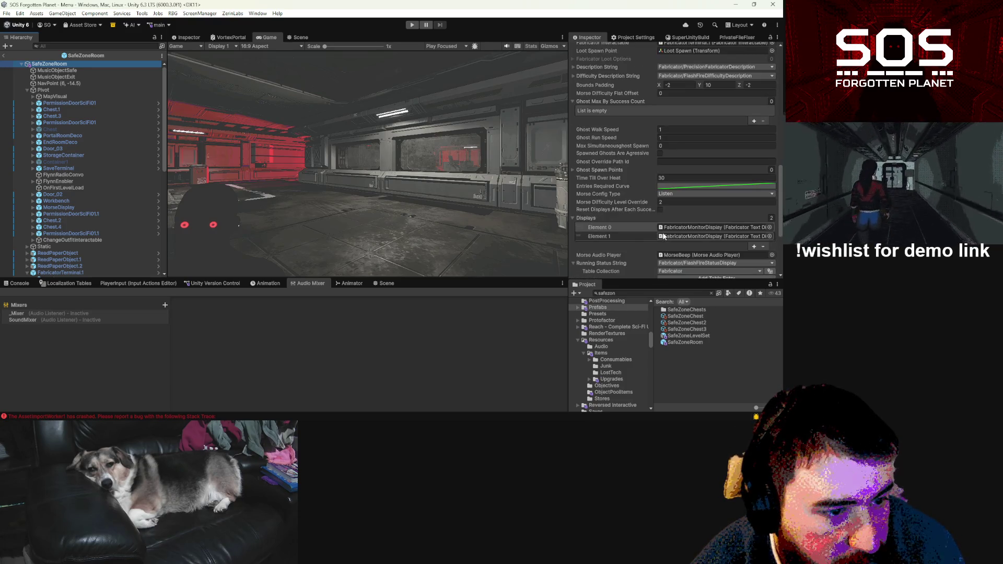
left_click(661, 210)
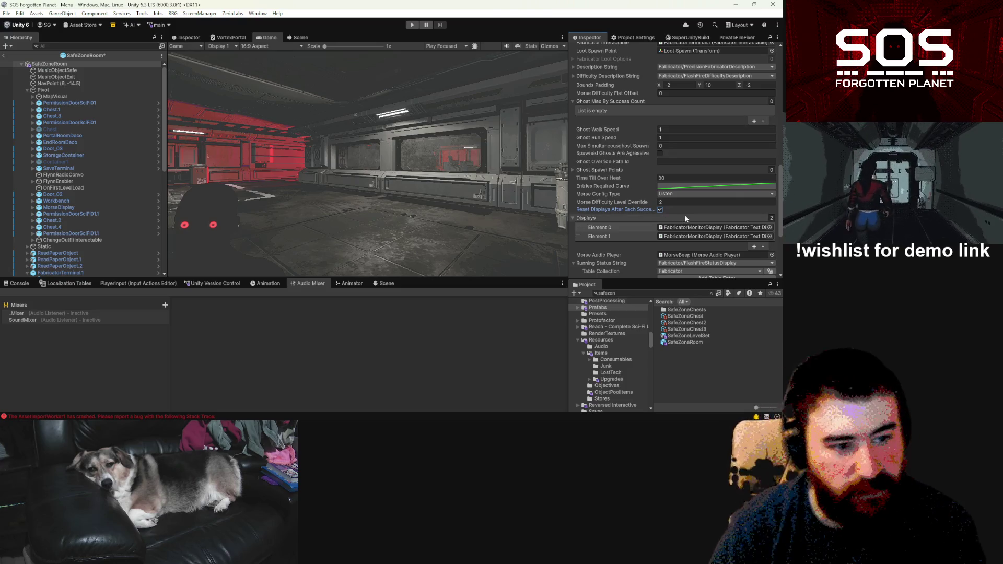
key("ctrl+s")
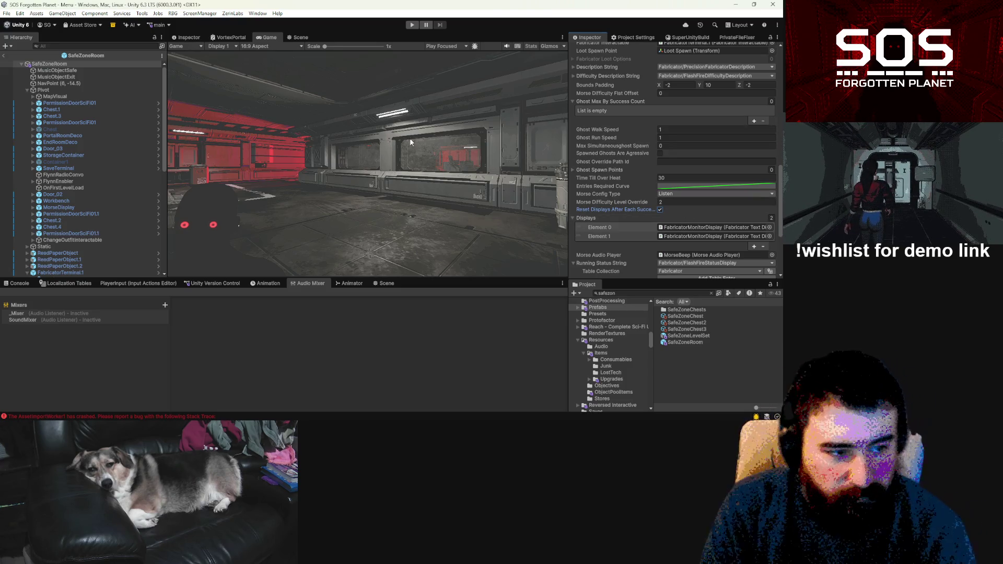
left_click(4, 56)
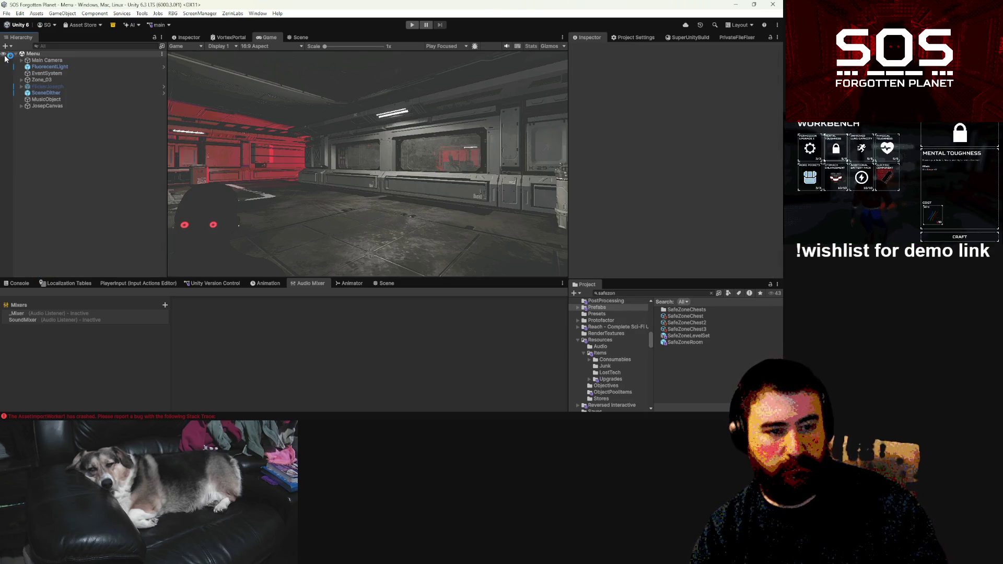
Step: Enter play mode, dismiss the greetings message and browse the saved games list
left_click(411, 26)
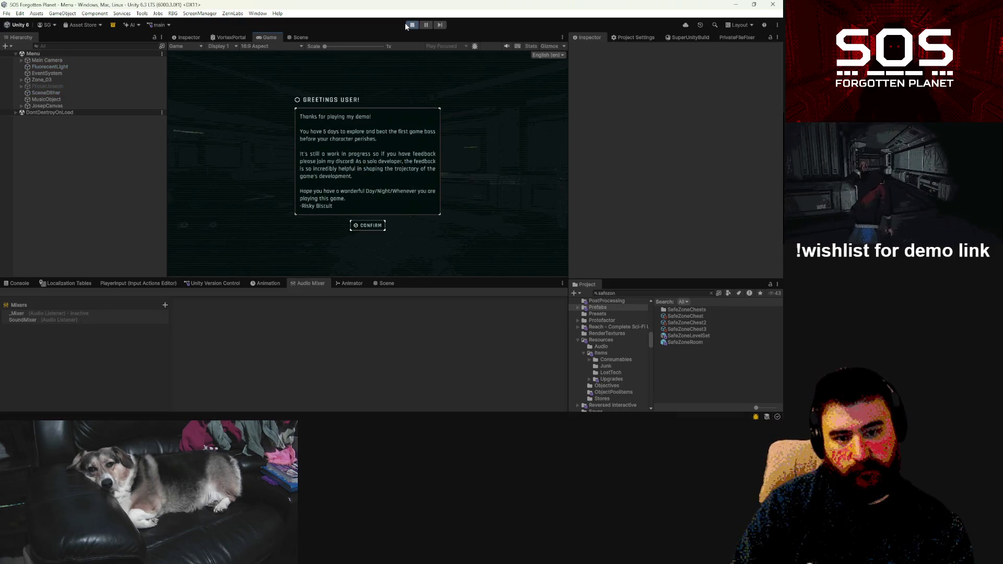
left_click(368, 226)
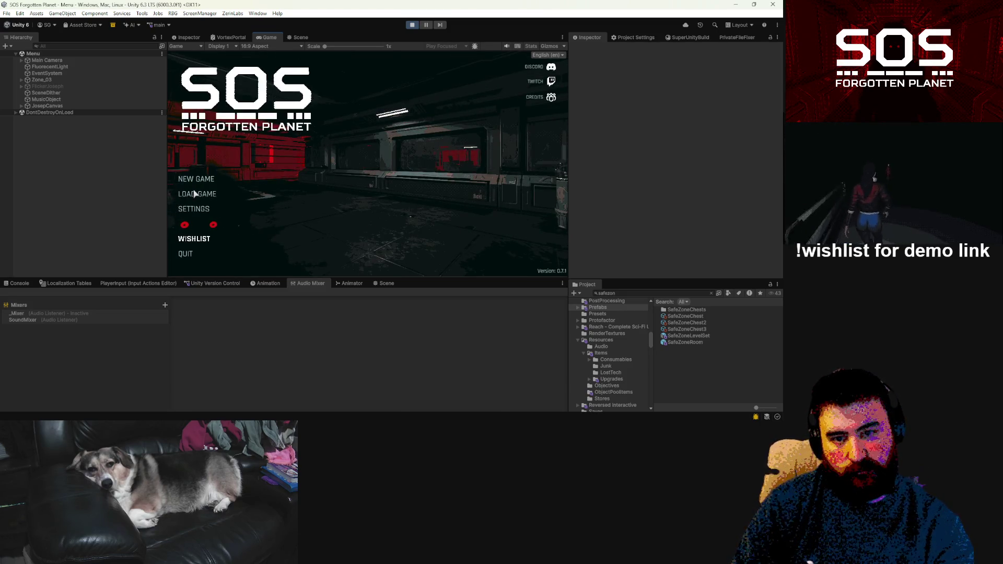
left_click(195, 194)
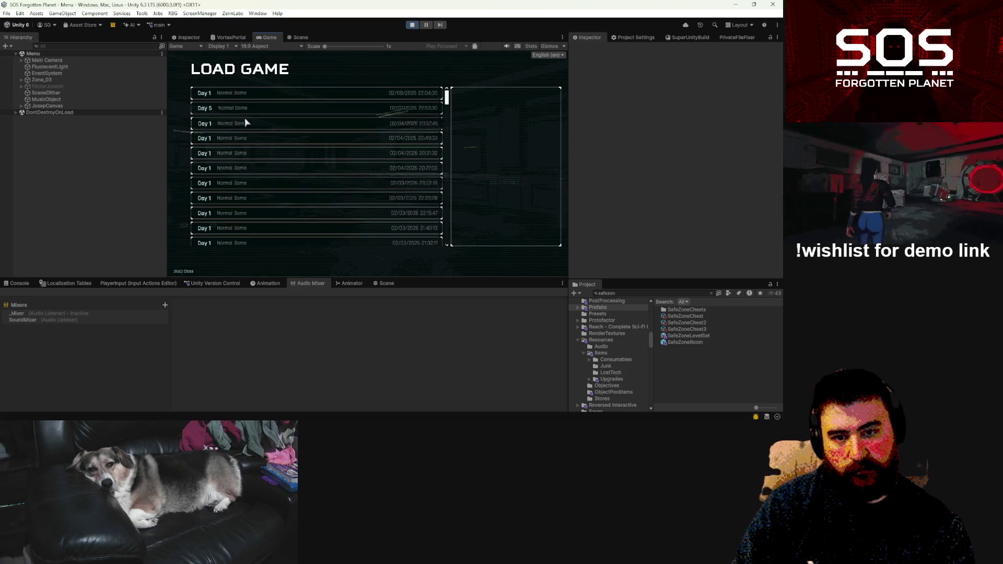
left_click(285, 181)
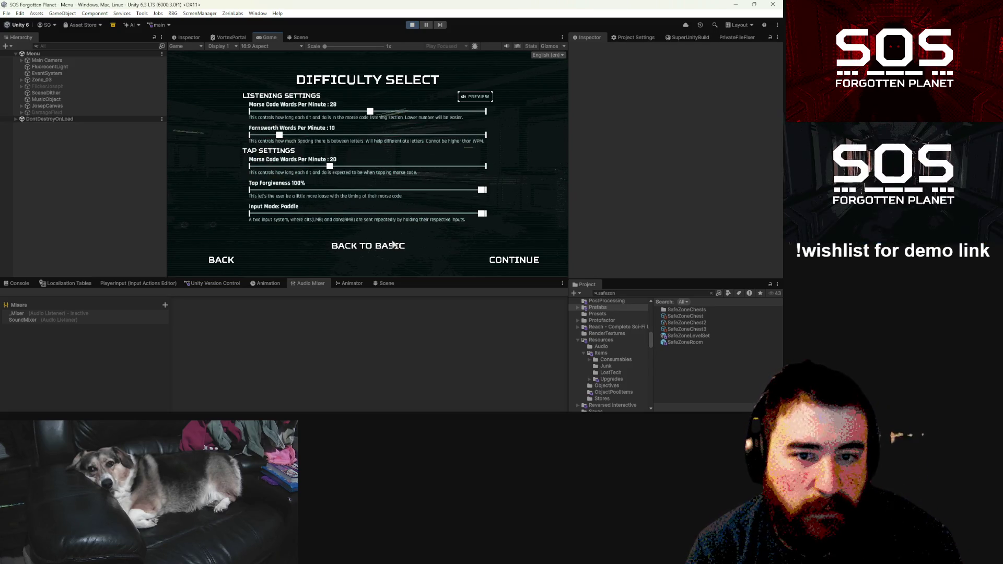
Step: Choose the Easy difficulty preset, start a new game and launch it with those settings
left_click(359, 242)
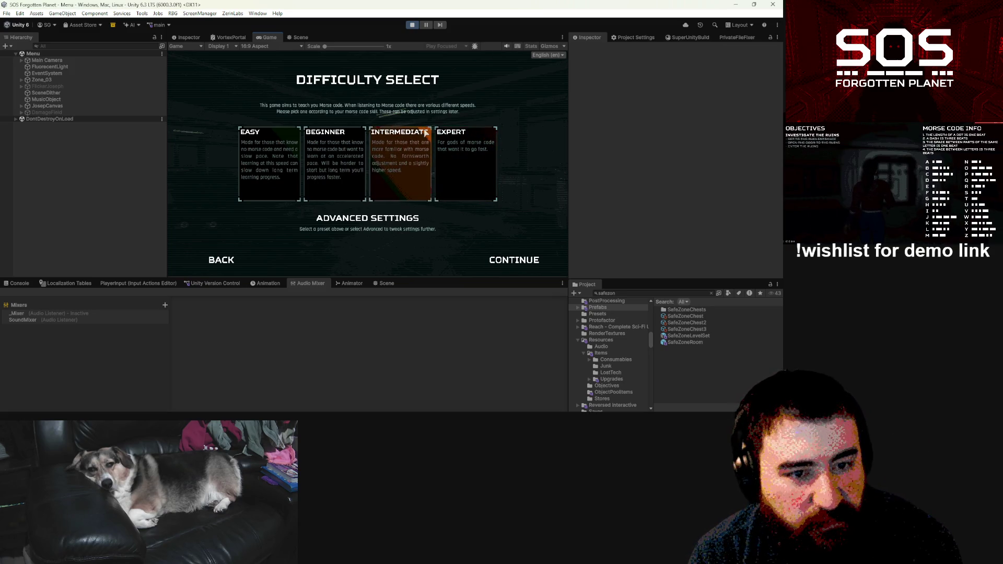
left_click(285, 186)
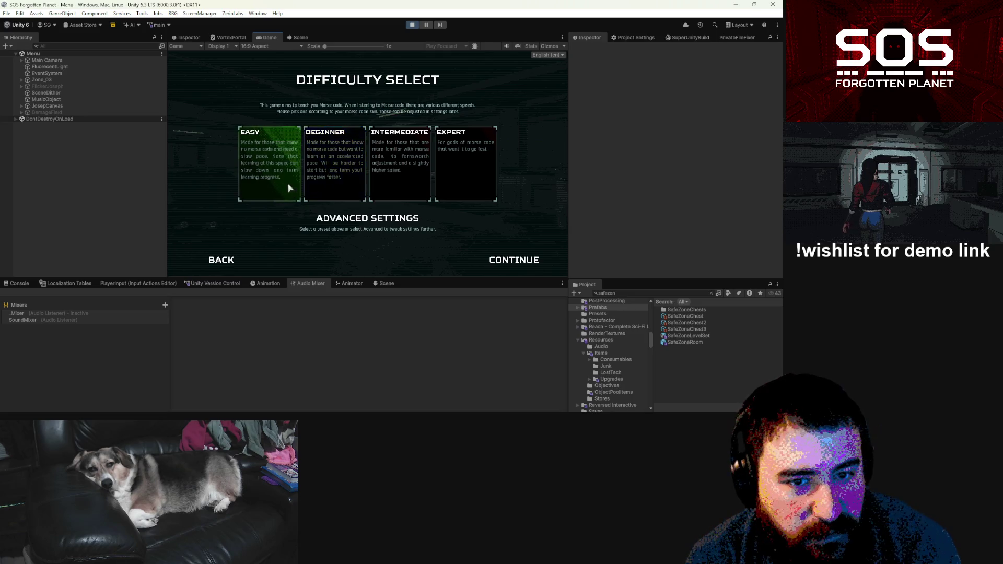
left_click(372, 227)
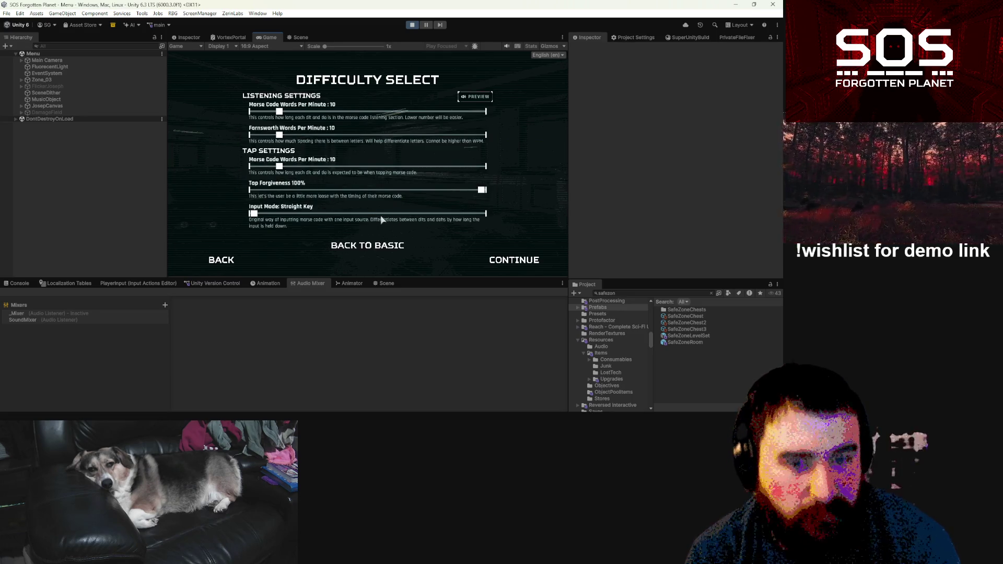
left_click(207, 264)
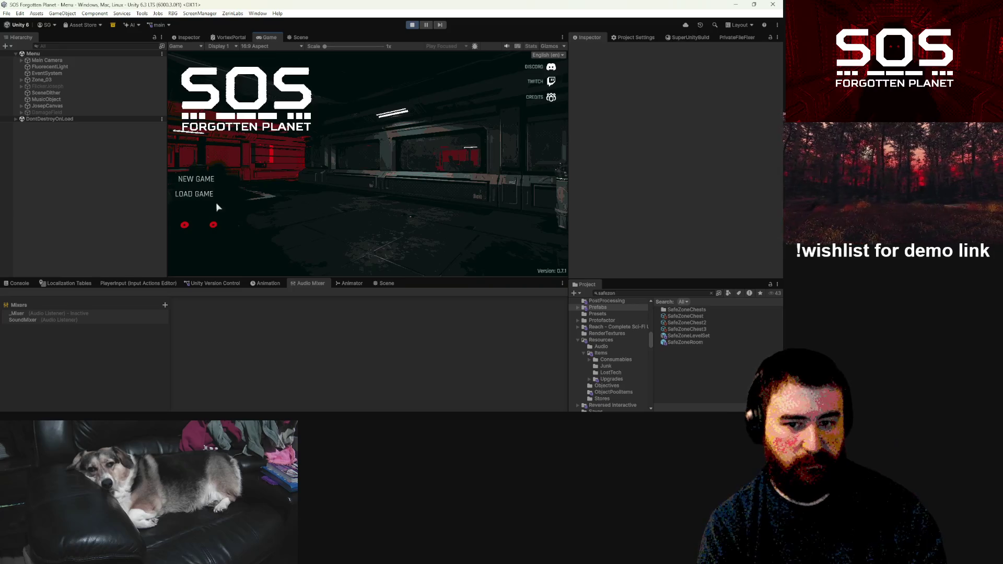
left_click(208, 178)
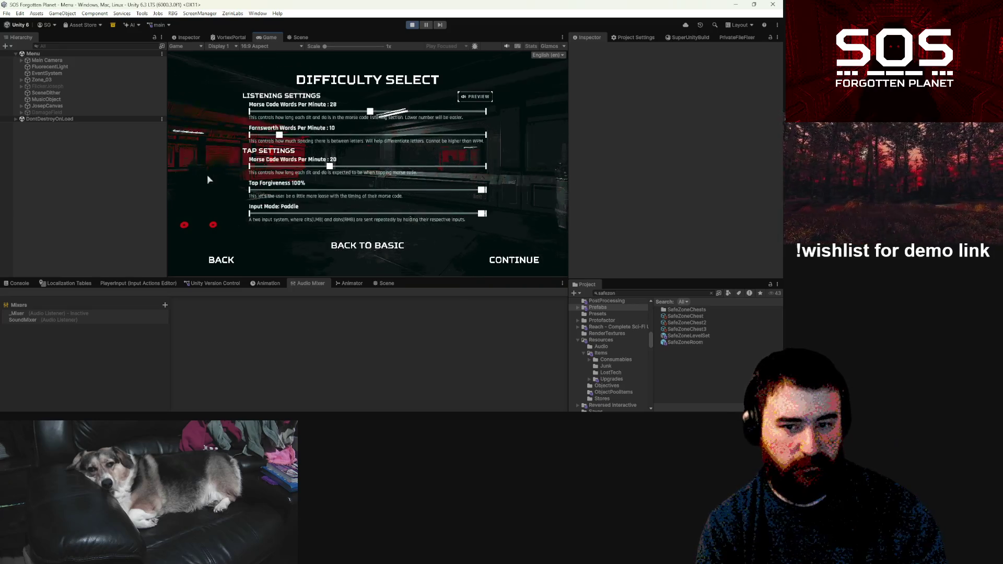
left_click(513, 264)
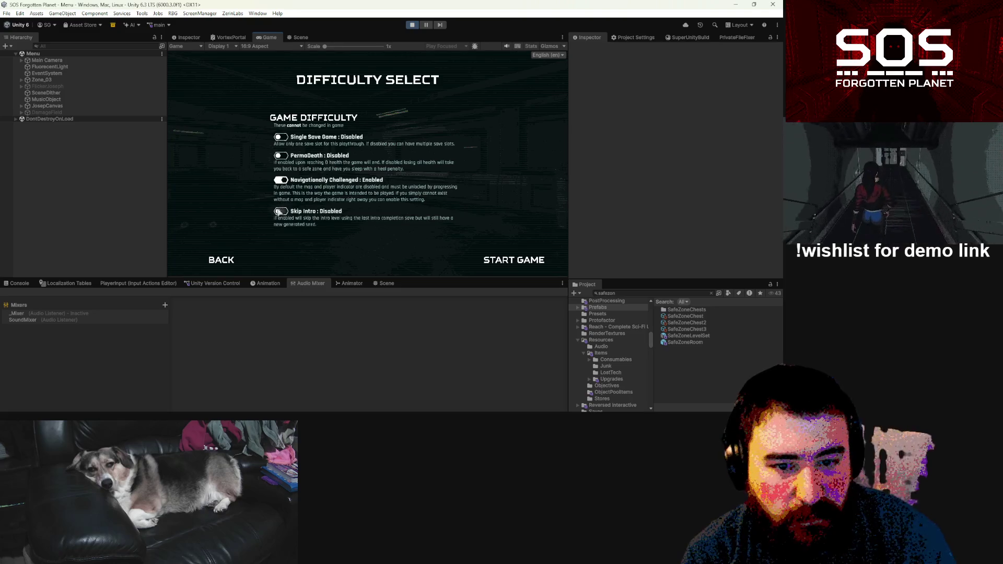
left_click(548, 254)
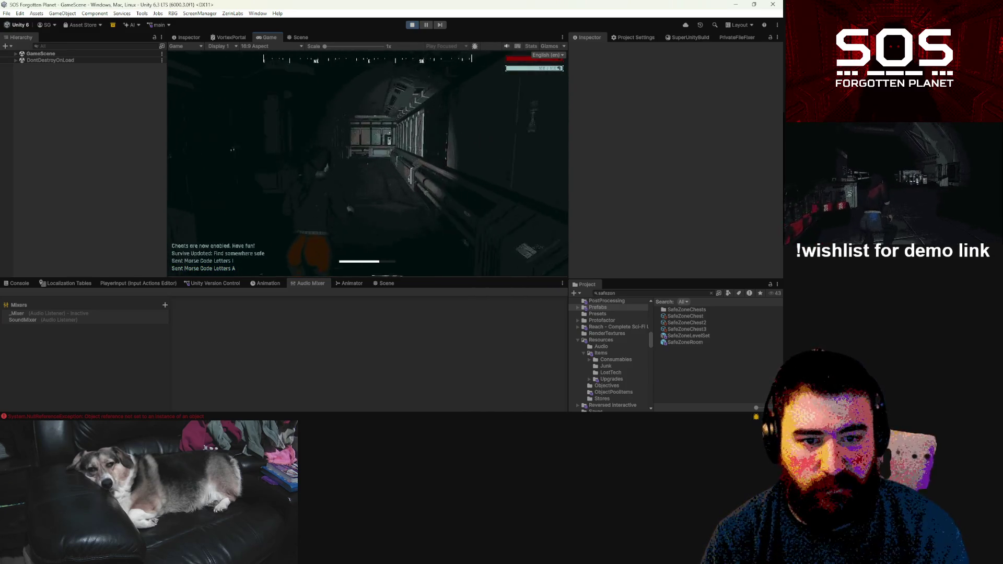
Step: Check the in-game map and its zone notes, then return to gameplay
key("m")
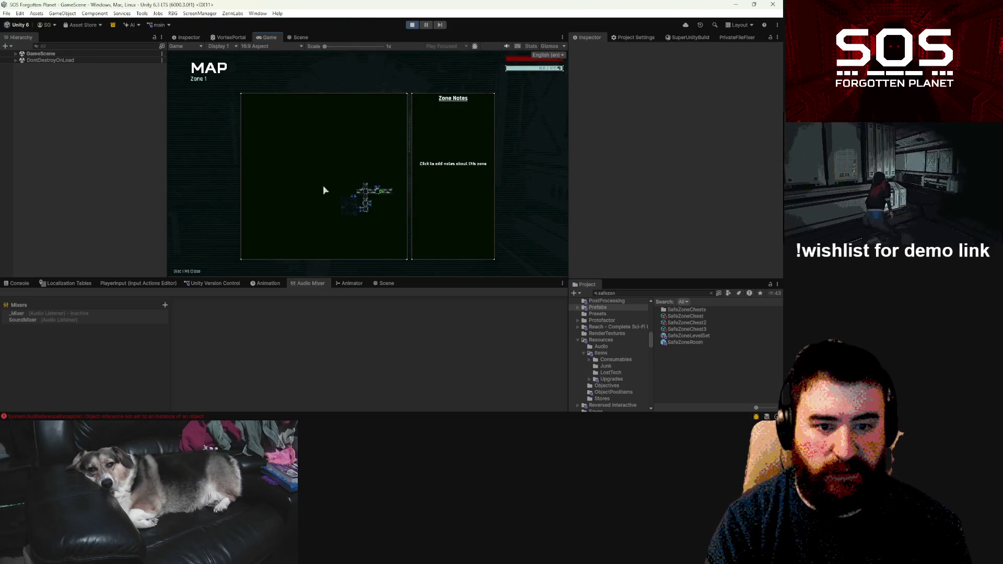
key("m")
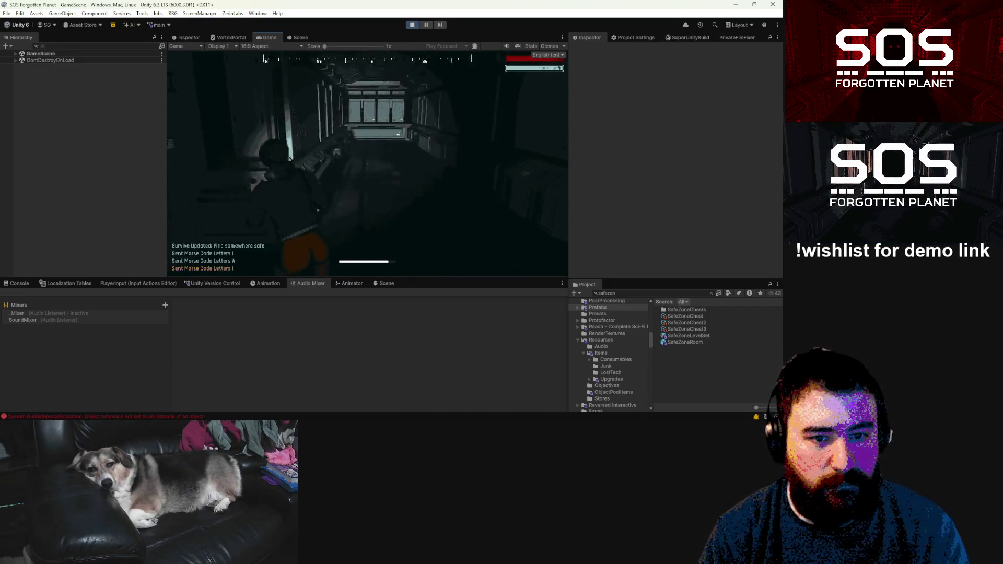
key("m")
key("m")
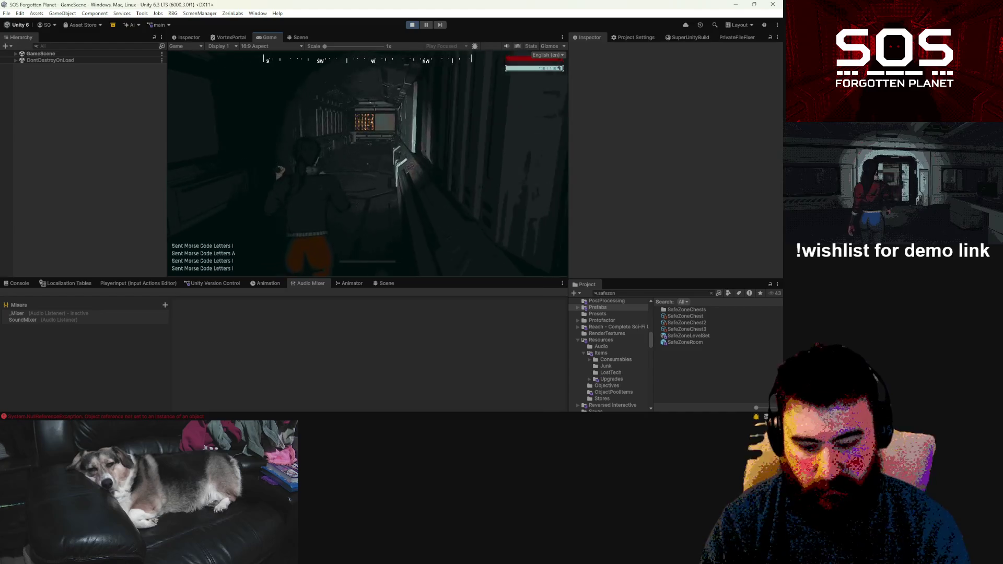
key("m")
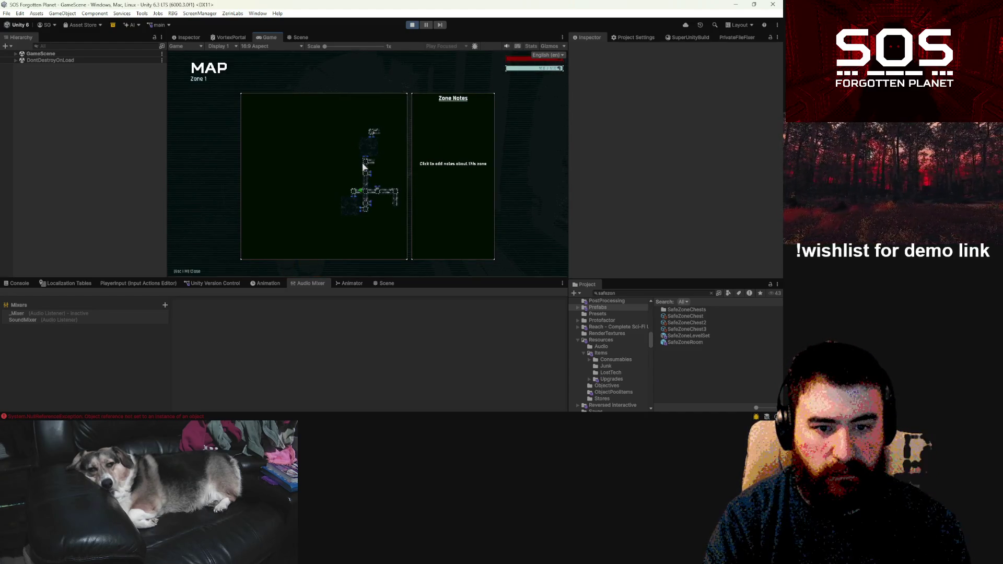
key("m")
Step: Walk down the corridor into the storage room and answer the radio dialogue
key("w")
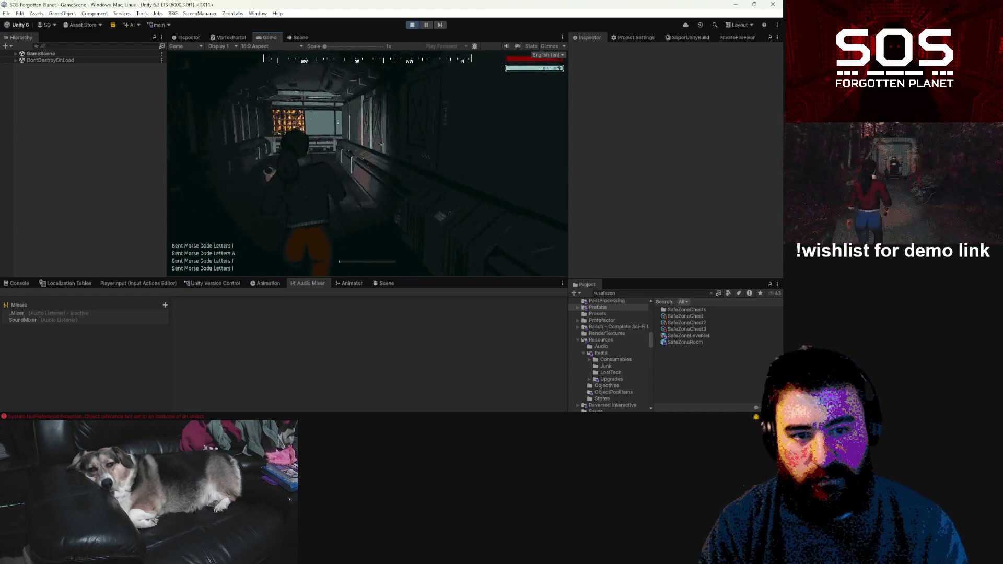
key("w")
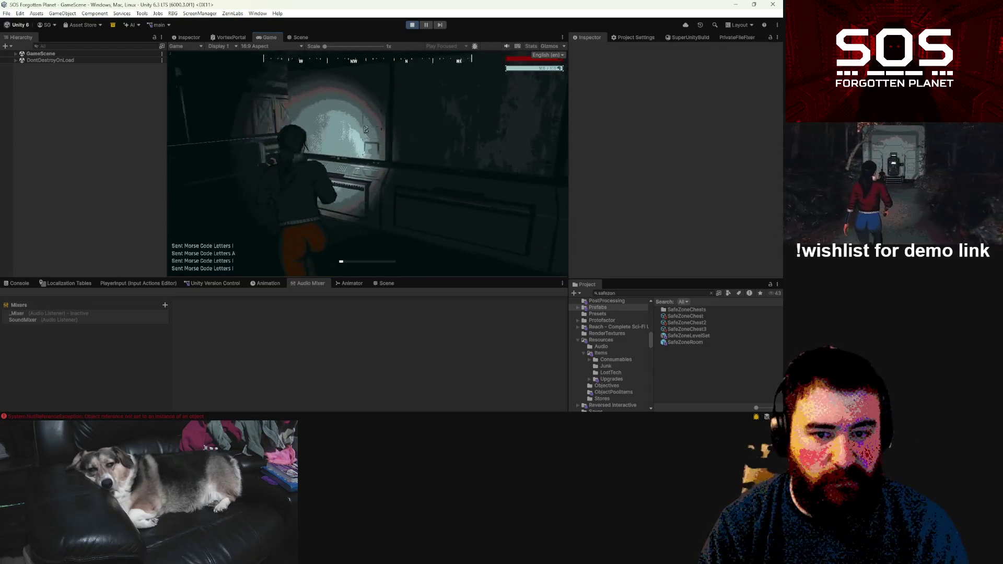
key("w")
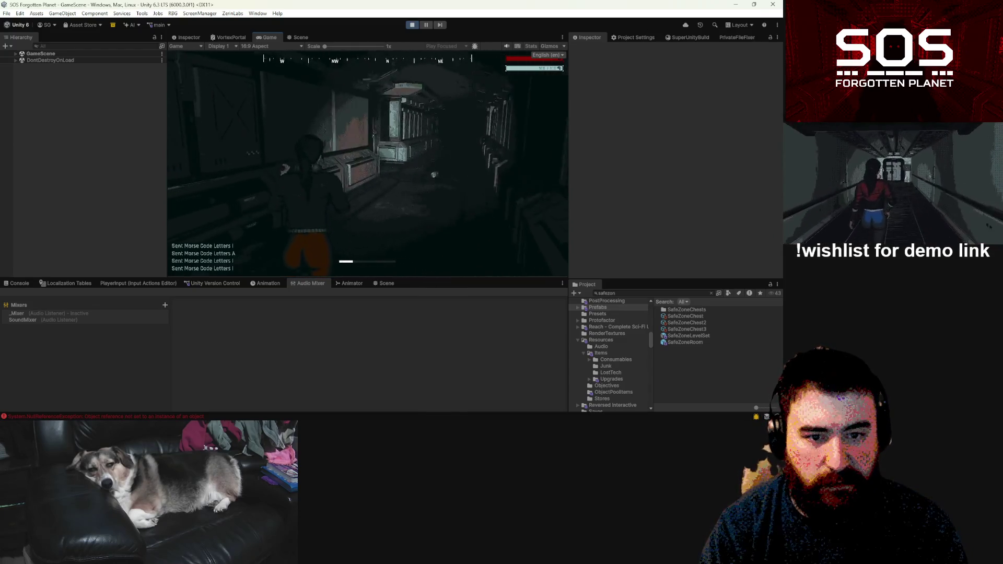
key("w")
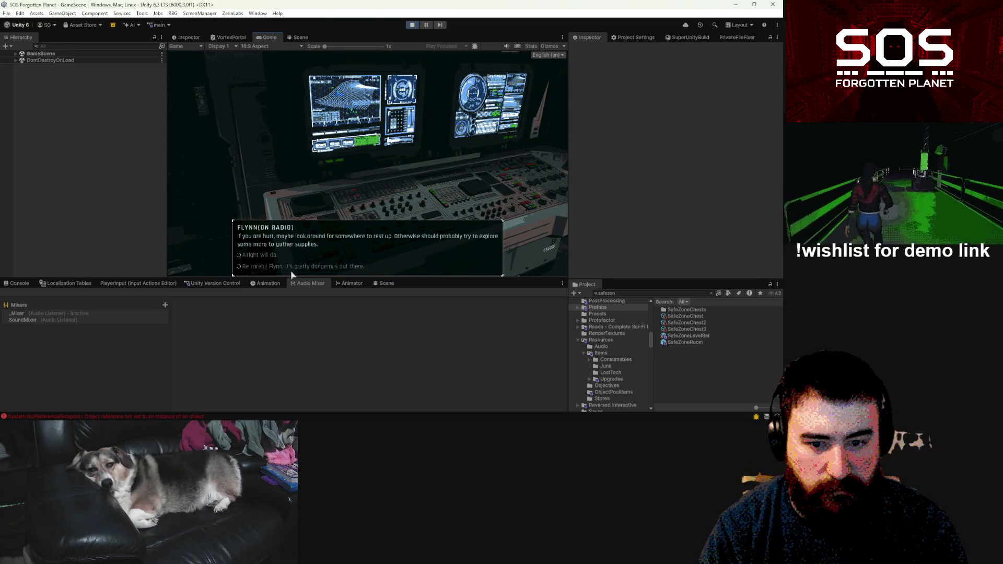
left_click(291, 267)
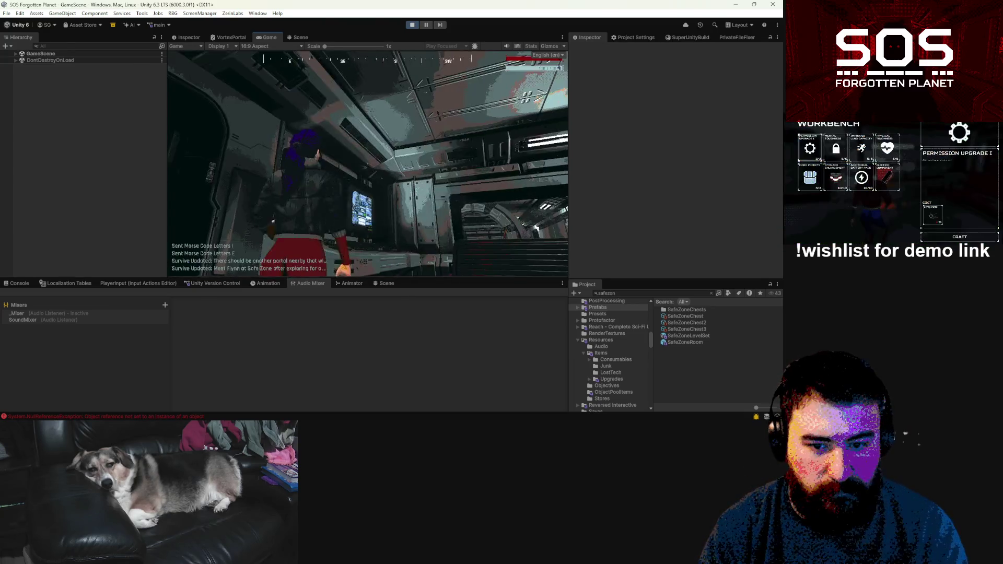
Step: Select Sedative, Sedative x3 and Battery x3 at the safe zone fabricator, then close it
key("w")
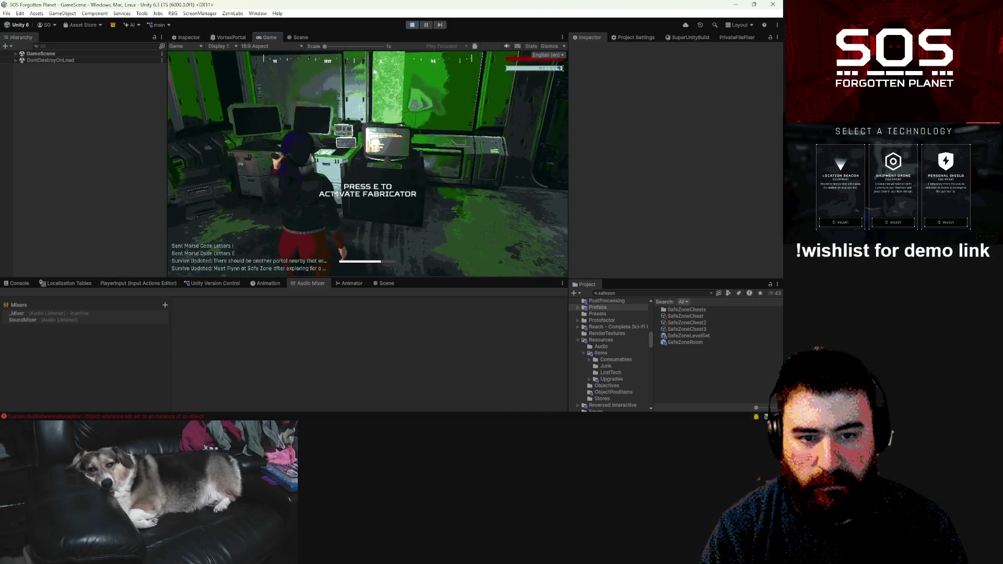
key("e")
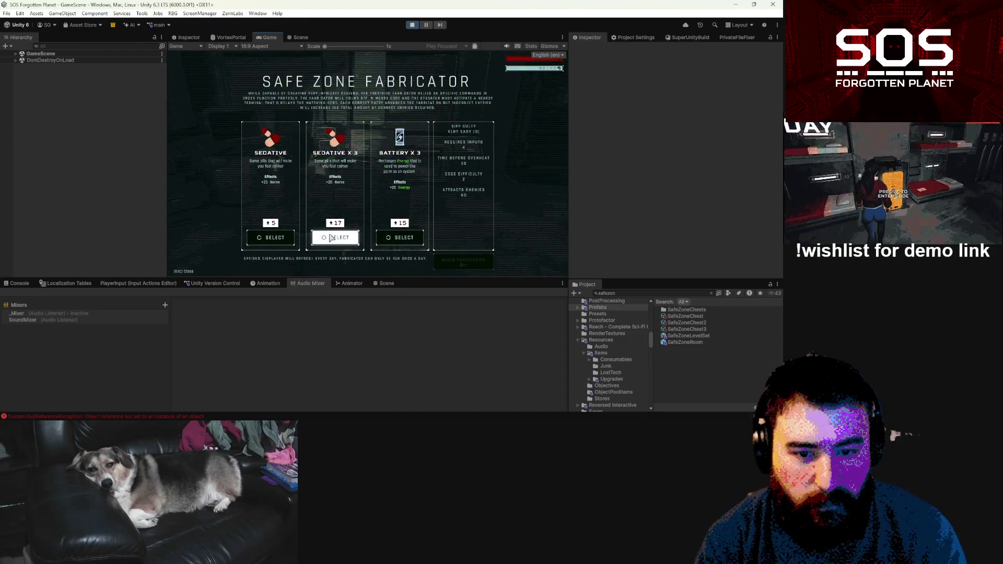
left_click(324, 235)
left_click(270, 237)
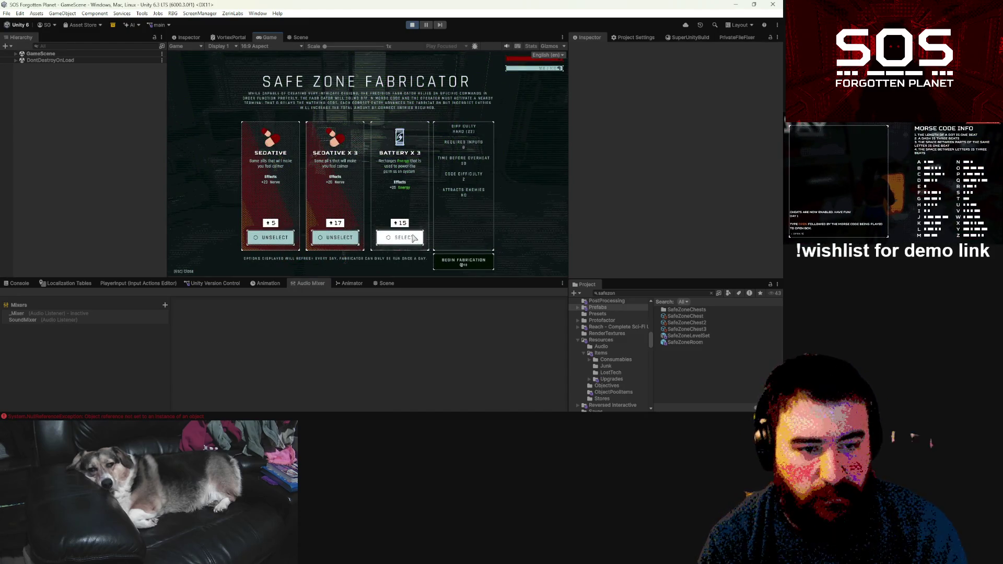
left_click(410, 239)
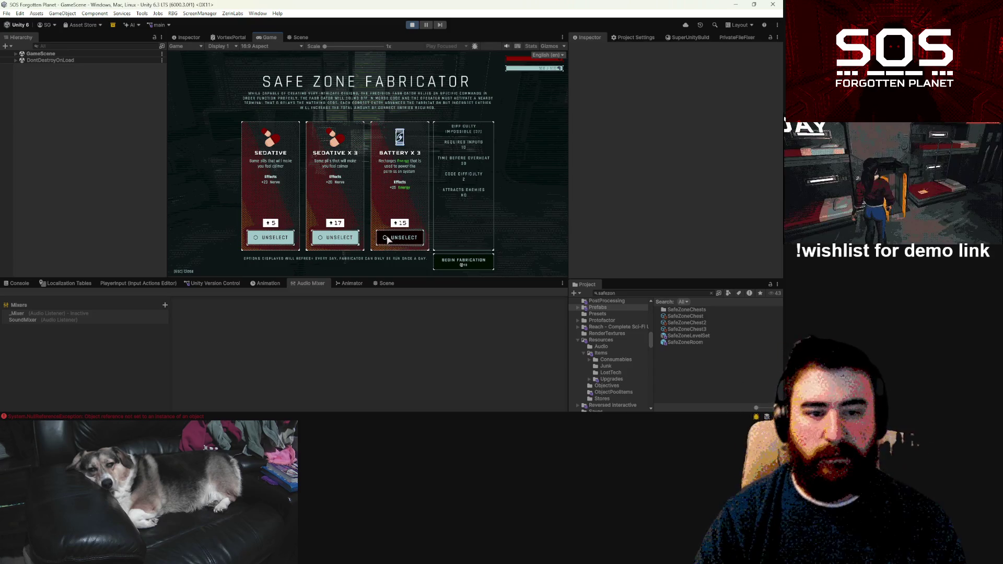
key("Escape")
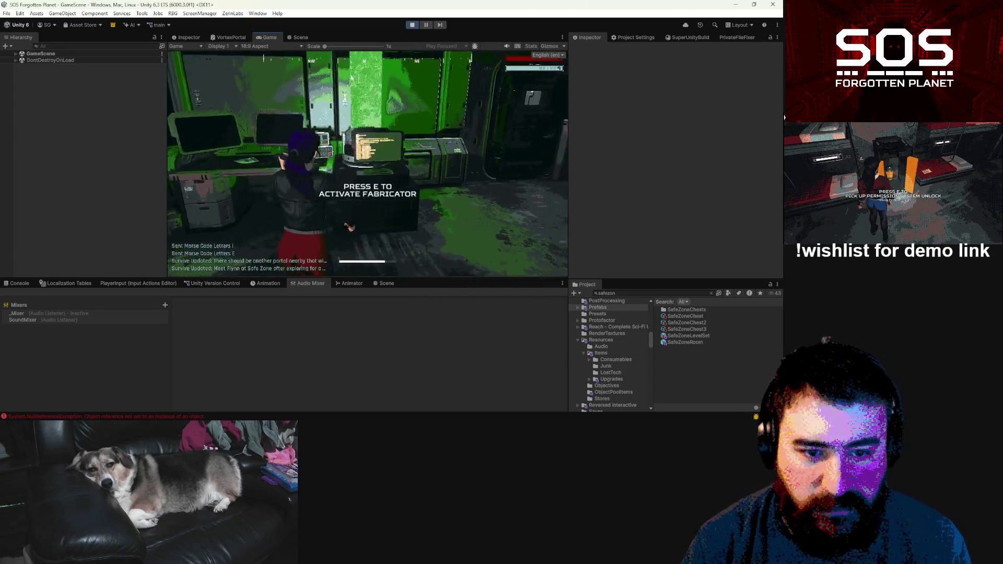
Step: Walk to the save terminal and save the game to a new slot
key("w")
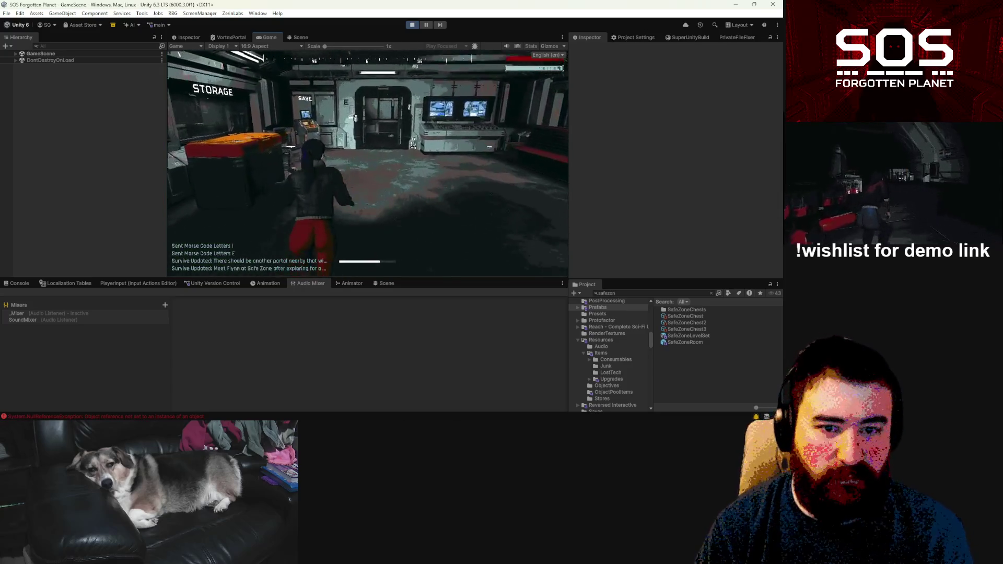
key("e")
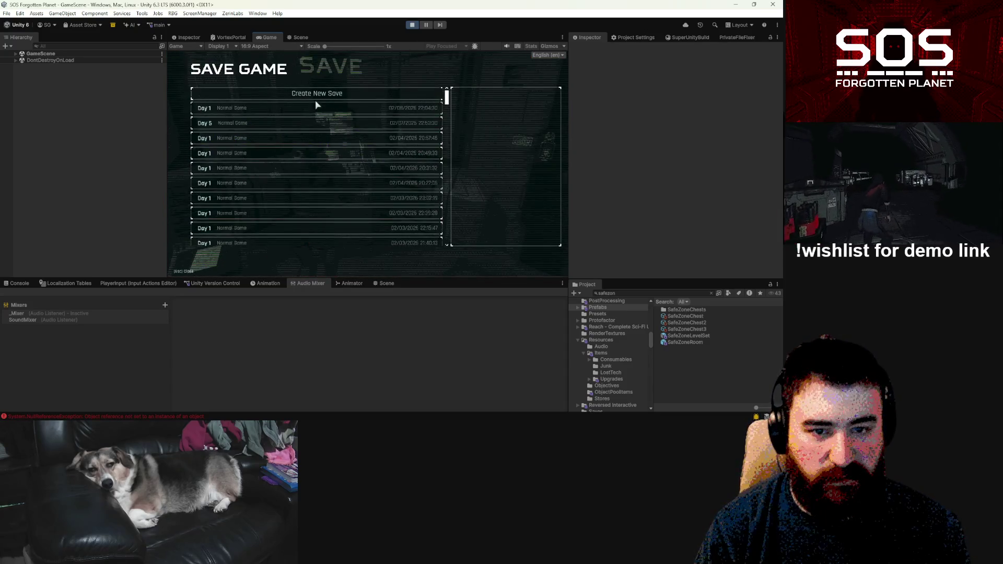
left_click(315, 100)
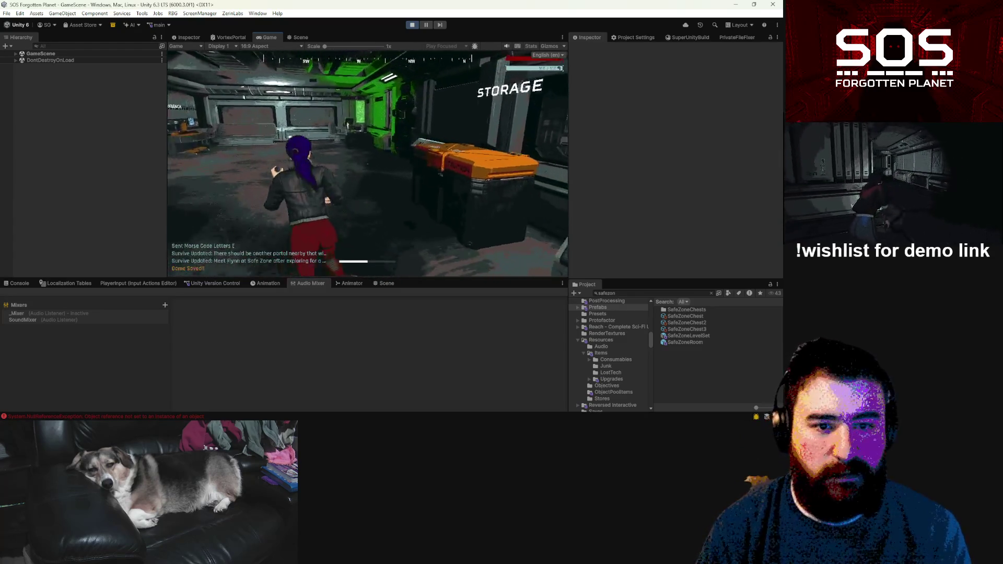
Step: Reselect Sedative, Sedative x3 and Battery x3 and attempt fabrication, refused for insufficient power
key("w")
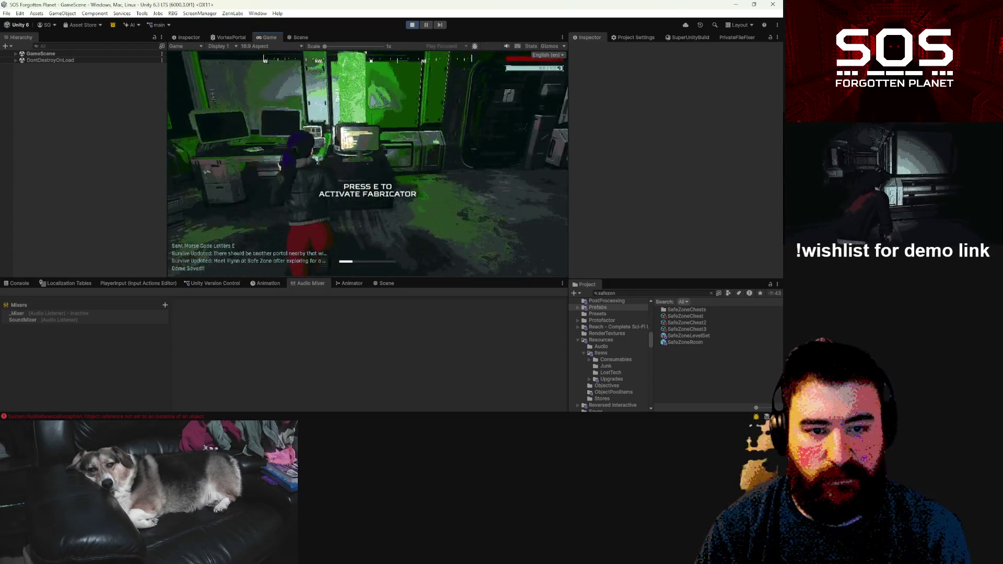
key("e")
left_click(349, 238)
left_click(271, 238)
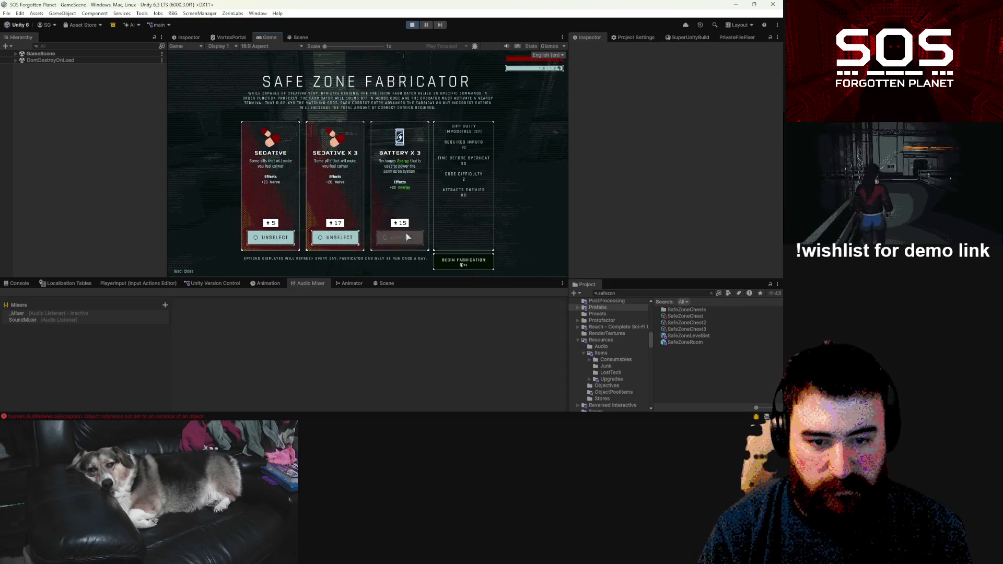
left_click(400, 238)
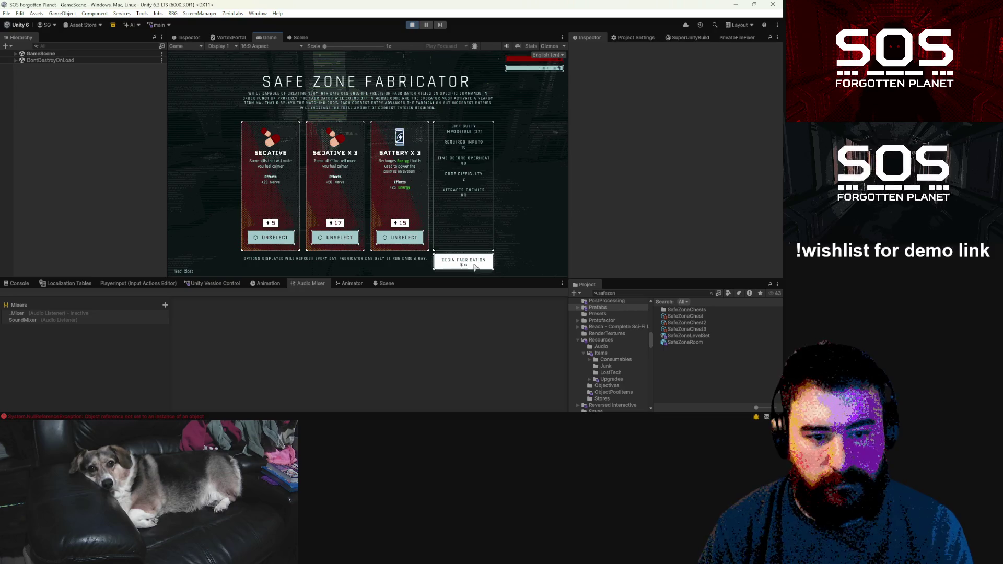
left_click(475, 266)
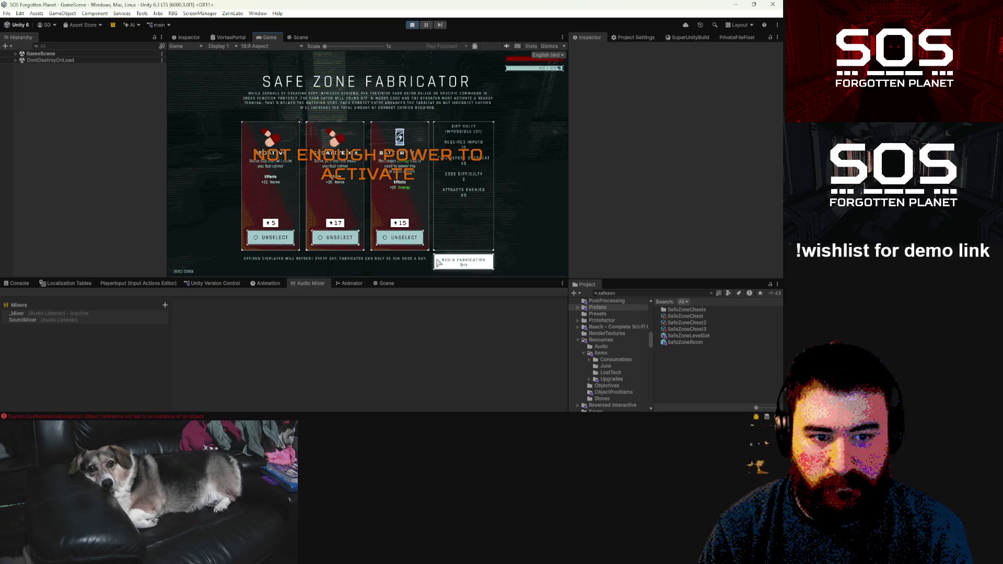
key("Escape")
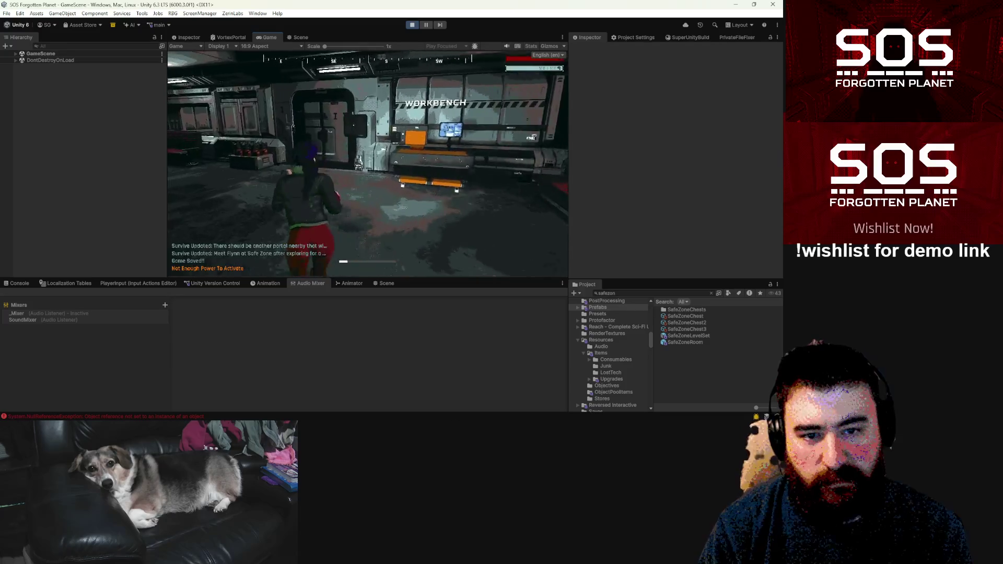
Step: Walk to the bunk room, check the Morse code terminal, and collect the permission system unlock
key("w")
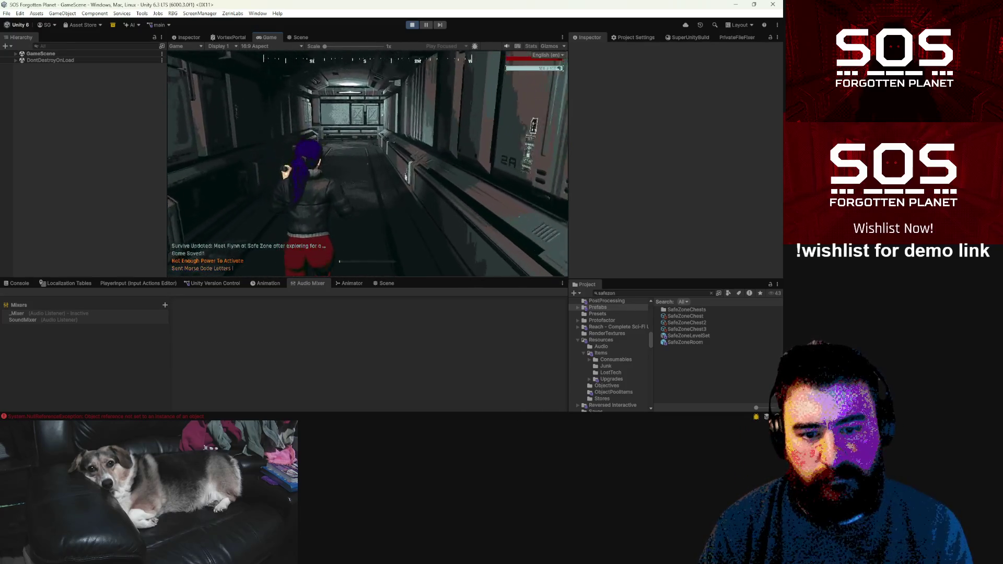
key("w")
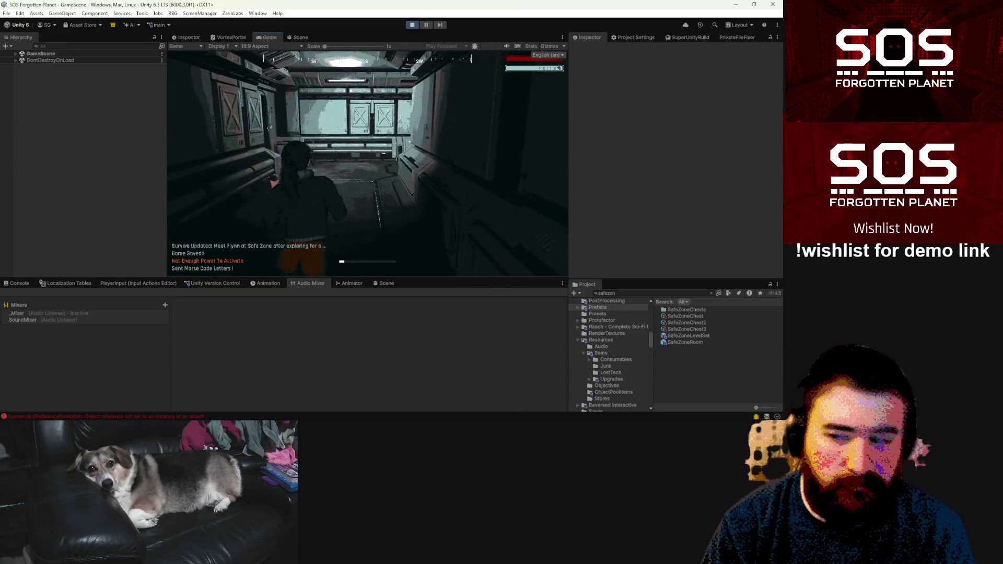
key("w")
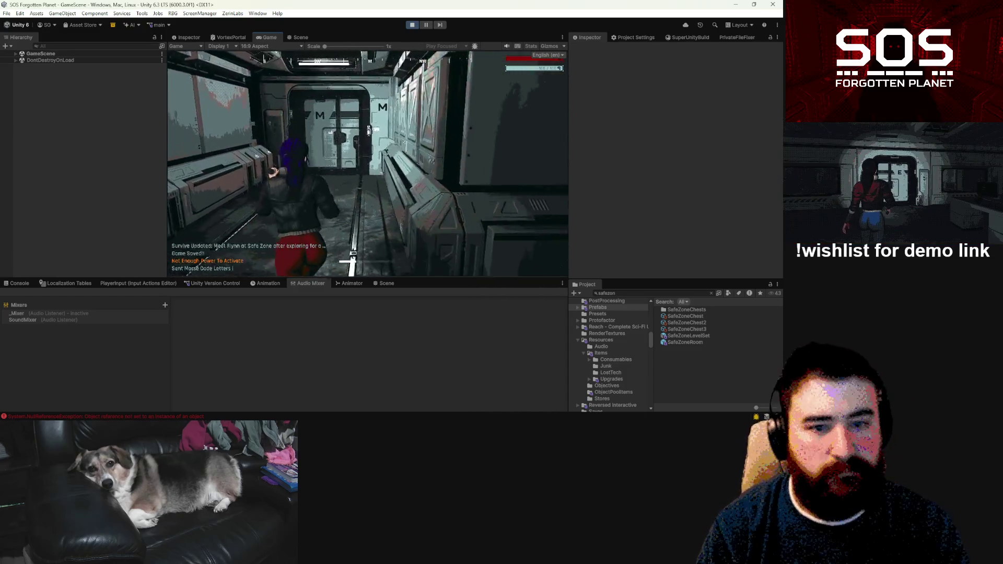
key("w")
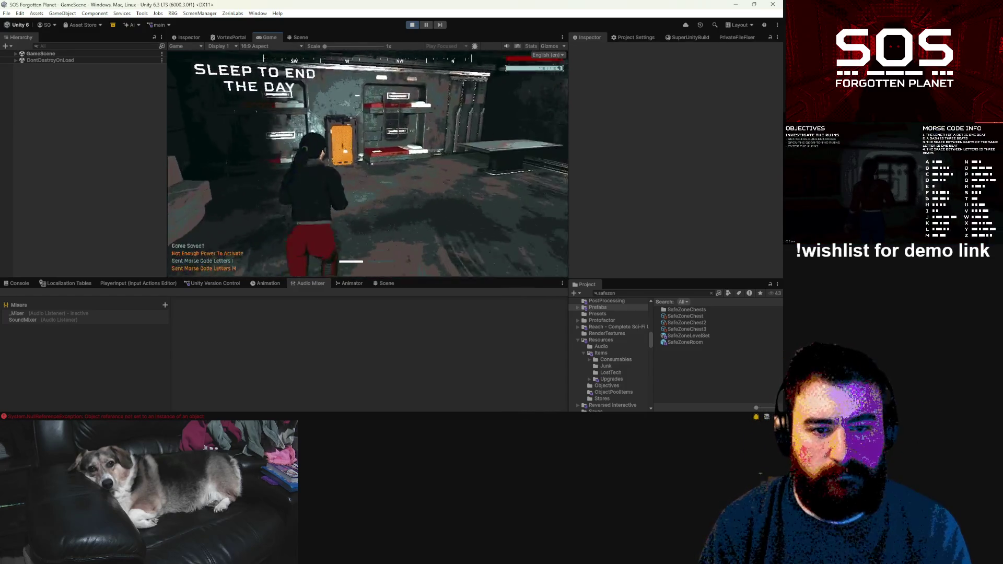
key("w")
key("e")
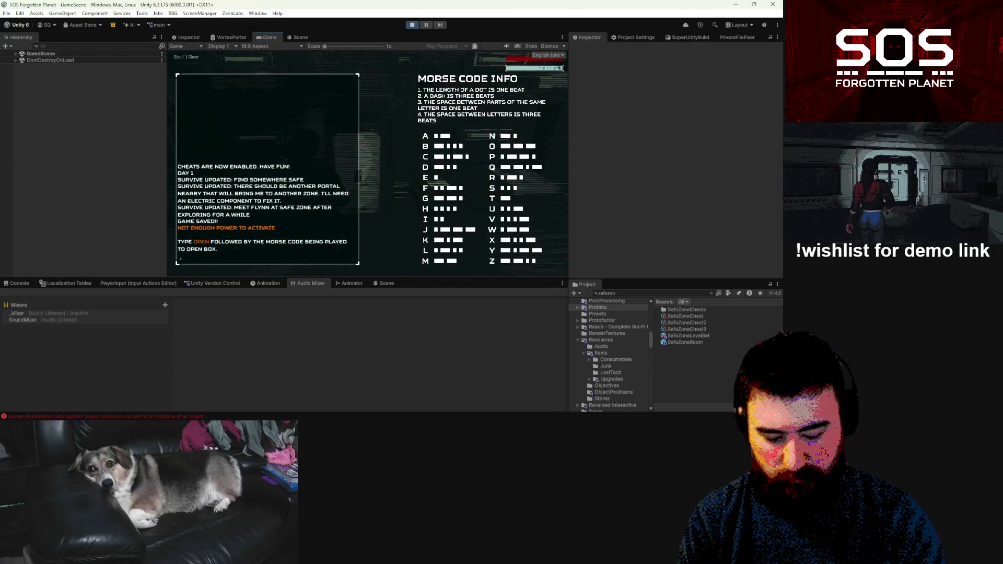
type("OPEN")
key("Escape")
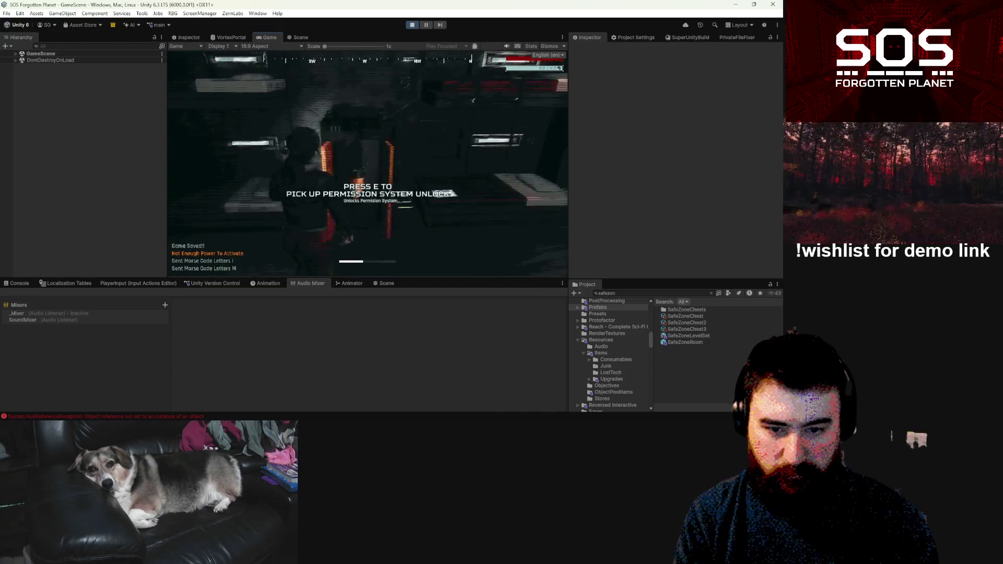
key("e")
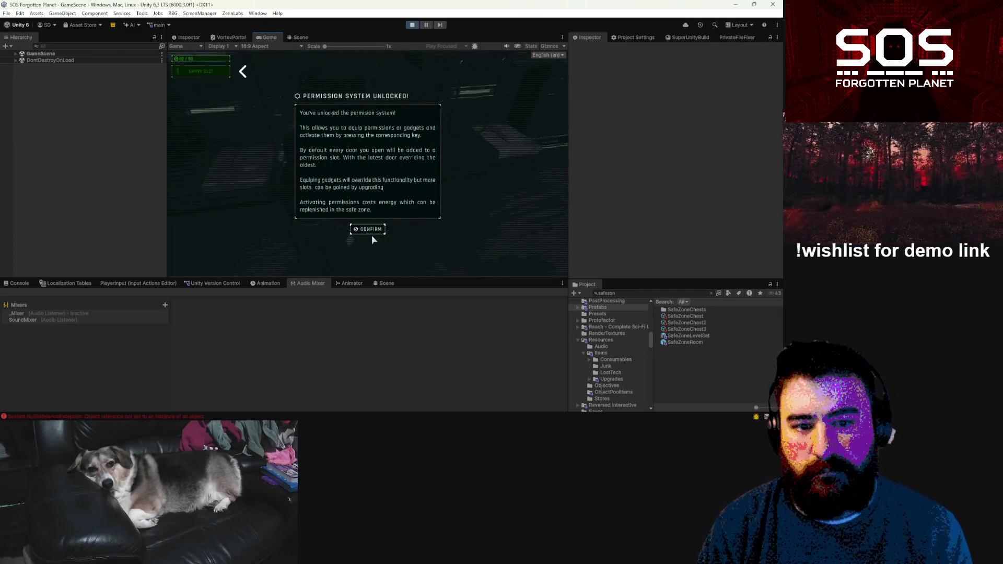
left_click(370, 229)
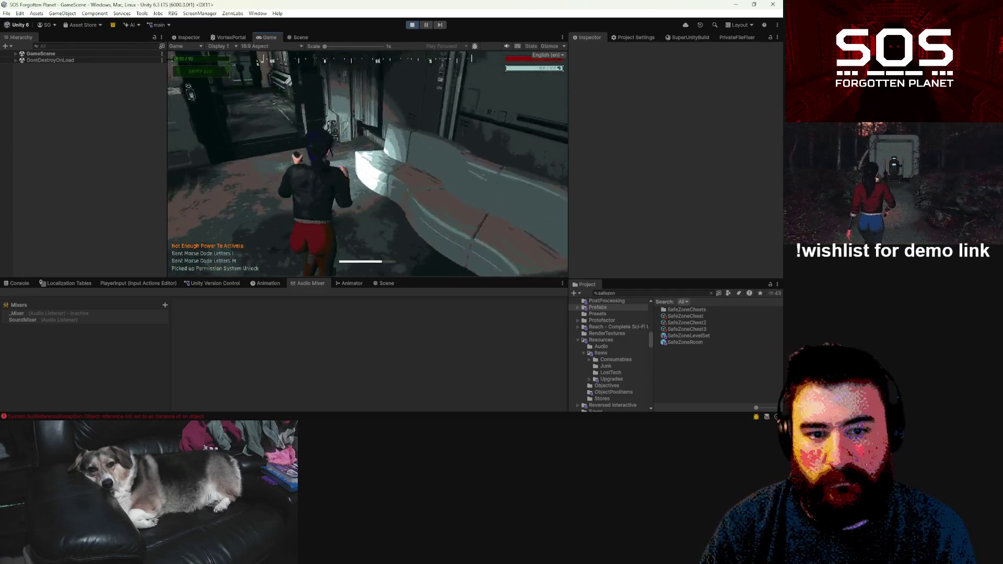
Step: Walk to the save terminal and overwrite the existing save slot
key("w")
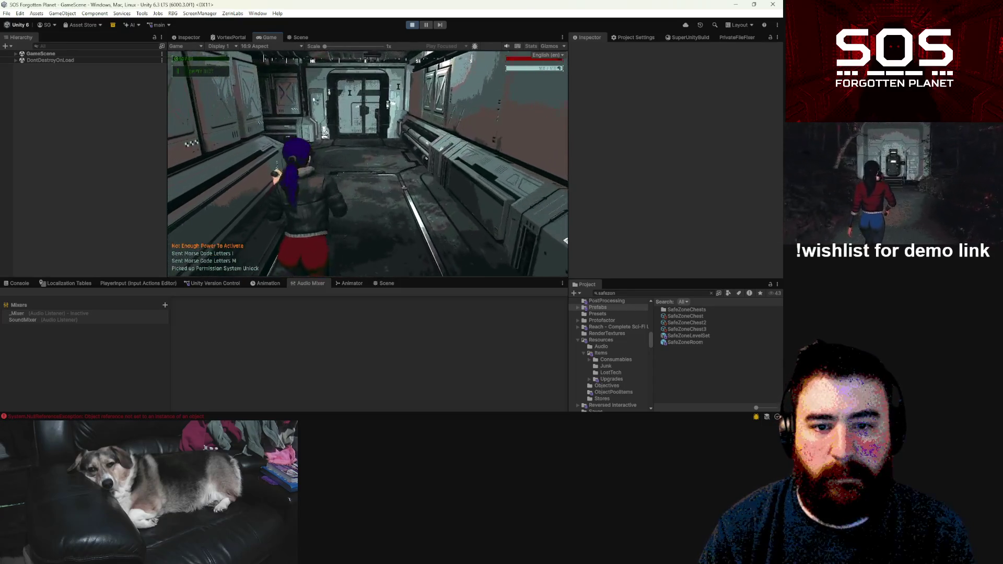
key("w")
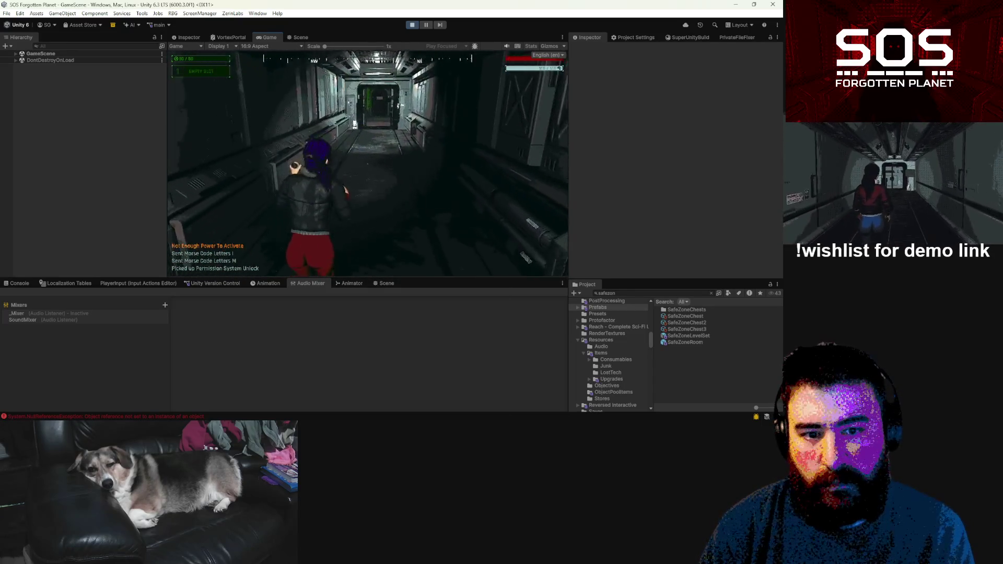
key("w")
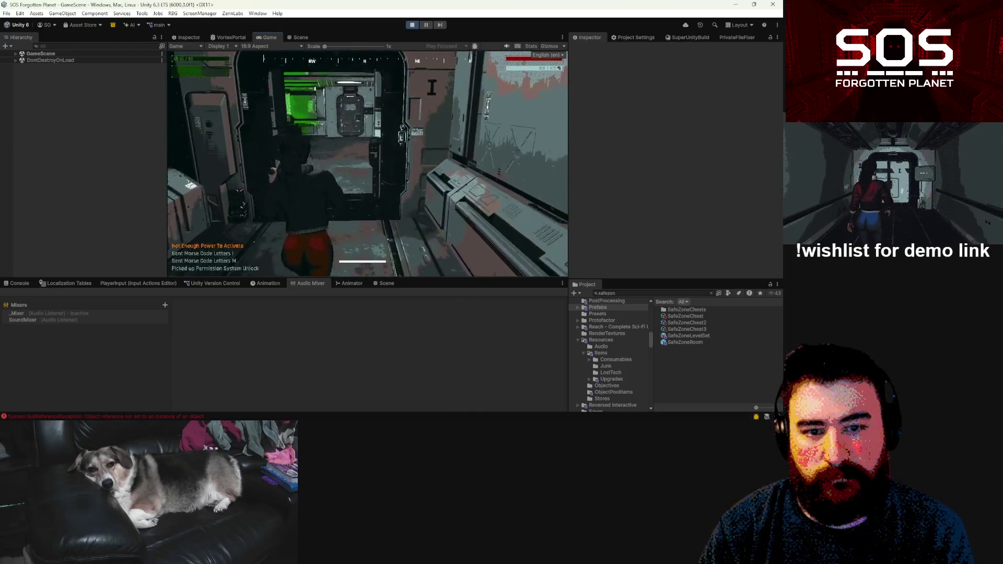
key("w")
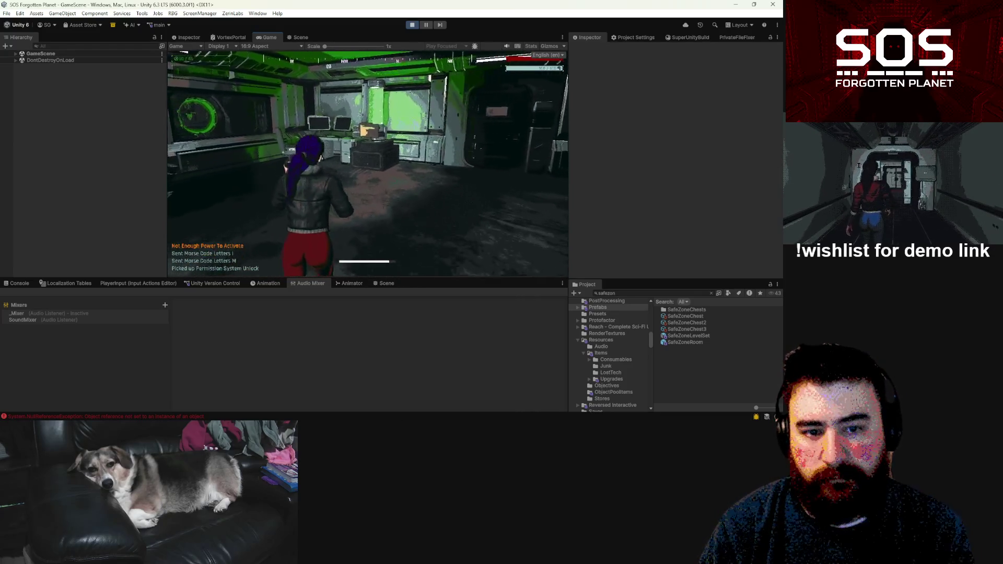
key("w")
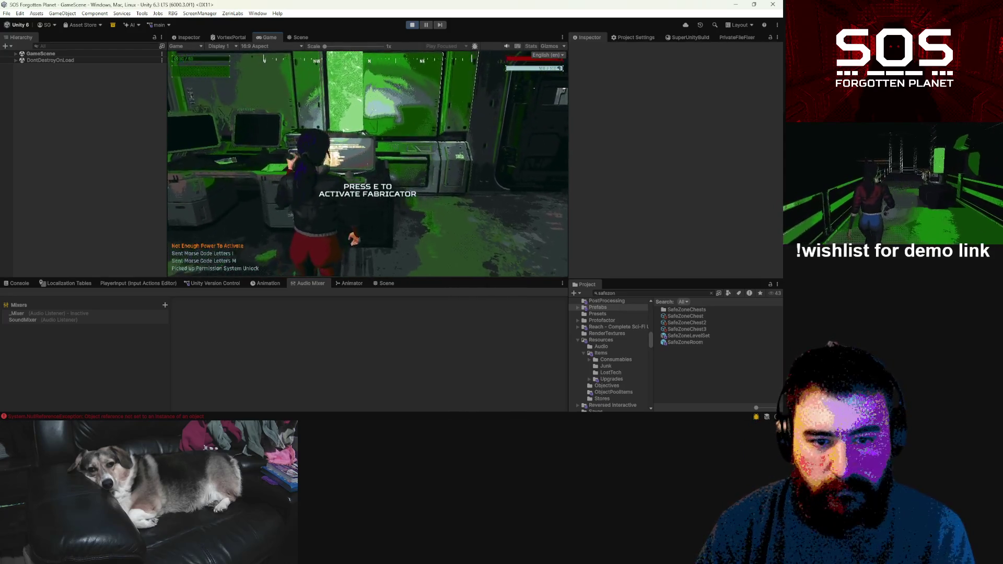
key("w")
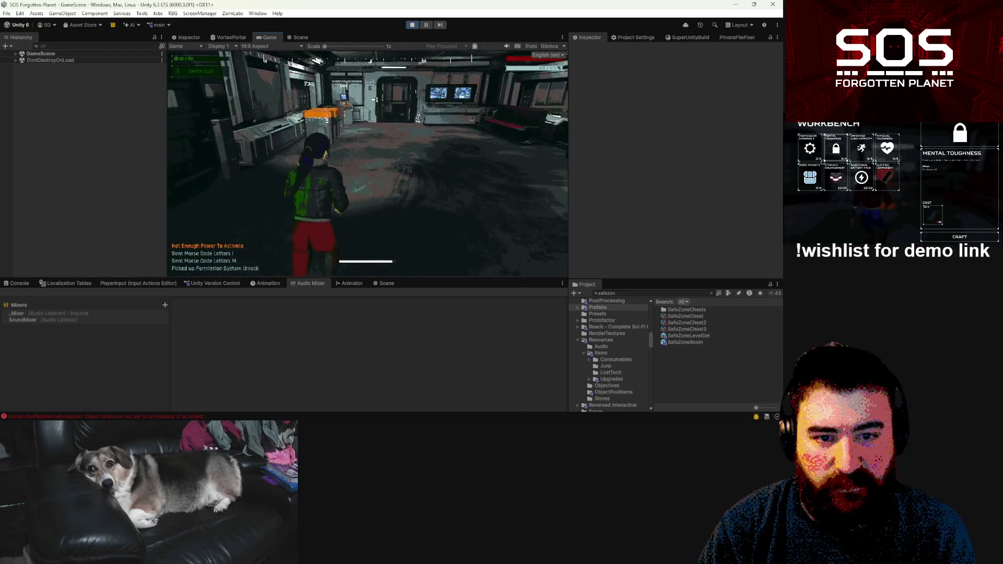
key("w")
key("e")
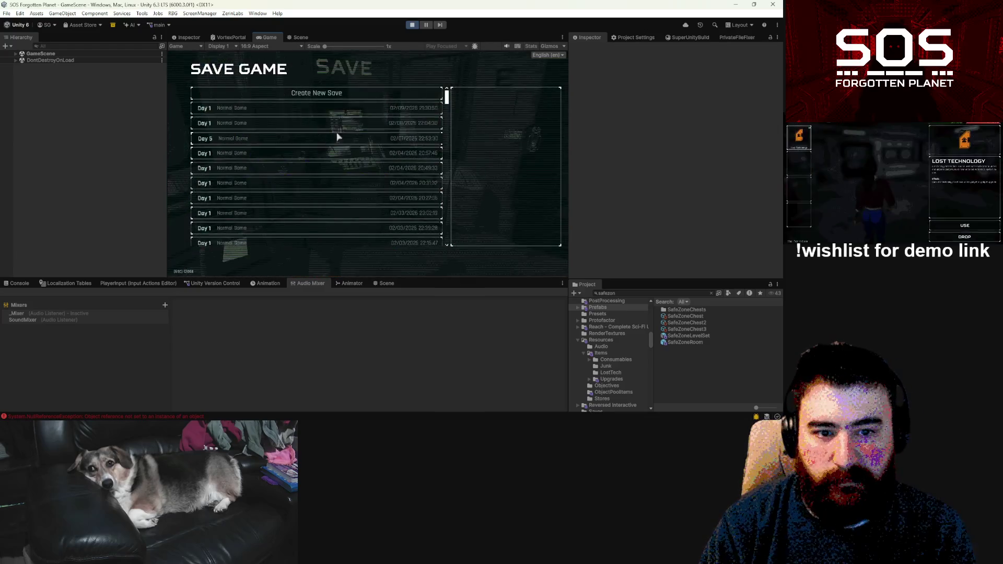
left_click(521, 241)
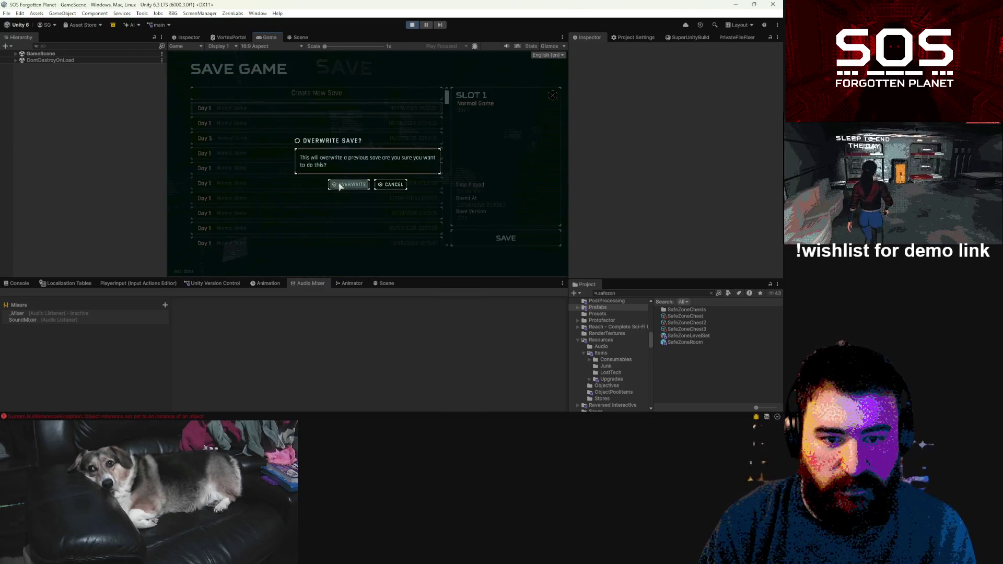
left_click(339, 185)
Step: At the fabricator, select Sedative x 3 and Sedative and begin fabrication
key("w")
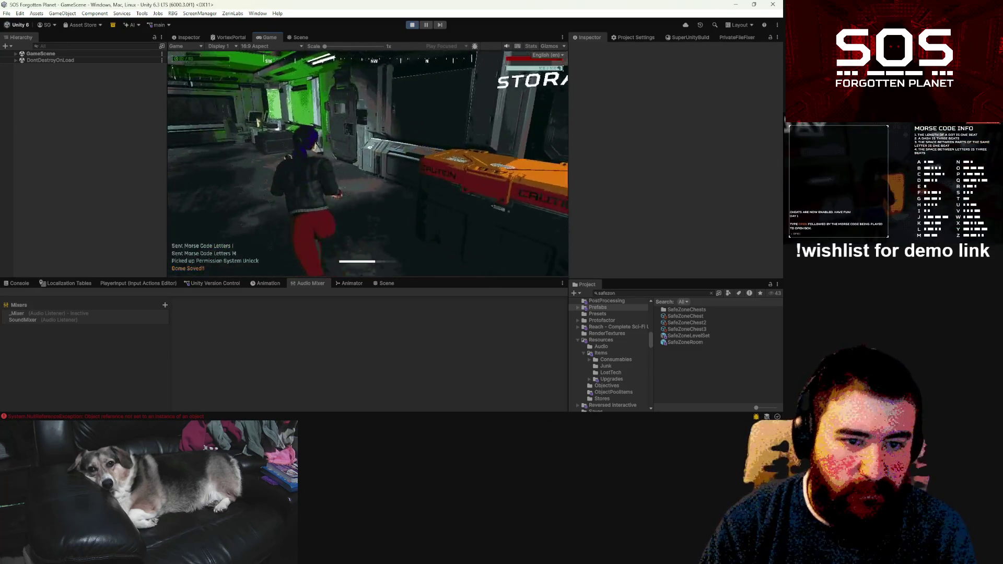
key("w")
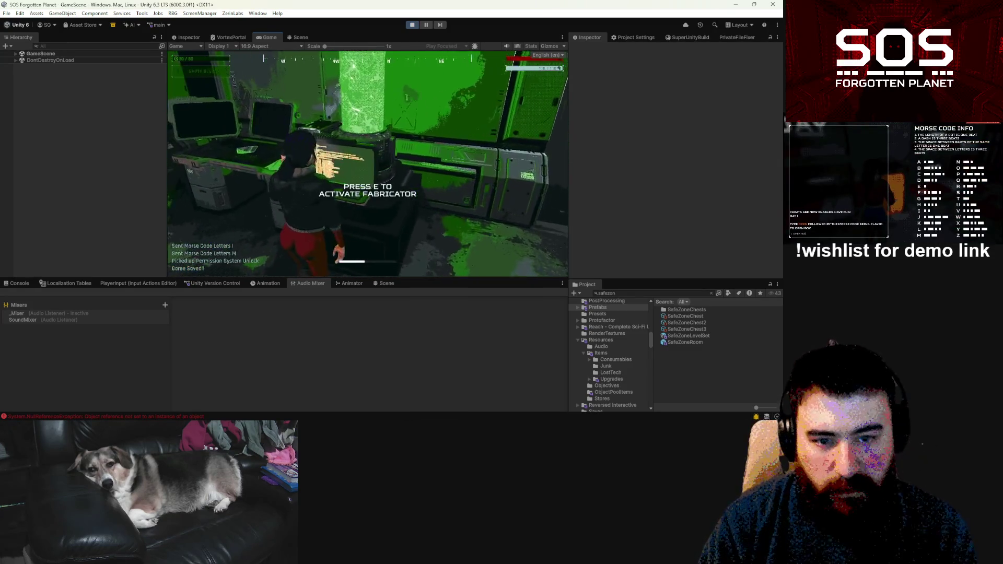
key("e")
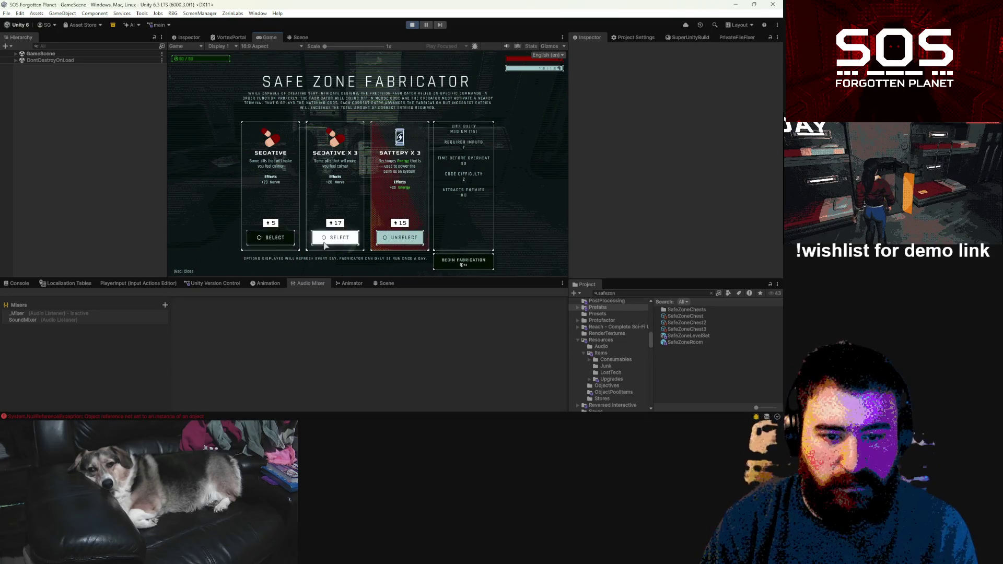
left_click(325, 242)
left_click(270, 238)
left_click(479, 264)
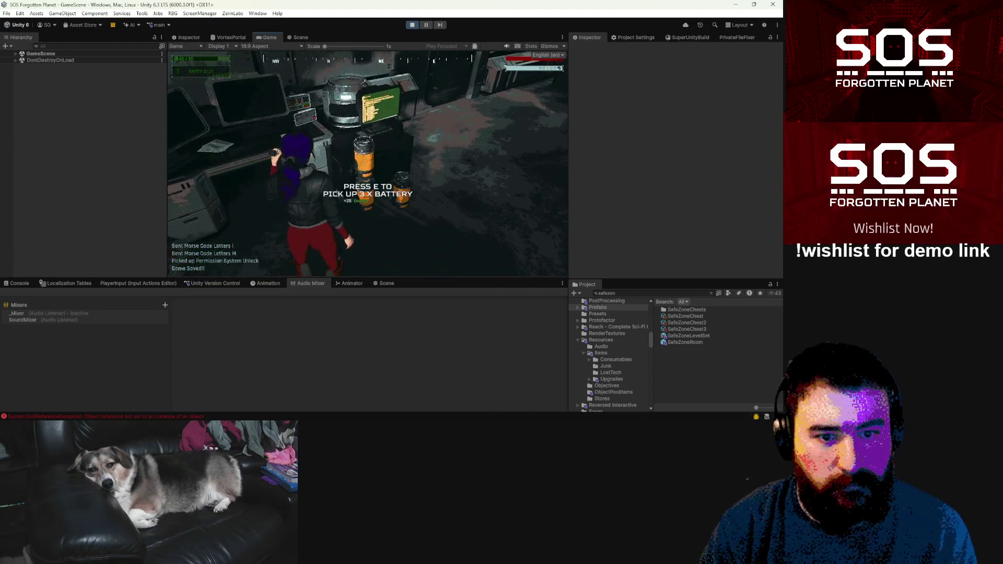
Step: Collect the 3 x Battery and sedatives, review both in the inventory, and search the Project for 'energyc'
key("e")
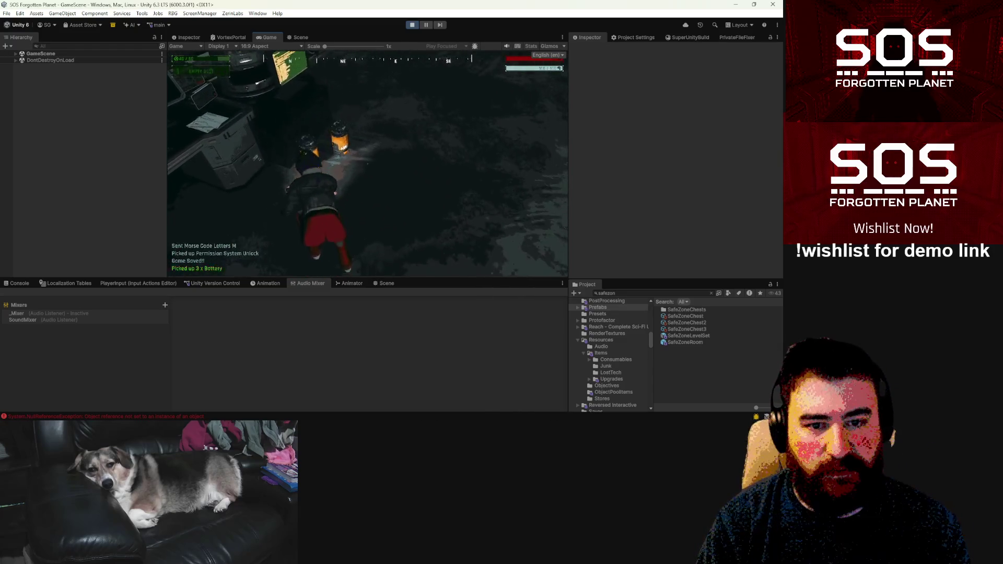
key("e")
key("e")
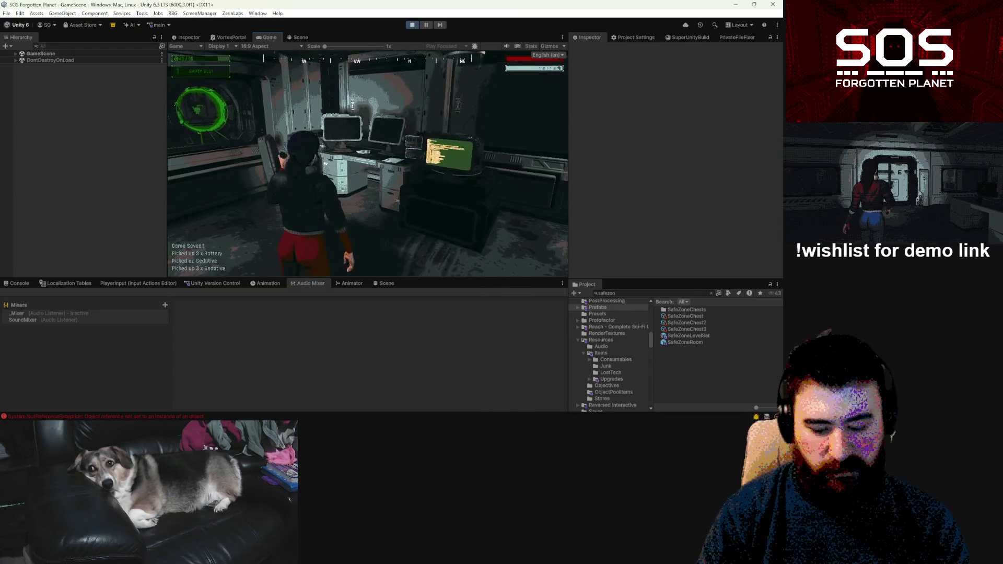
key("Tab")
left_click(193, 148)
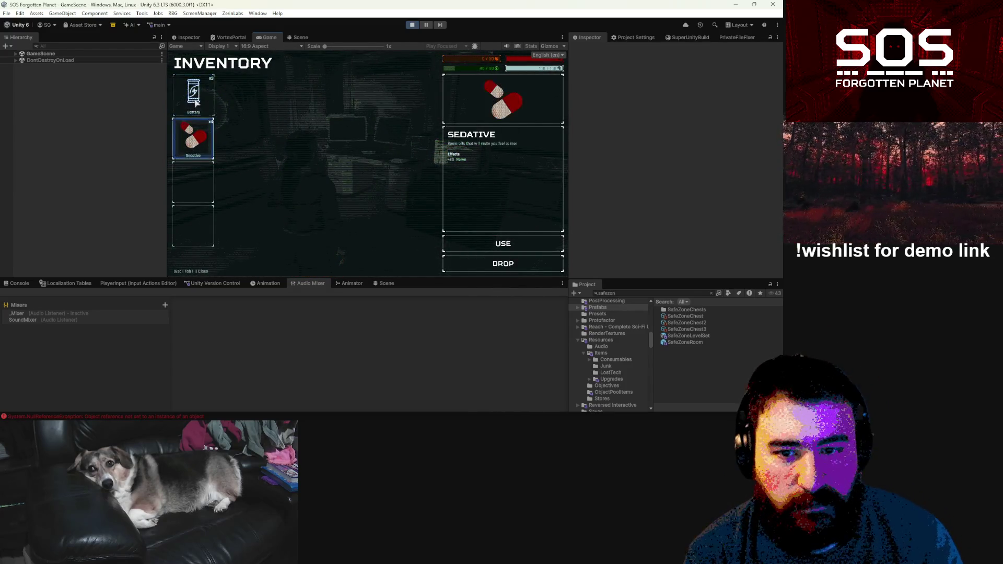
key("Up")
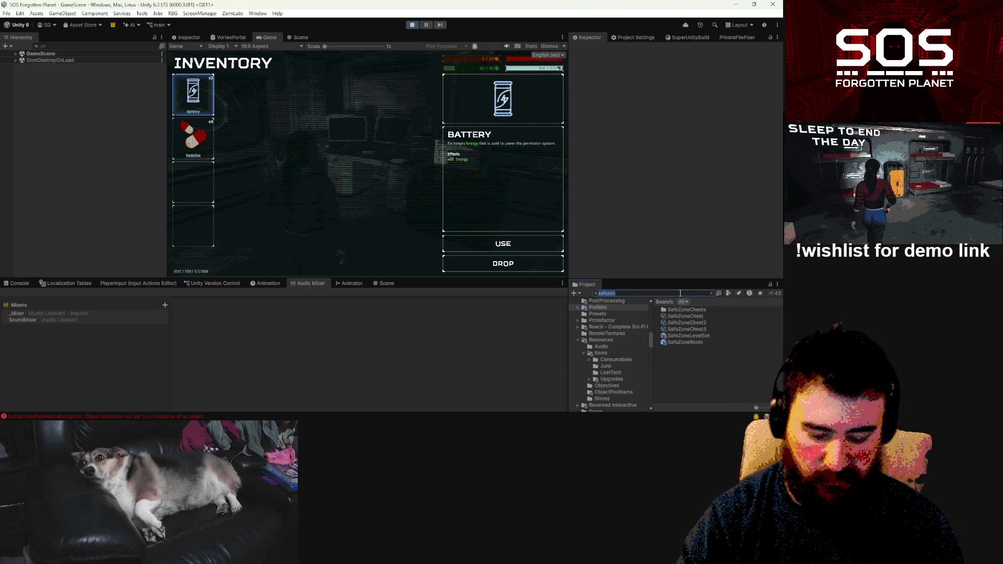
type("energyc")
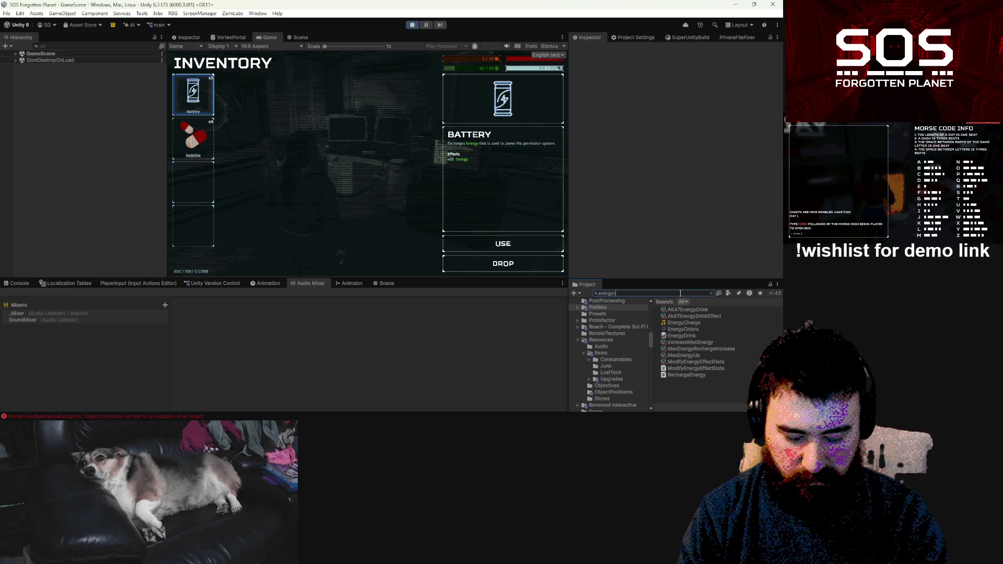
Step: Select the EnergyColors asset, enable Dynamic Update, and expand its Colors list
left_click(680, 309)
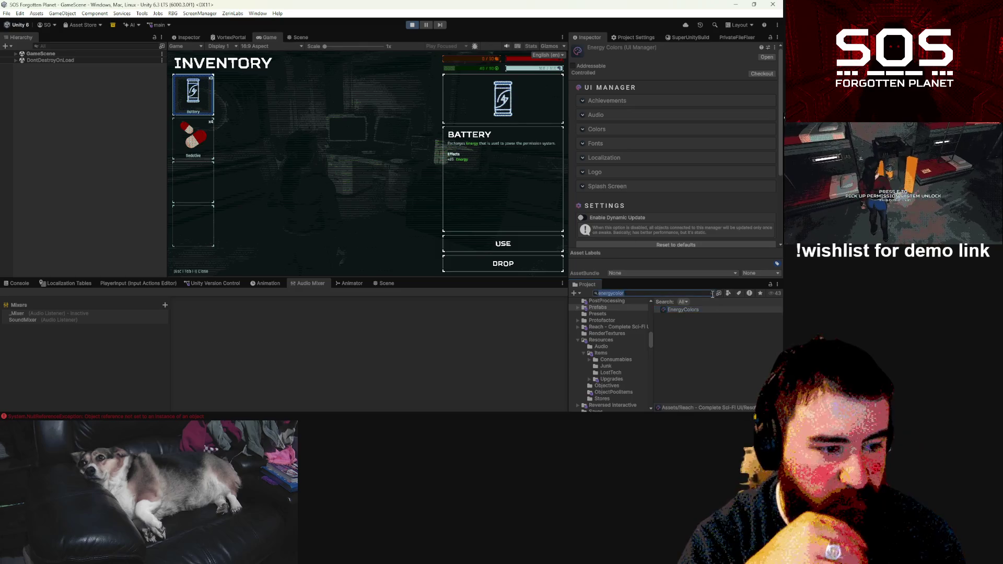
left_click(712, 294)
left_click(694, 324)
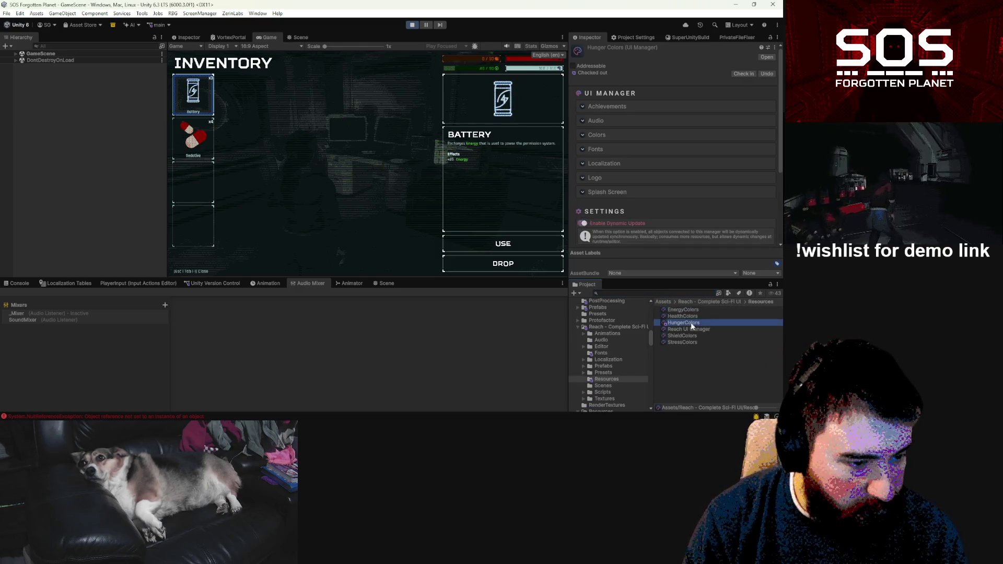
left_click(582, 224)
left_click(681, 310)
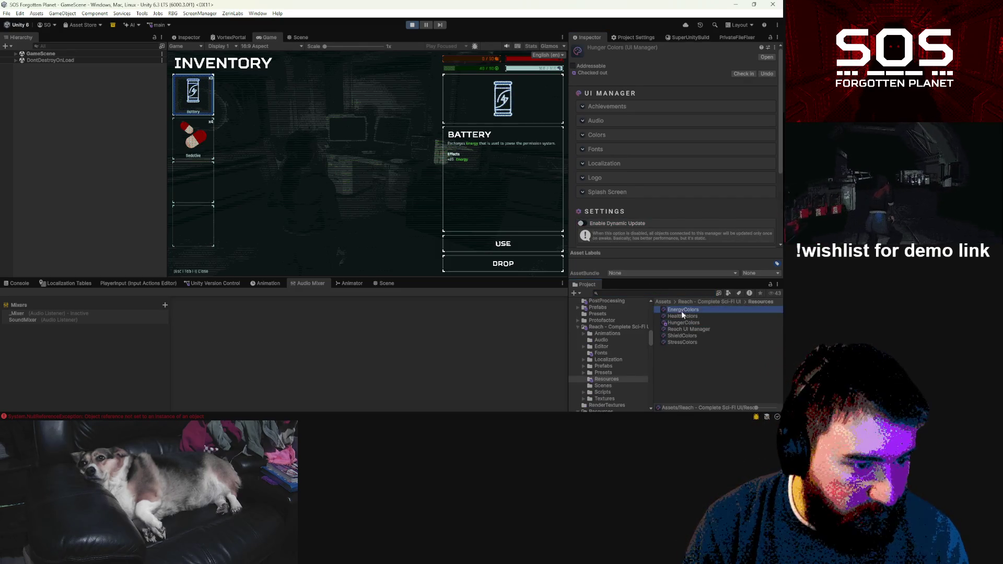
left_click(675, 294)
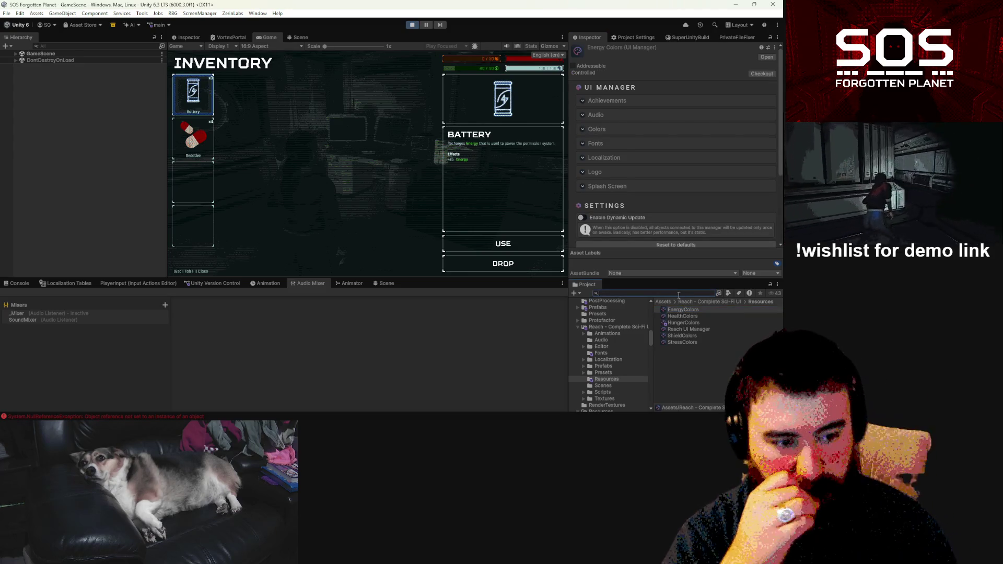
type("hun")
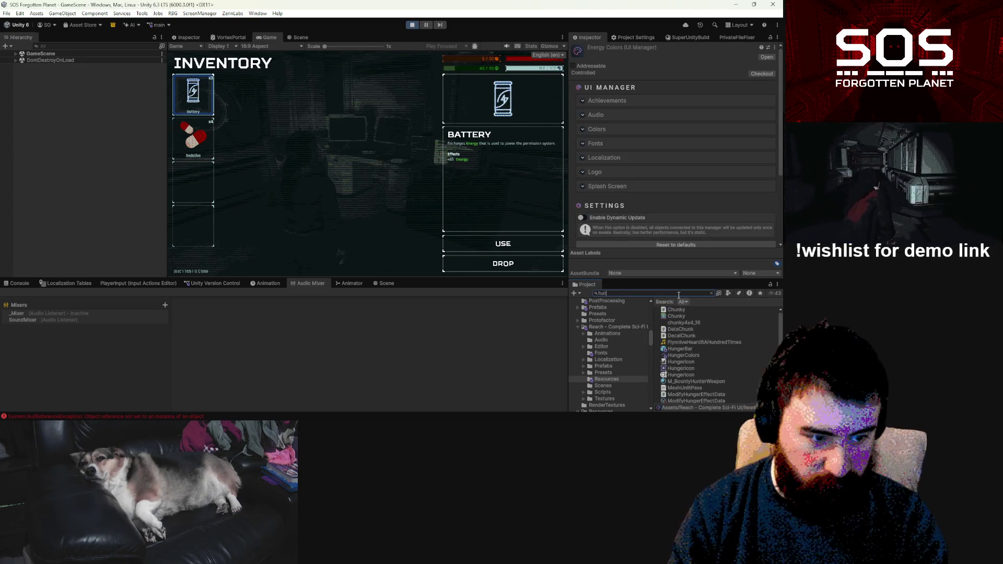
key("BackSpace")
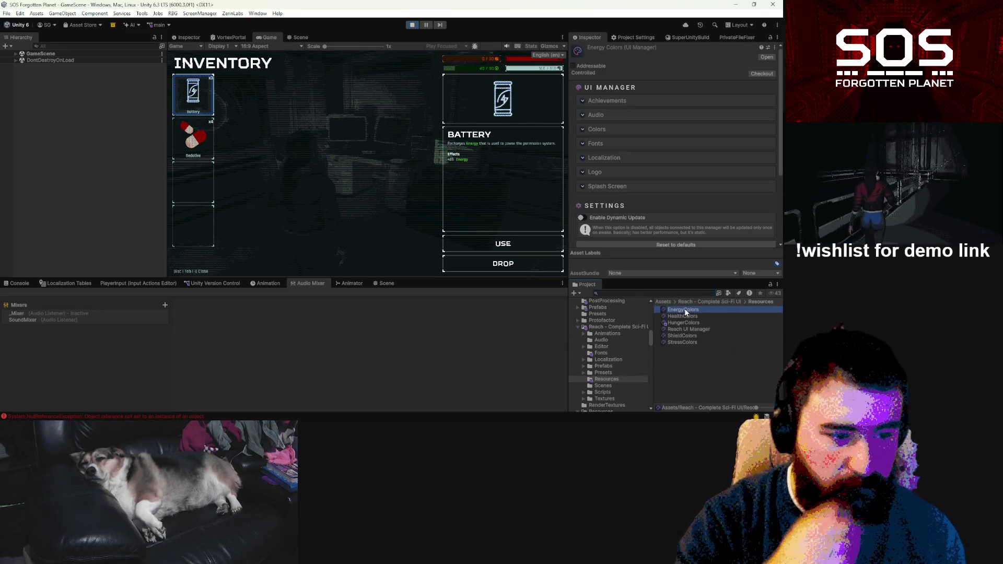
left_click(581, 219)
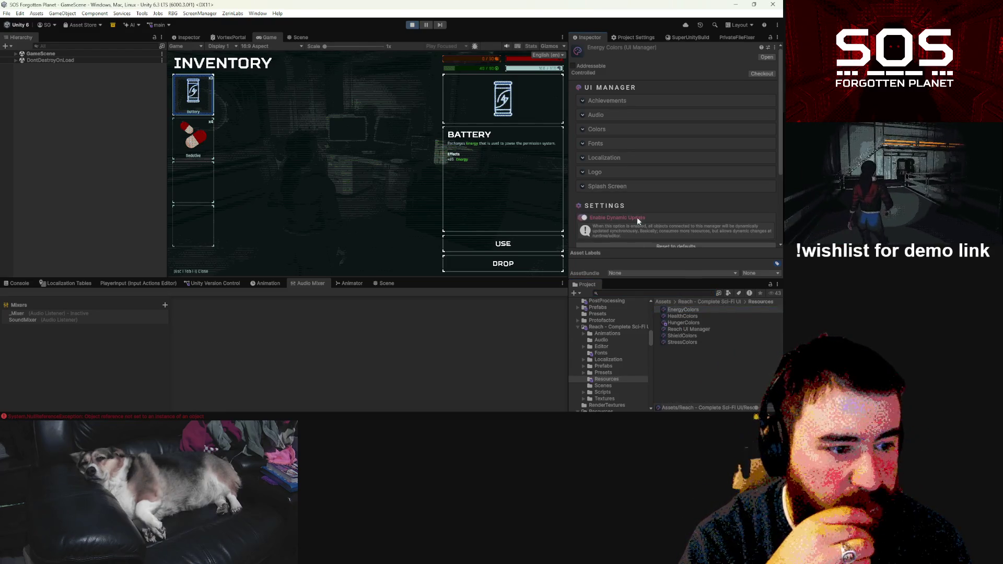
left_click(582, 129)
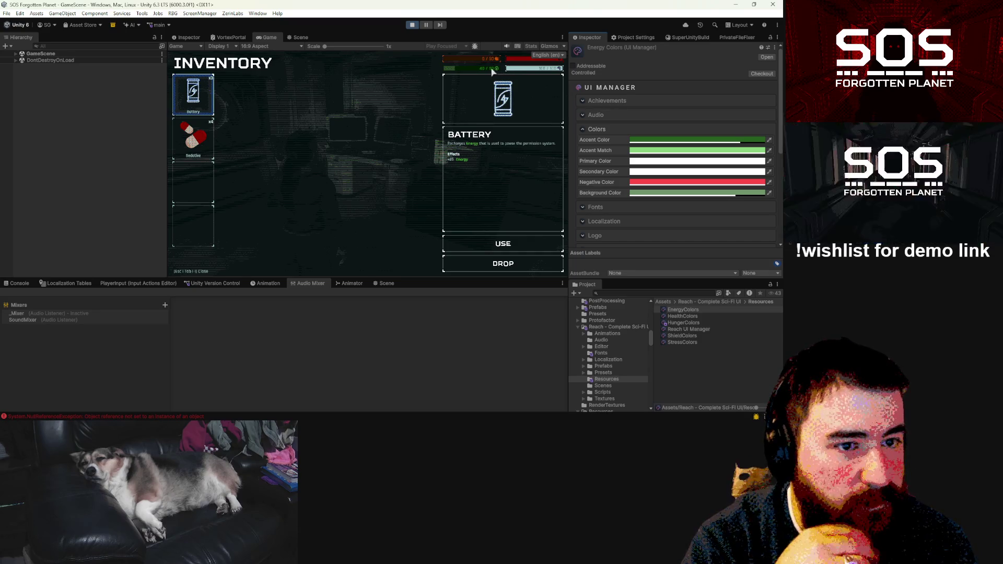
Step: Widen the Game view and set Primary Color to match the light green Accent Match
left_click(562, 37)
left_click_drag(168, 152, 41, 153)
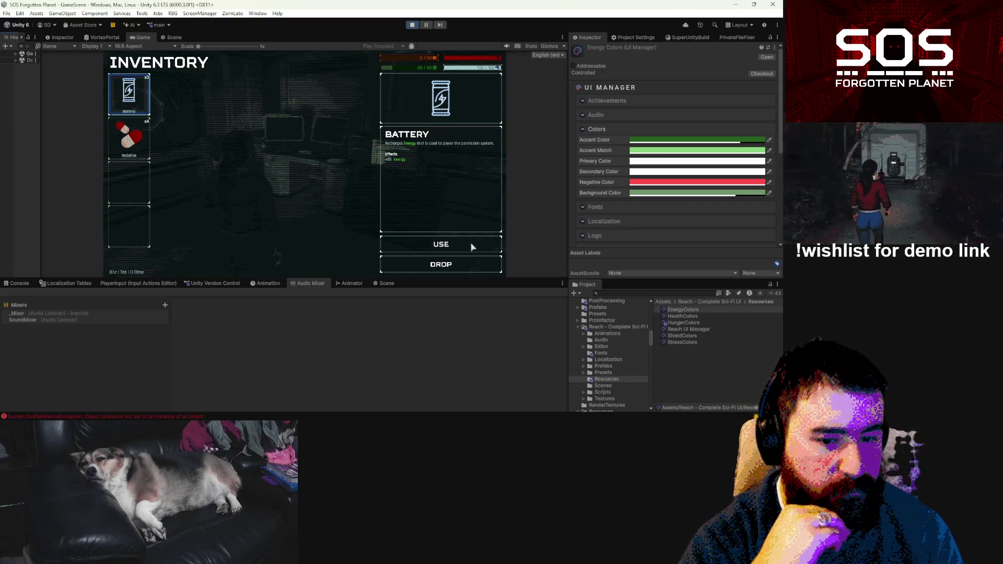
left_click(722, 153)
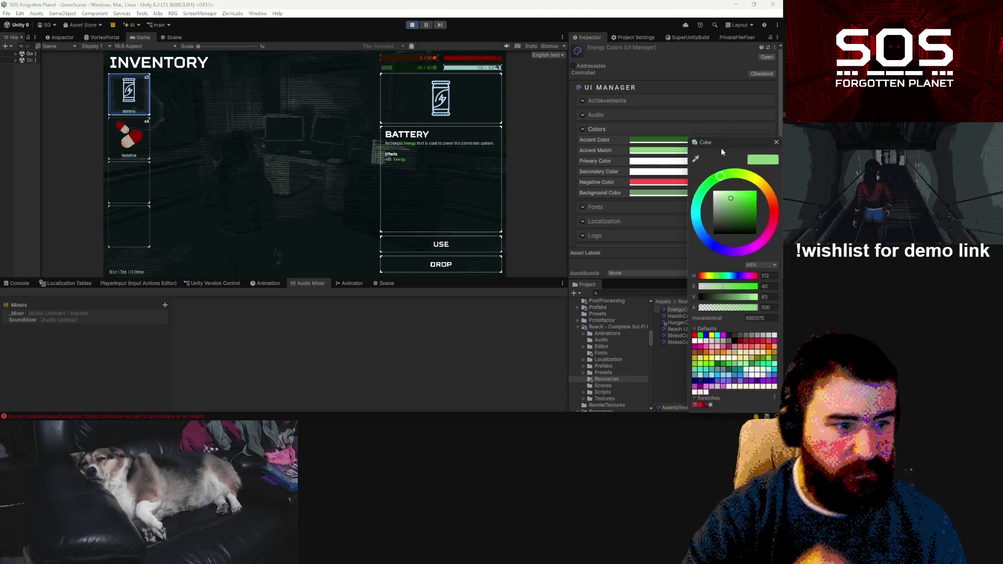
left_click(657, 161)
left_click(632, 255)
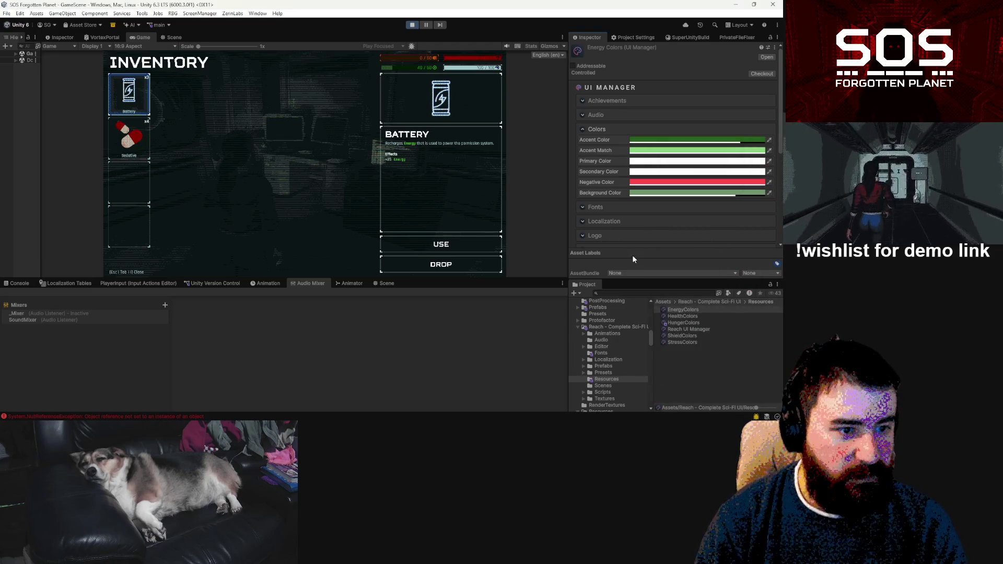
left_click(675, 151)
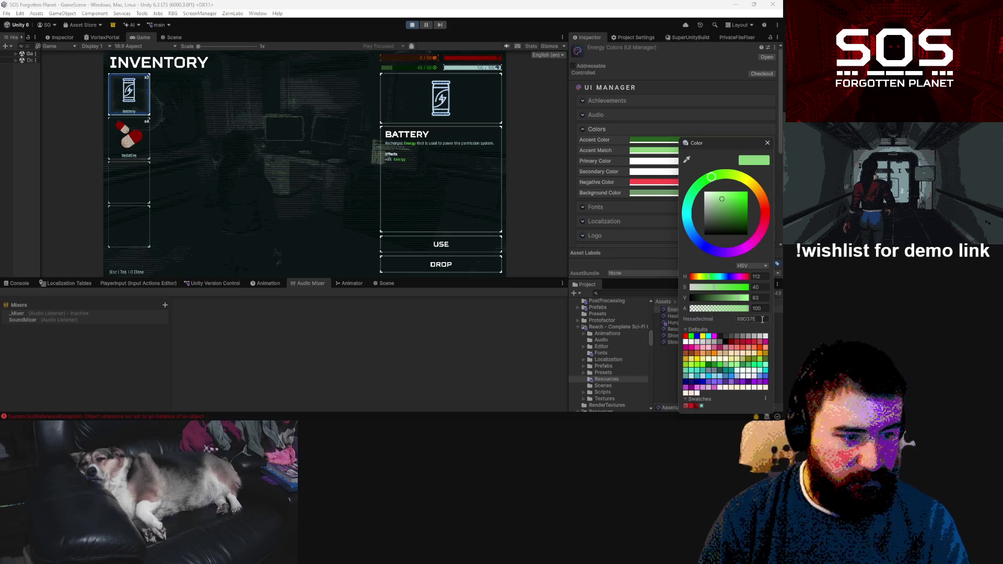
left_click(653, 161)
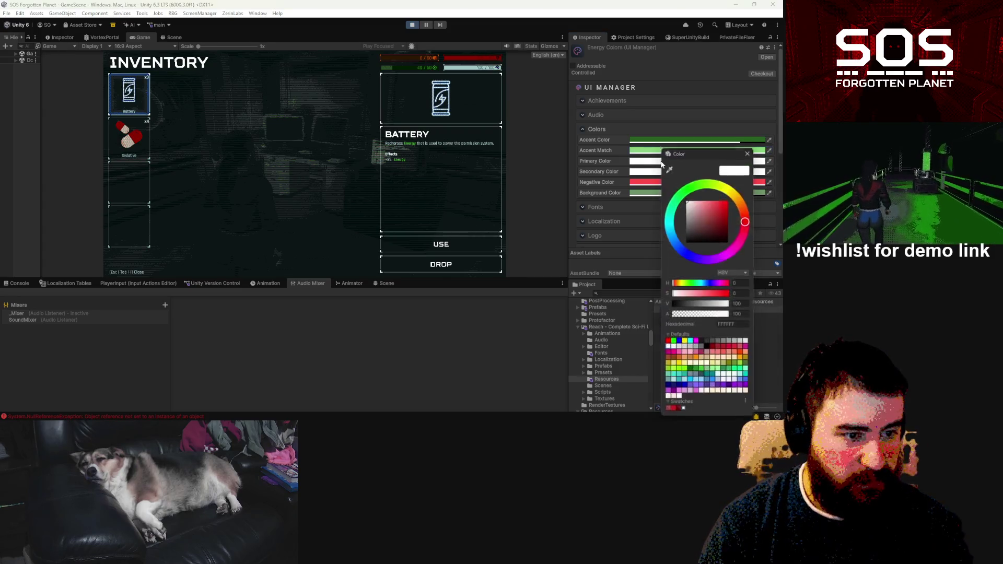
key("ctrl+p")
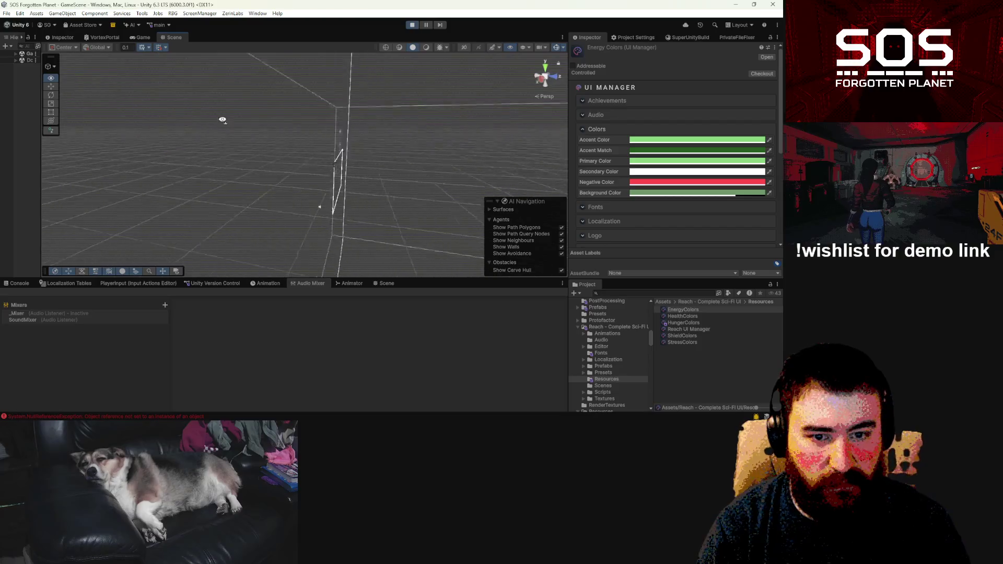
Step: Close the game's inventory and pause menu to resume live play, then return to the Scene view
scroll(429, 128, "up", 6)
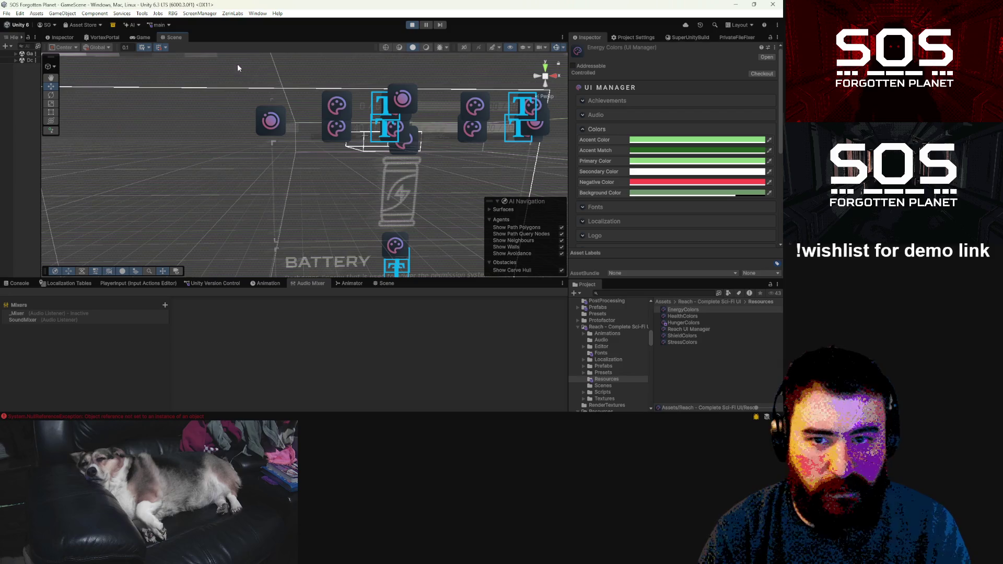
left_click(143, 38)
key("Tab")
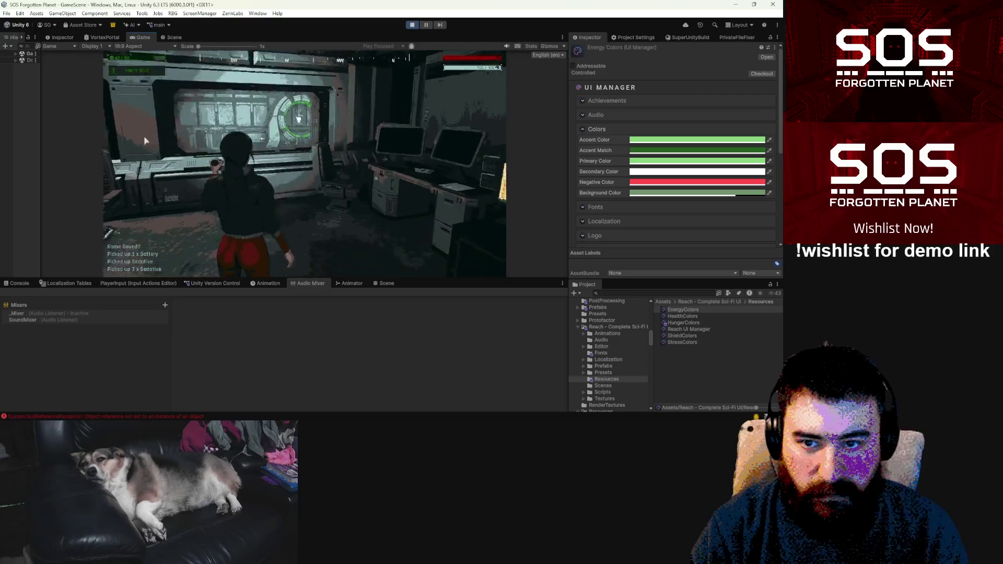
key("Escape")
left_click(426, 25)
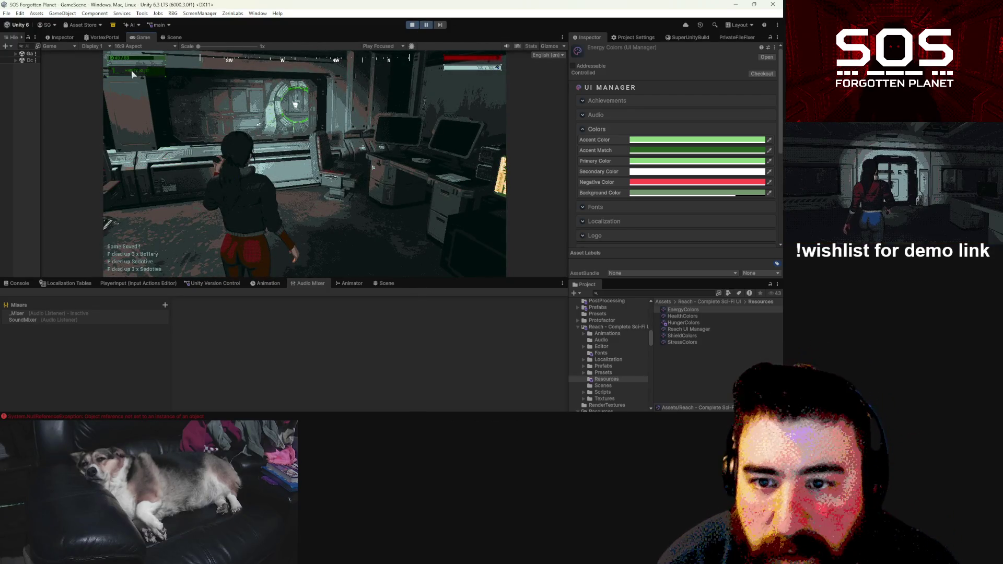
left_click(174, 37)
scroll(242, 99, "down", 5)
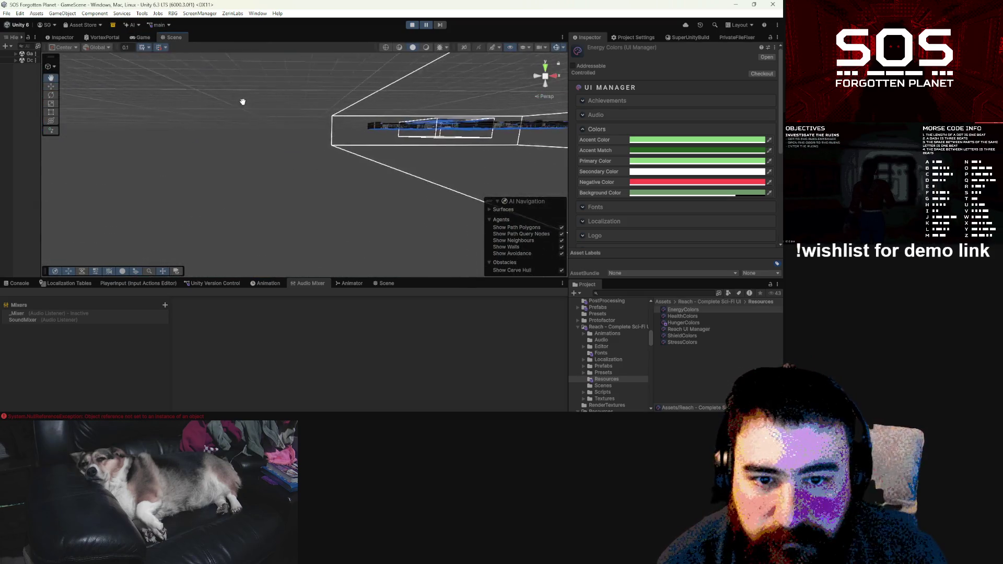
Step: Enable UI Manager Image colouring on the energy bar's Bar Image element
scroll(176, 123, "up", 3)
scroll(176, 123, "down", 4)
key("w")
scroll(322, 198, "up", 2)
left_click(366, 183)
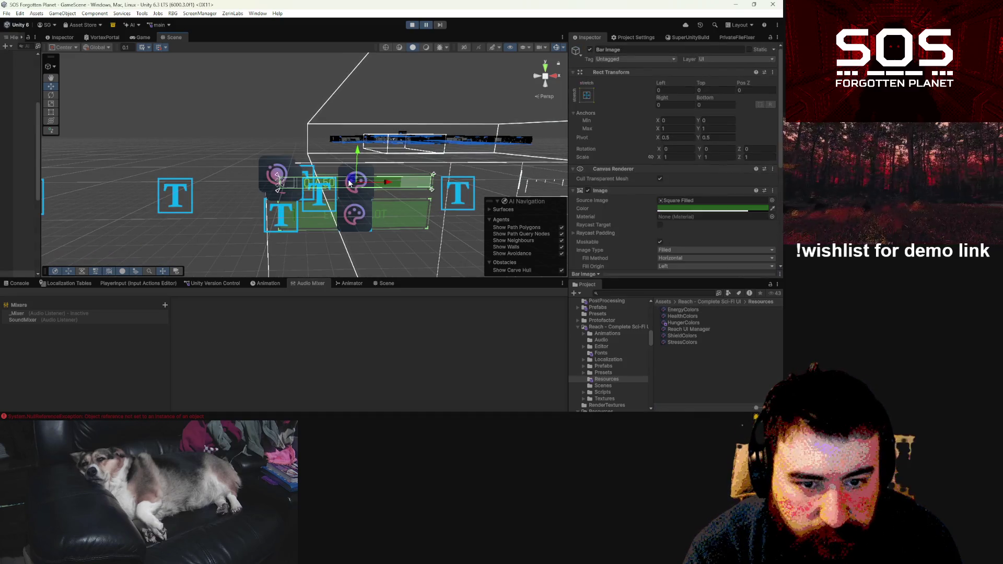
scroll(735, 190, "down", 5)
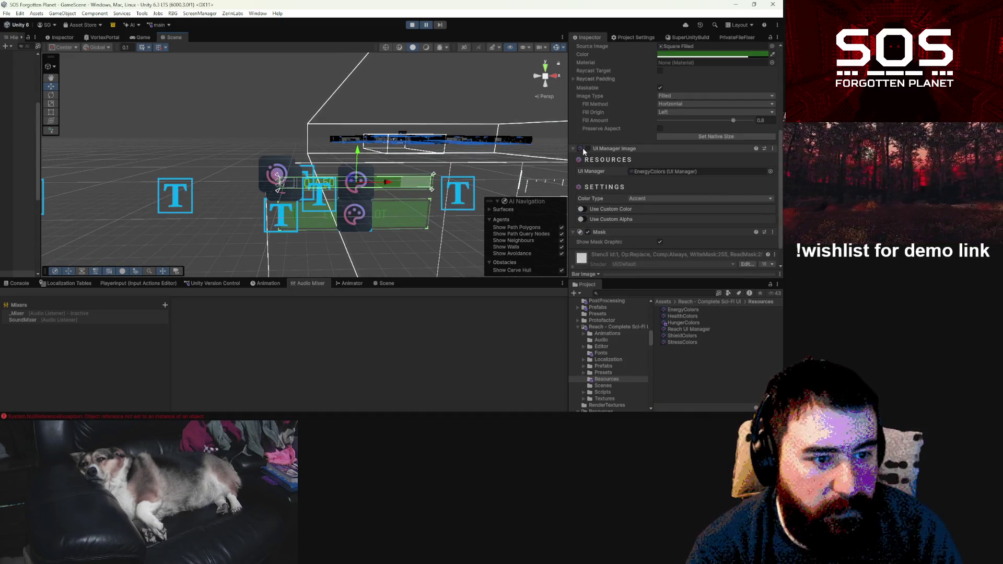
left_click(587, 149)
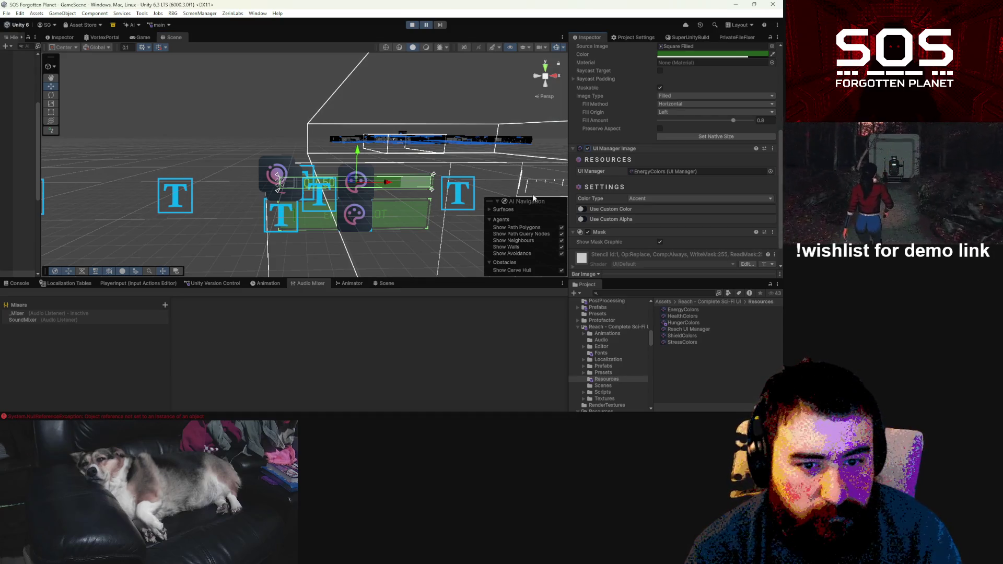
Step: Widen the Hierarchy and enable UI Manager Text colouring on Bar Image's Text Filled child
left_click_drag(39, 125, 251, 136)
left_click(67, 225)
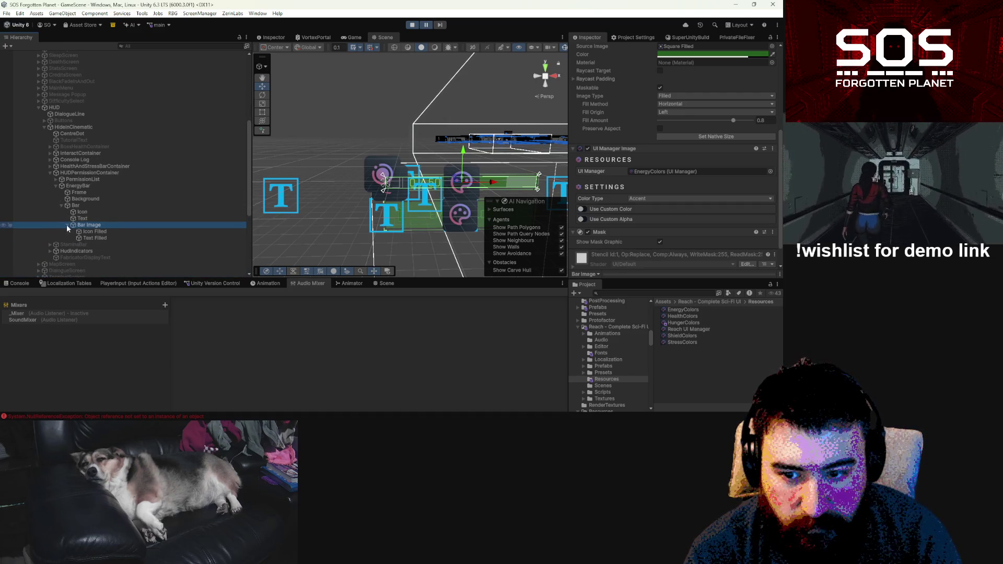
left_click(100, 239)
scroll(623, 164, "down", 5)
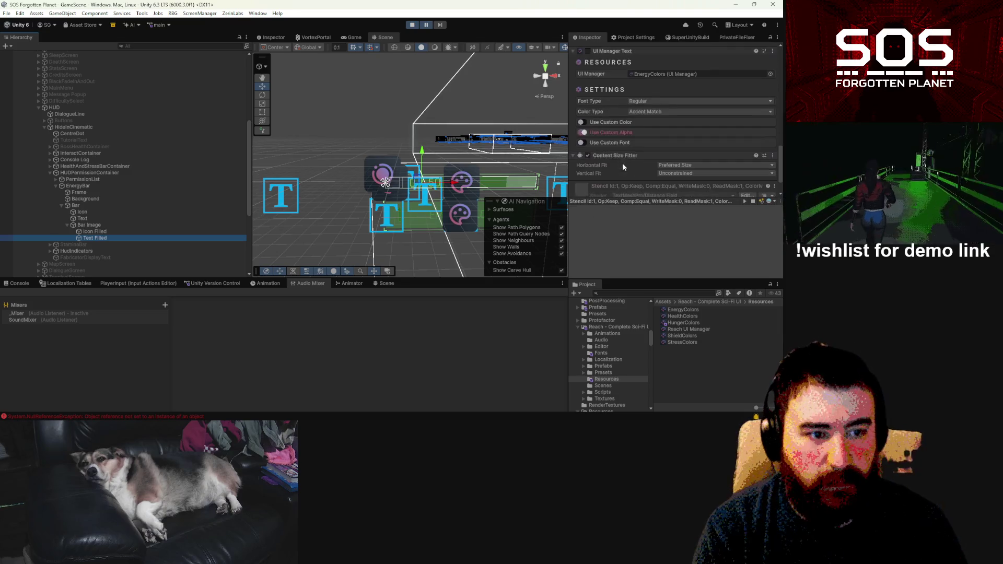
left_click(588, 51)
Step: Review the Icon Filled, Text, Icon and Bar elements, and enable UI Manager Image on Background
left_click(157, 232)
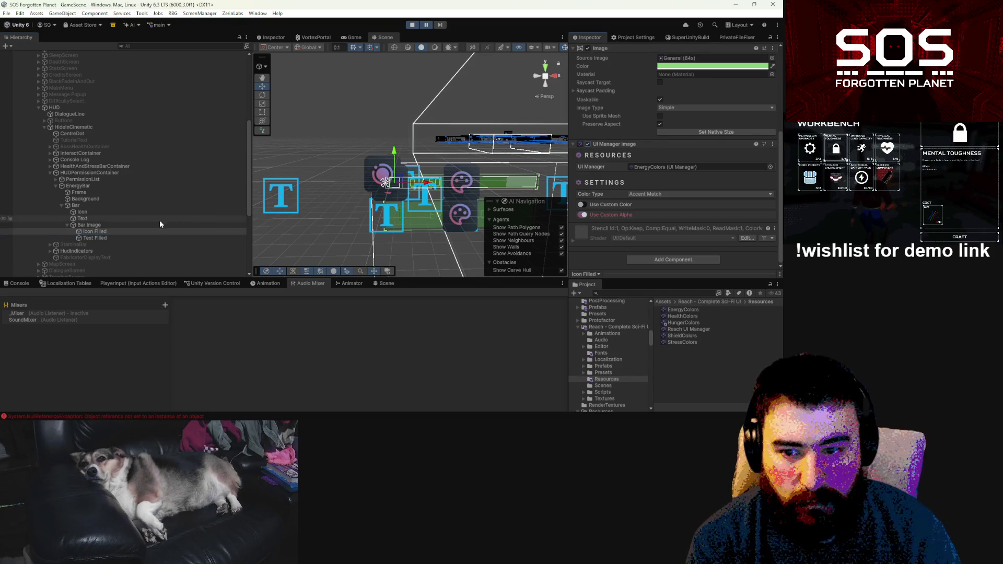
left_click(129, 220)
scroll(588, 154, "down", 4)
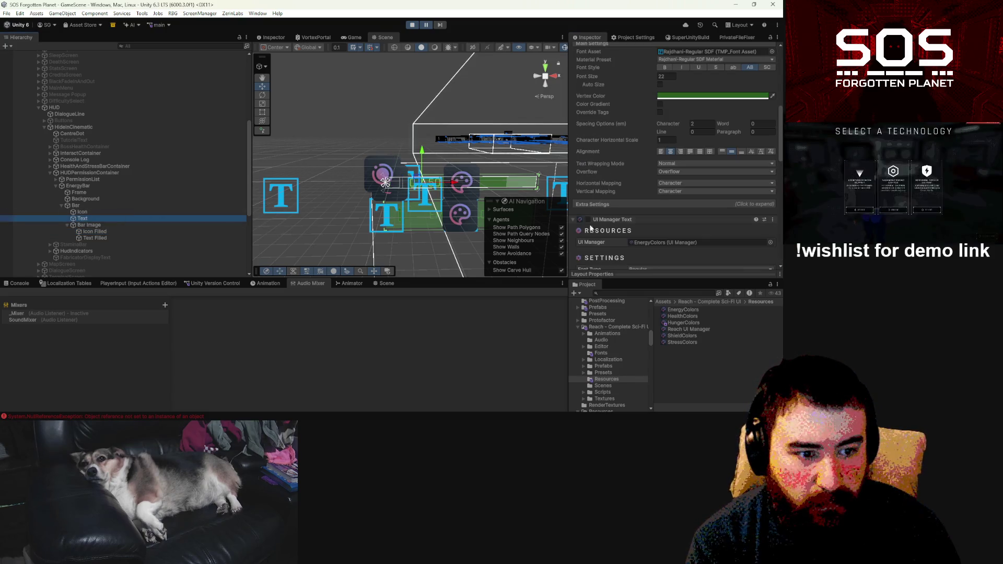
left_click(109, 212)
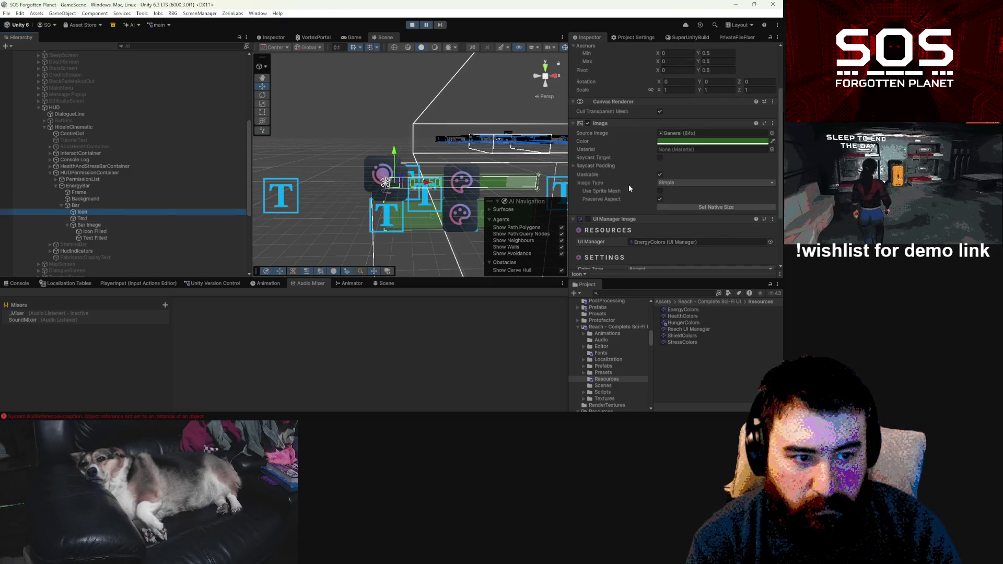
left_click(145, 206)
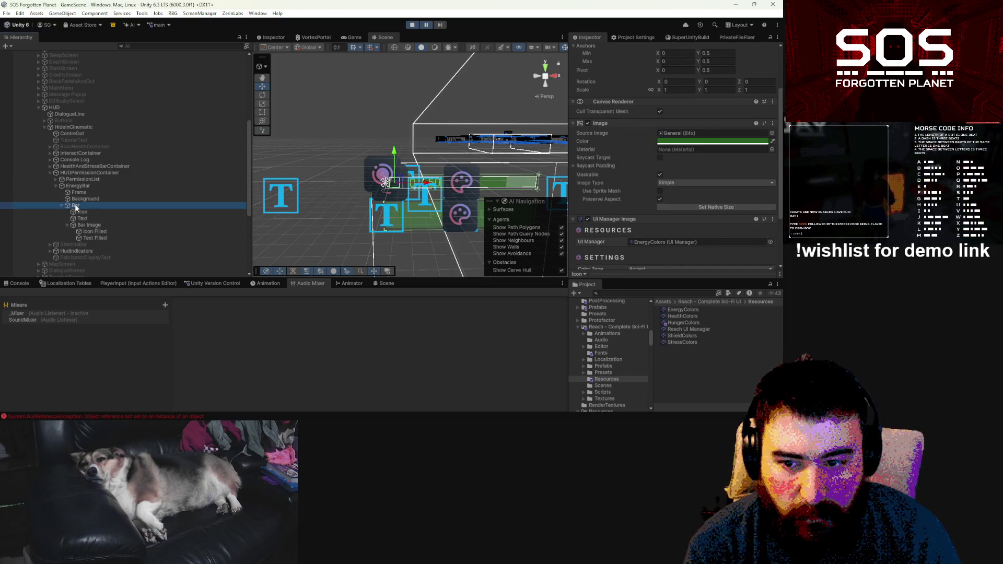
left_click(114, 199)
left_click(586, 251)
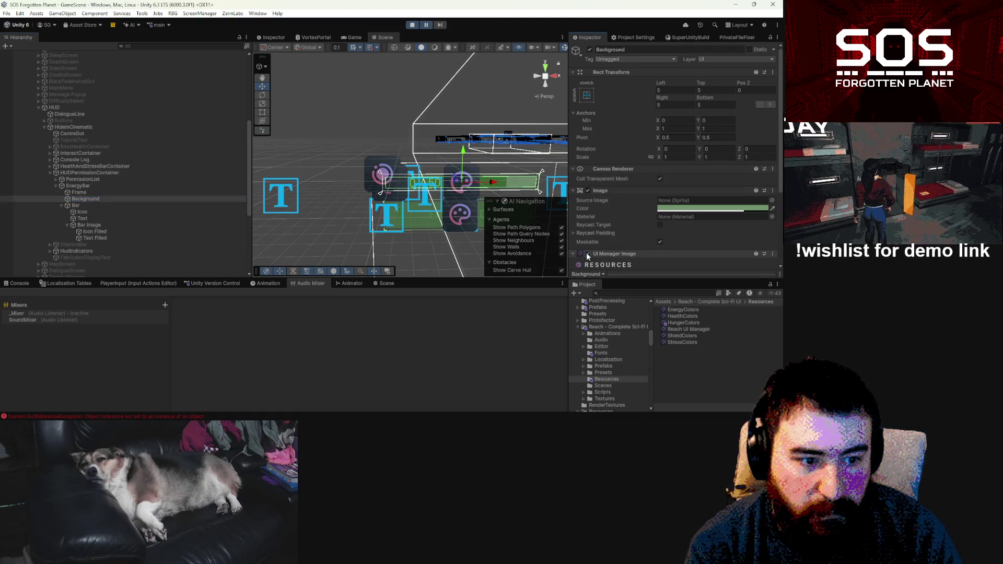
Step: Review the EnergyColors manager settings and go back to the running Game view
left_click(681, 309)
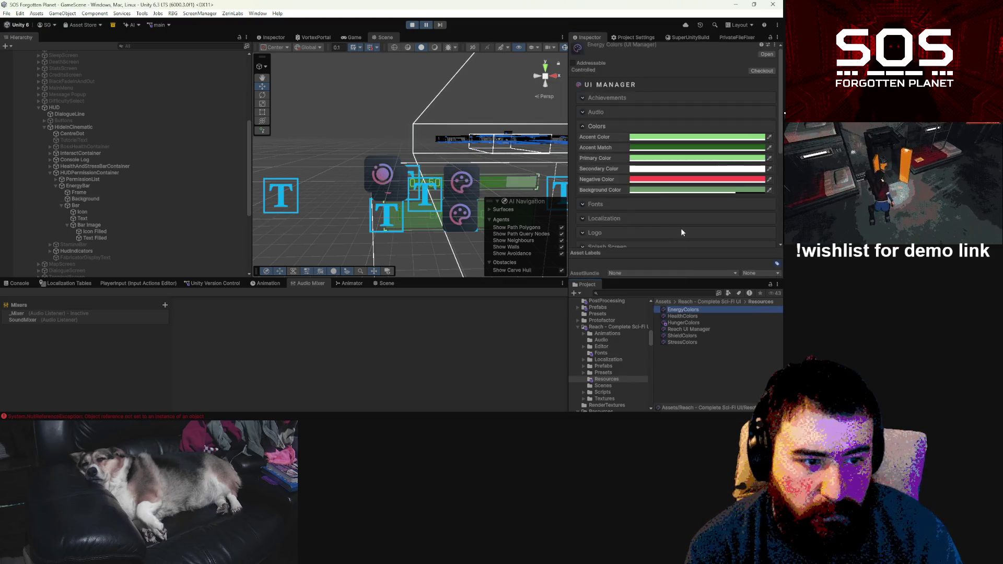
scroll(608, 216, "down", 3)
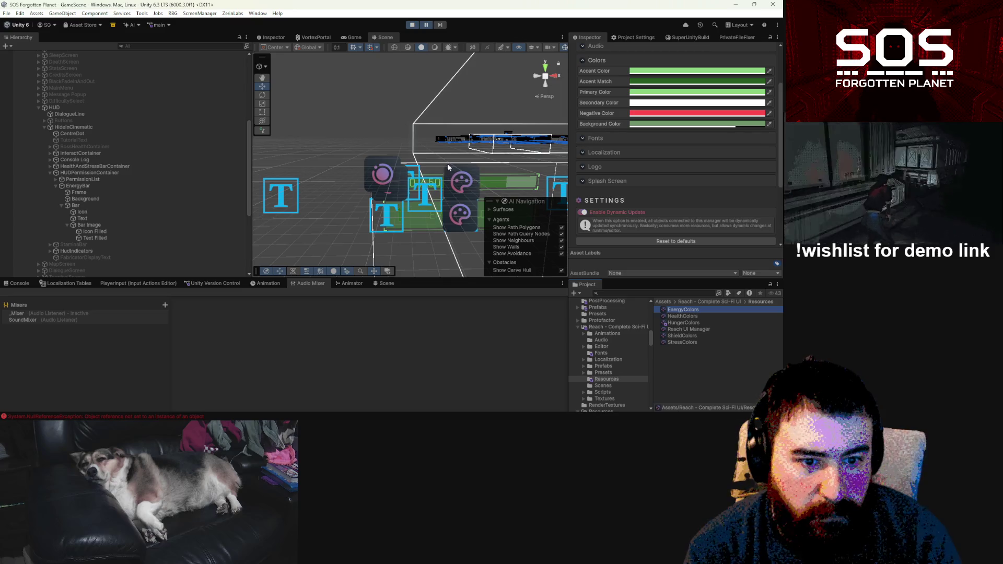
left_click(354, 38)
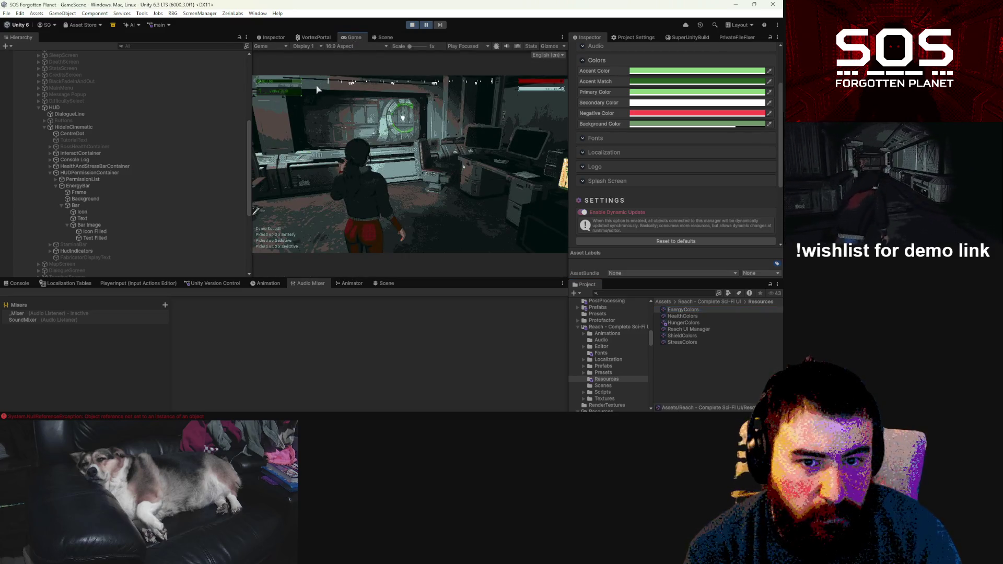
Step: Resume the game and slide EnergyBar's Current Percent down, up, then to 11.3 to test its colours
left_click(428, 26)
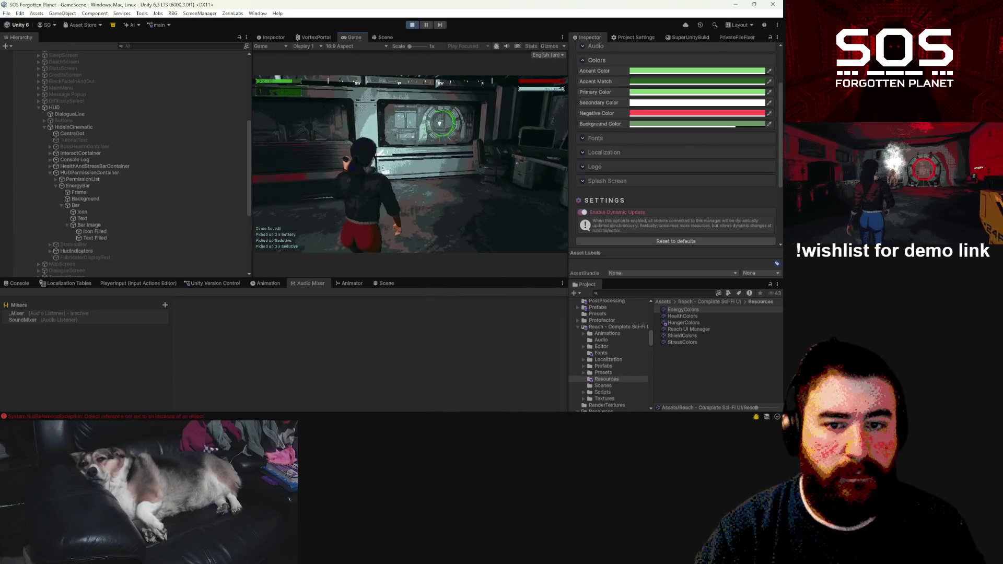
key("Escape")
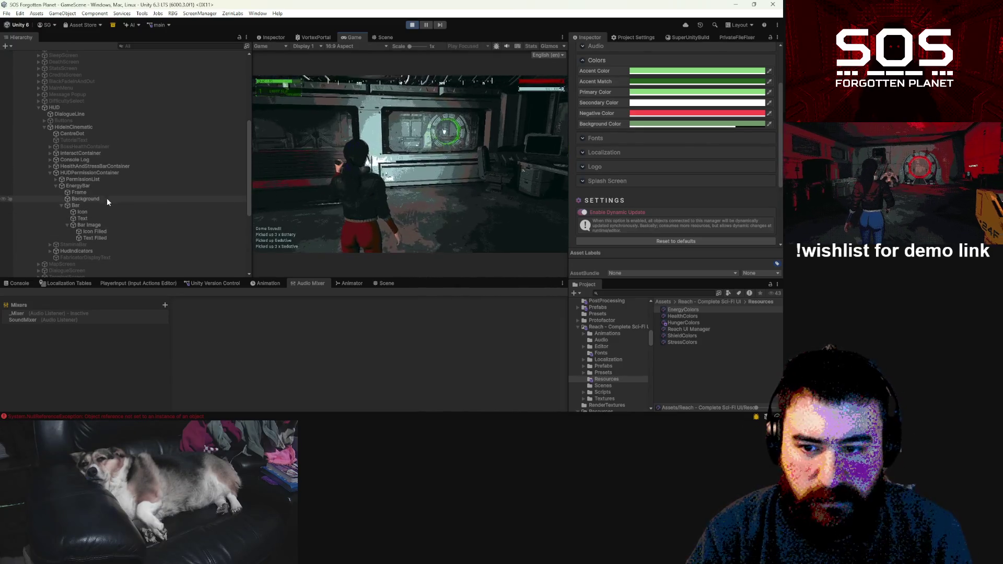
left_click(106, 187)
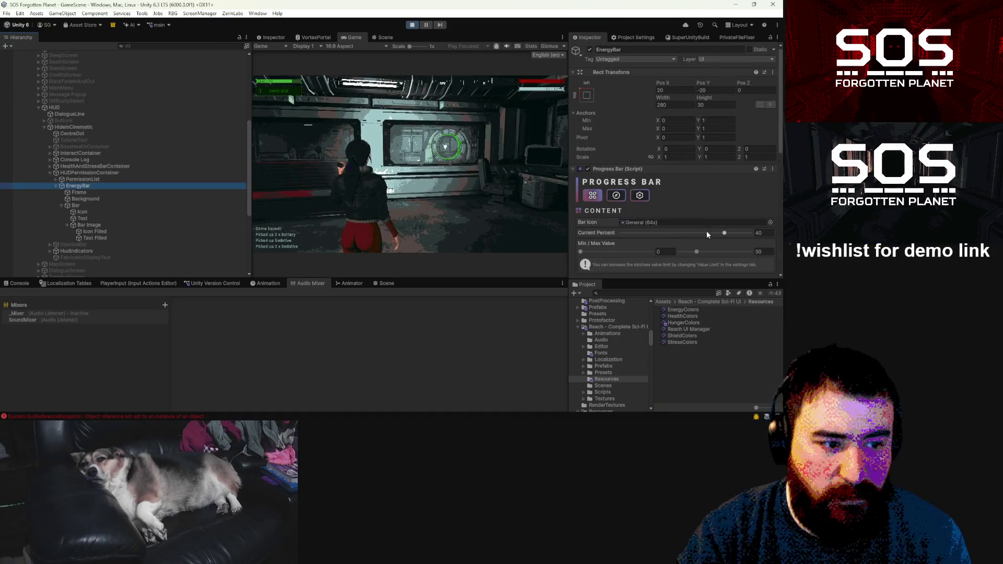
left_click_drag(721, 233, 636, 235)
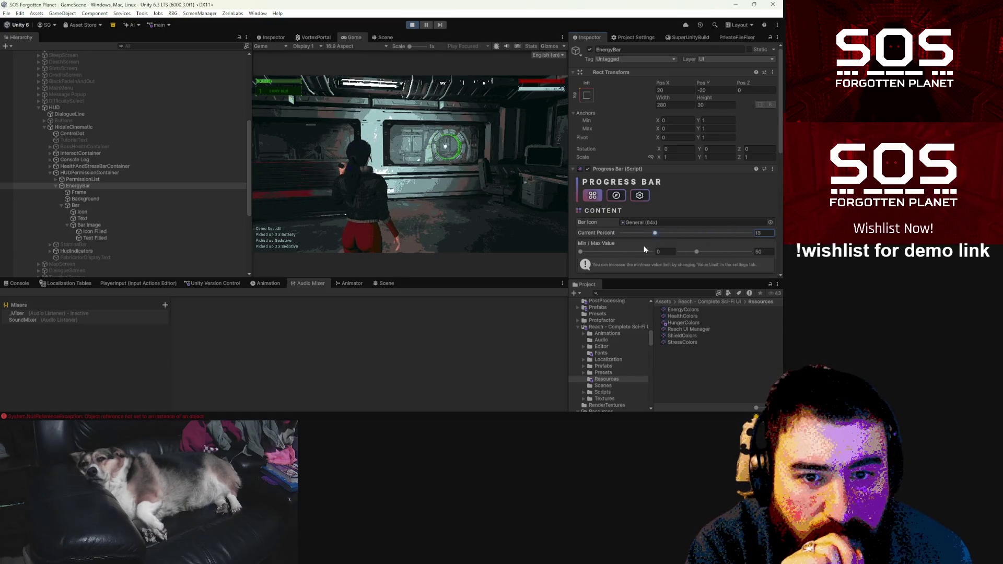
mouse_move(636, 245)
left_mouse_down()
mouse_move(697, 254)
mouse_move(644, 256)
mouse_move(742, 254)
mouse_move(726, 252)
left_mouse_up()
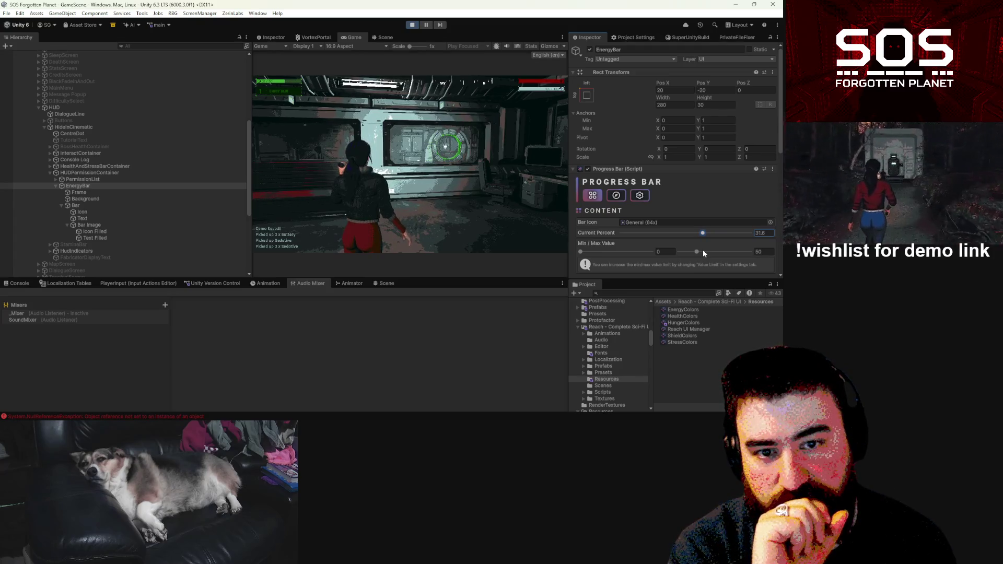
left_click_drag(703, 250, 650, 254)
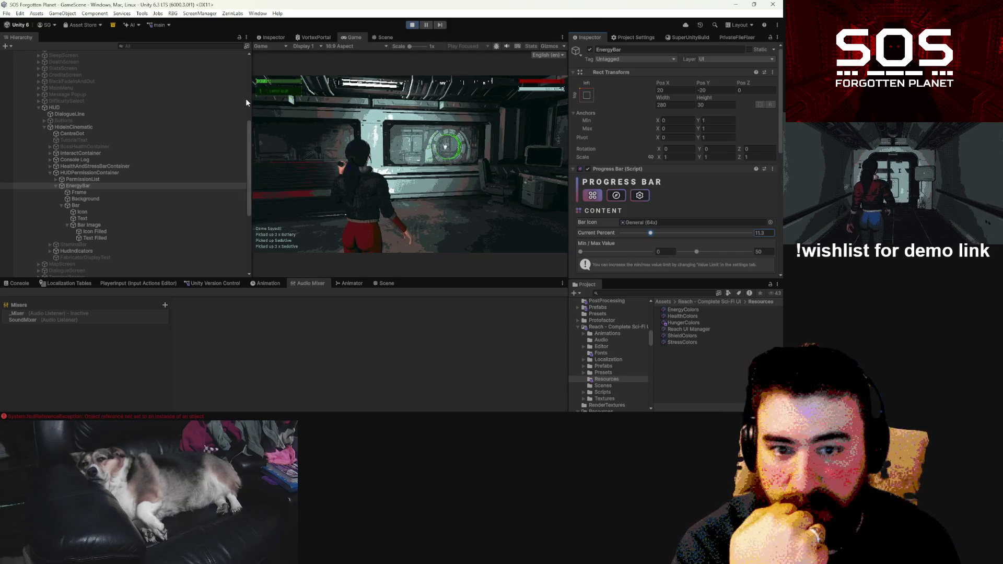
left_click_drag(250, 102, 181, 102)
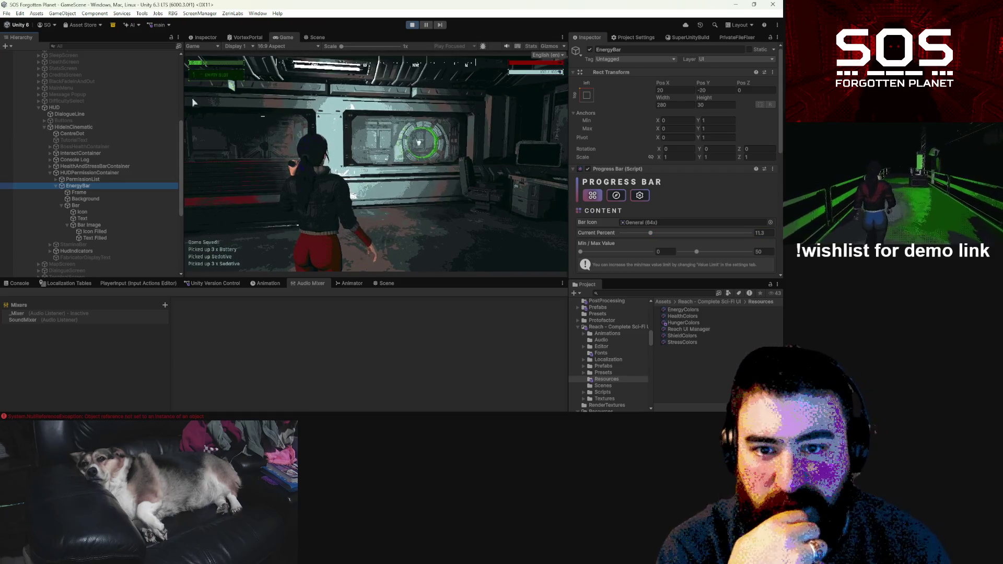
Step: Restart play mode and load the Day 1 save from slot 1
left_click(411, 25)
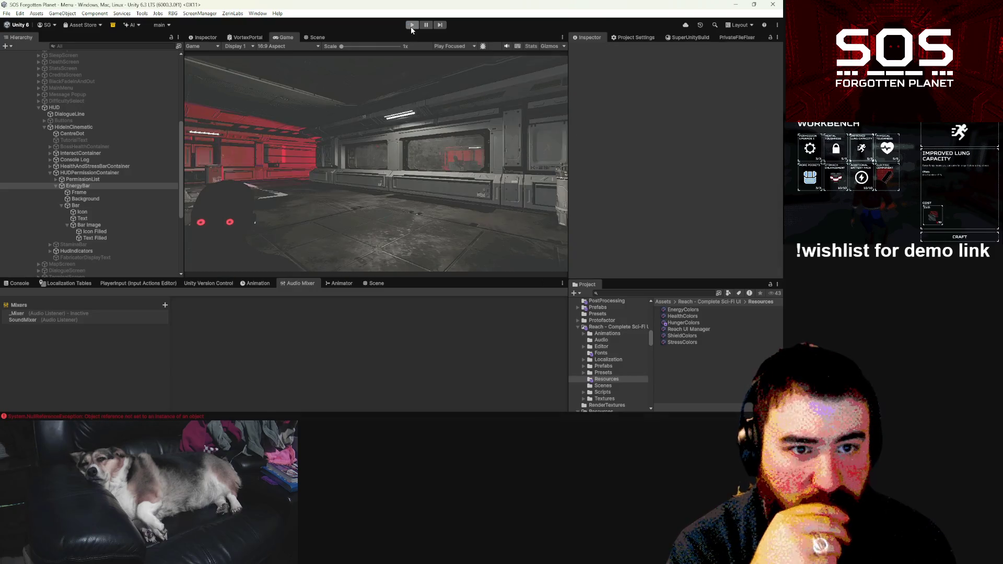
left_click(412, 25)
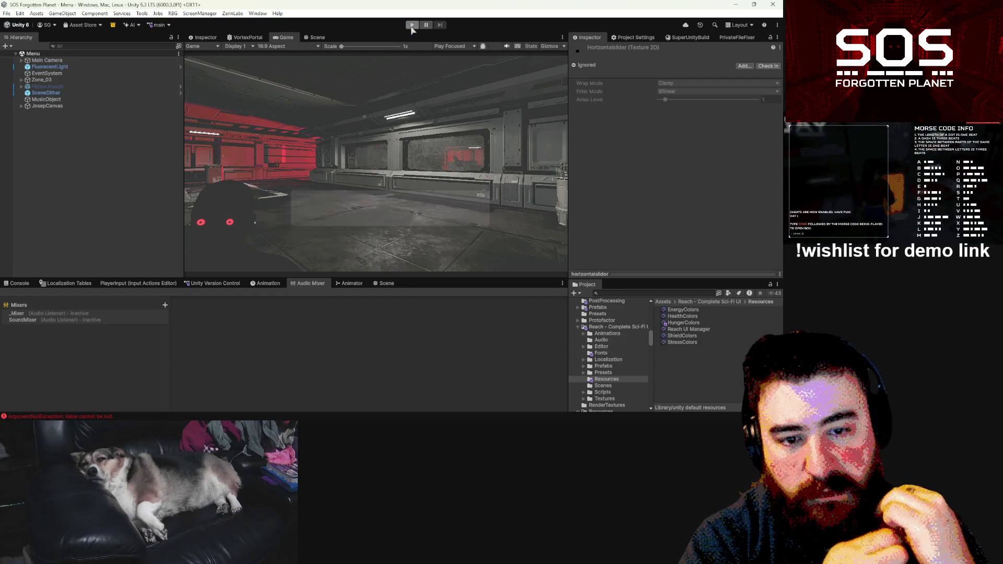
left_click(413, 26)
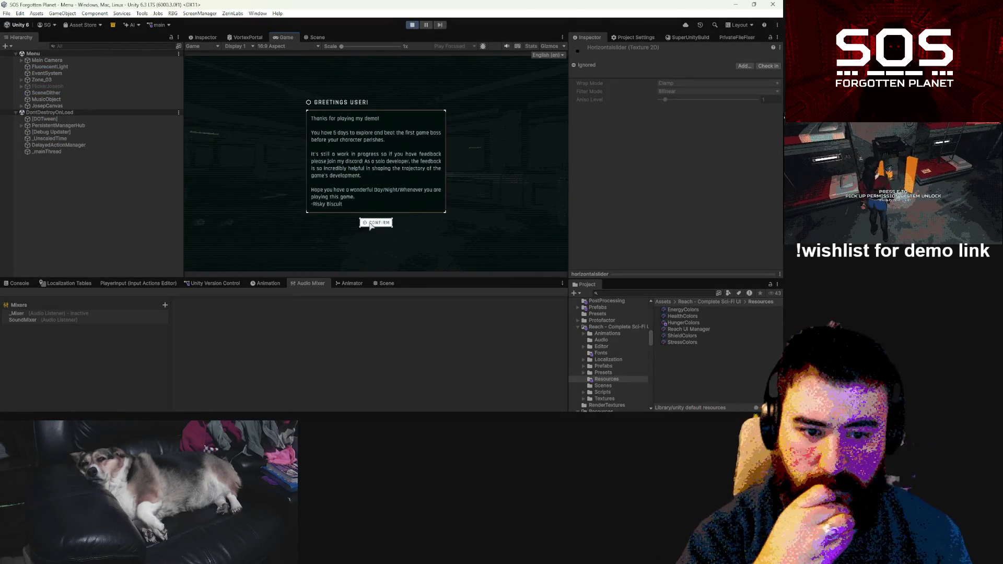
left_click(374, 224)
left_click(216, 195)
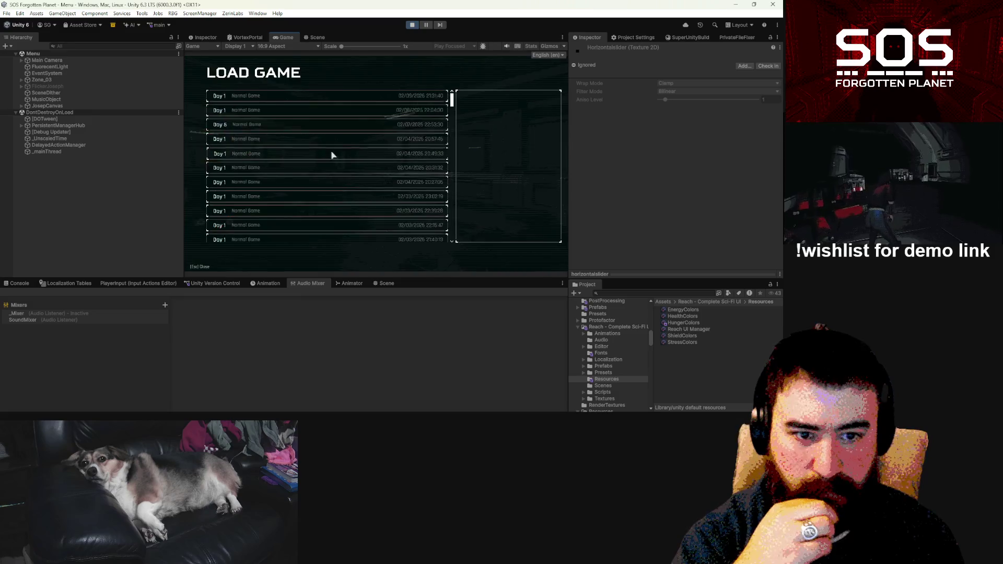
left_click(358, 98)
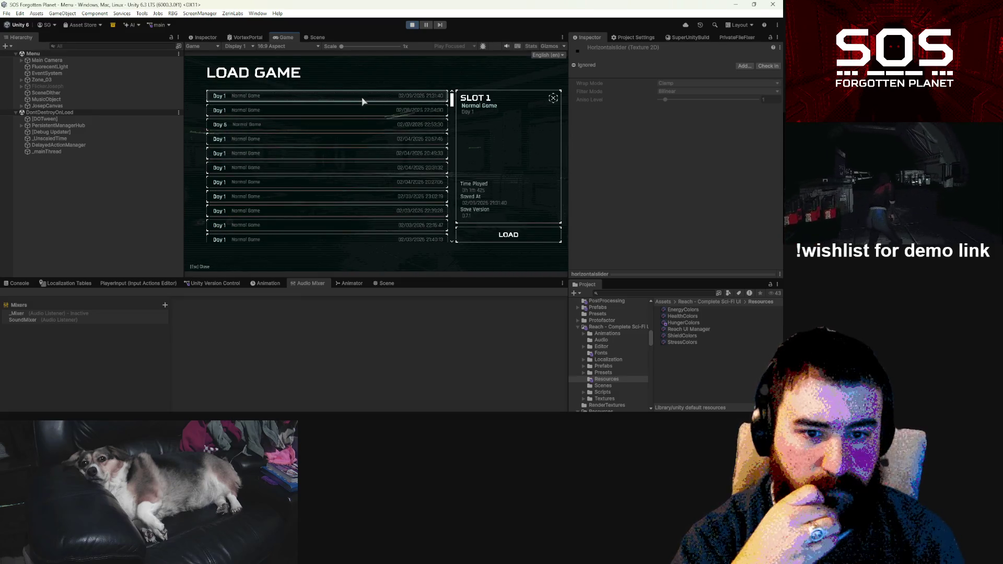
left_click(502, 235)
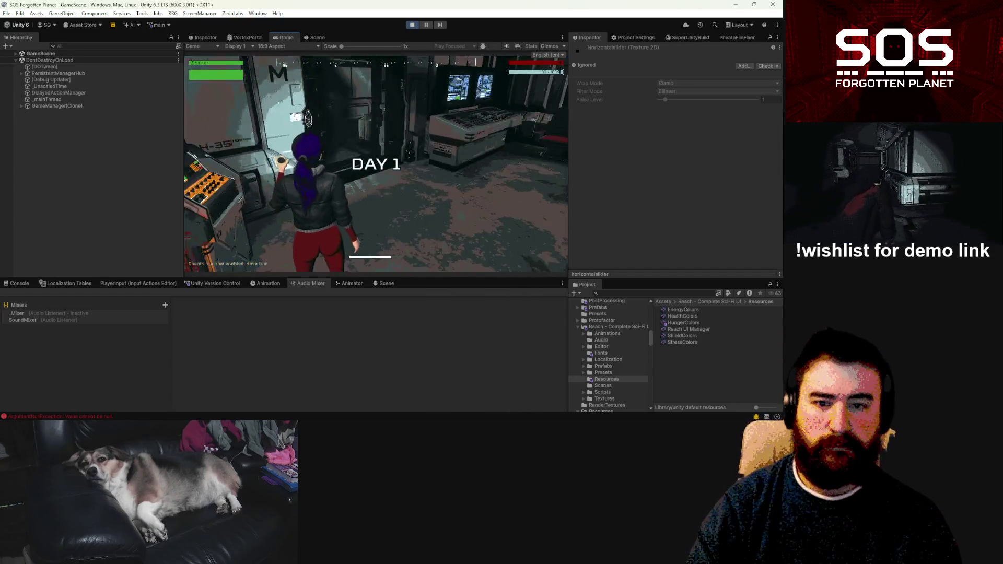
Step: Run the character around briefly, pause the game, and return to the Scene view
key("w")
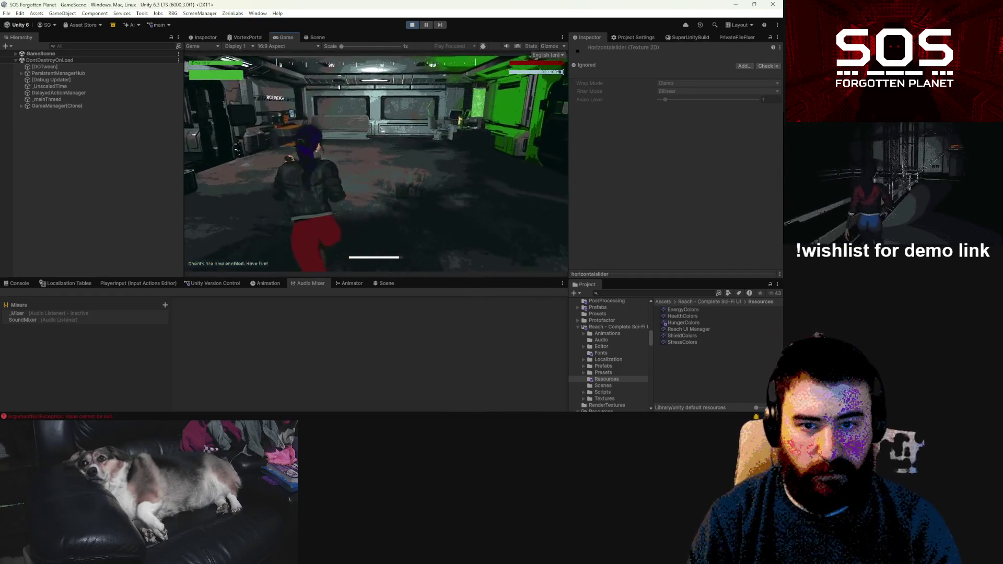
key("a")
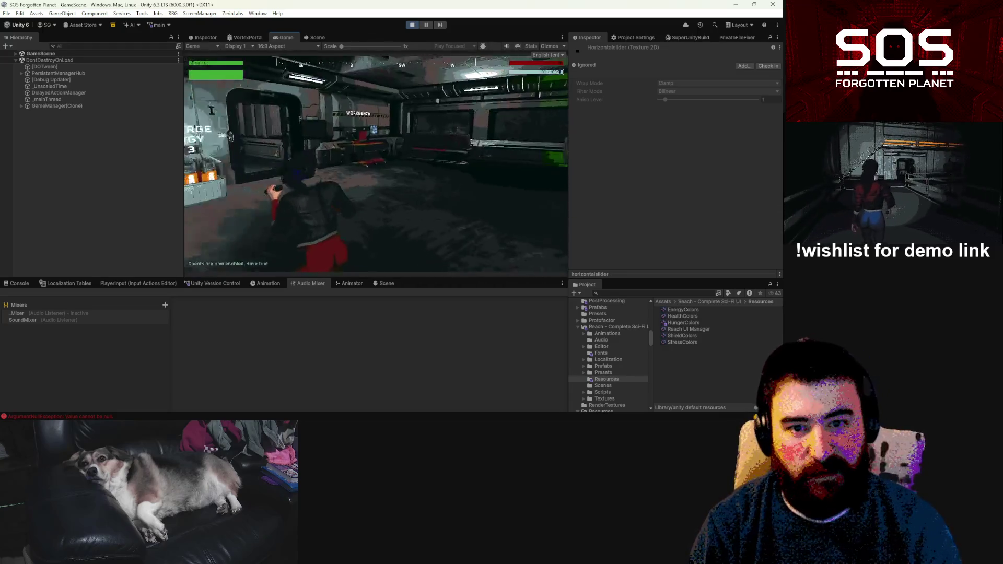
key("Escape")
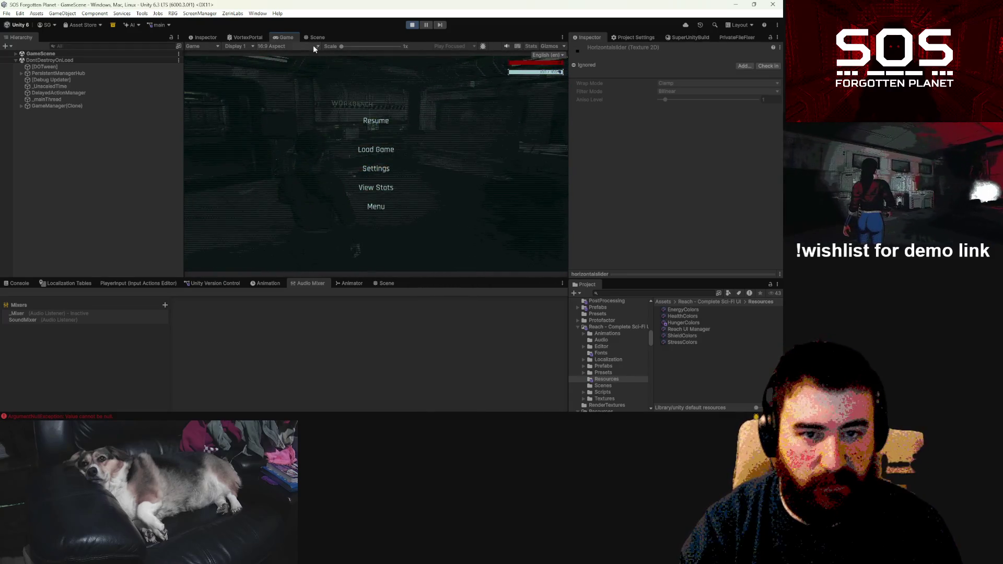
key("Escape")
left_click(317, 37)
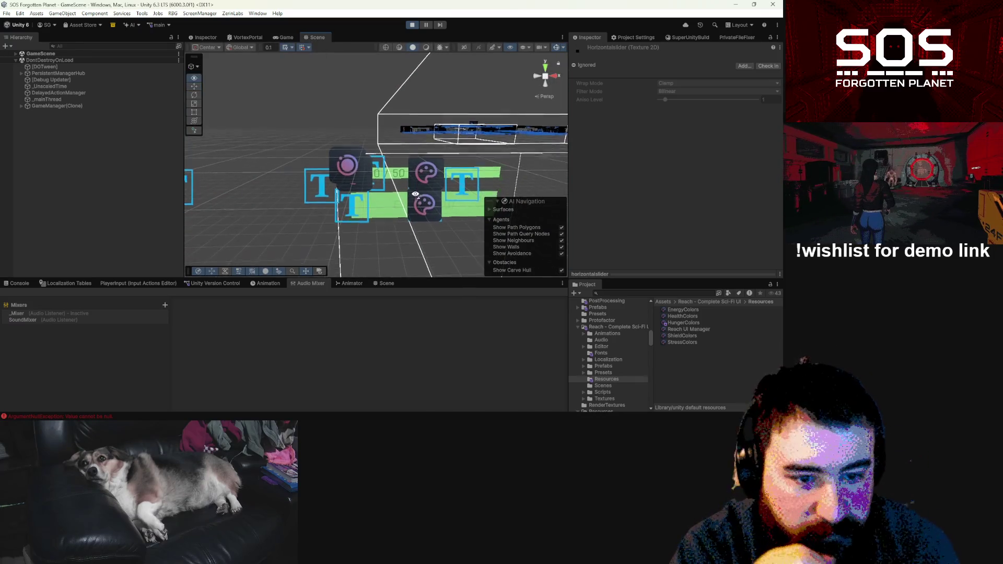
Step: Select the permission slot, expand BG and Bar Image Fill, and inspect the NameLabel text
left_click(429, 201)
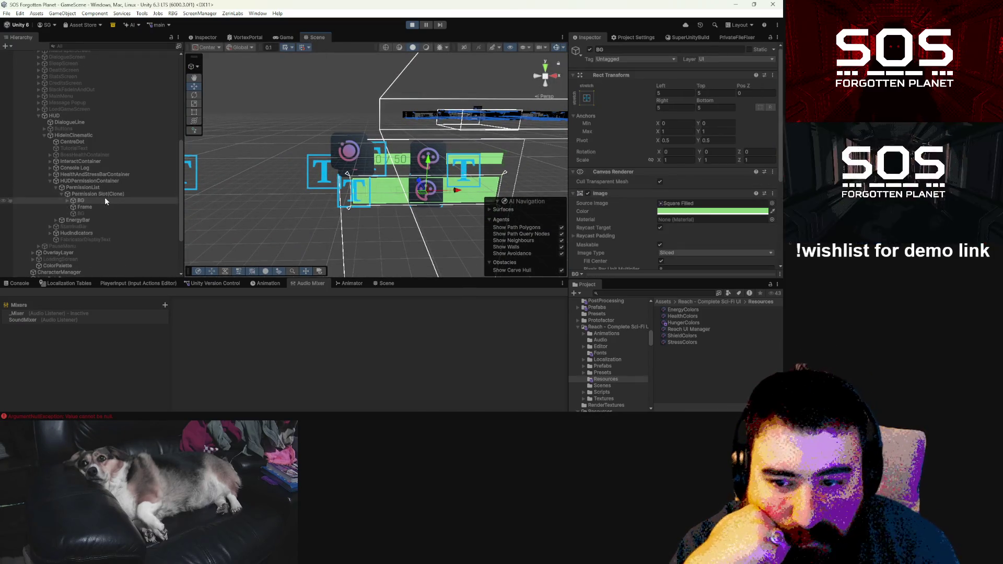
left_click(68, 201)
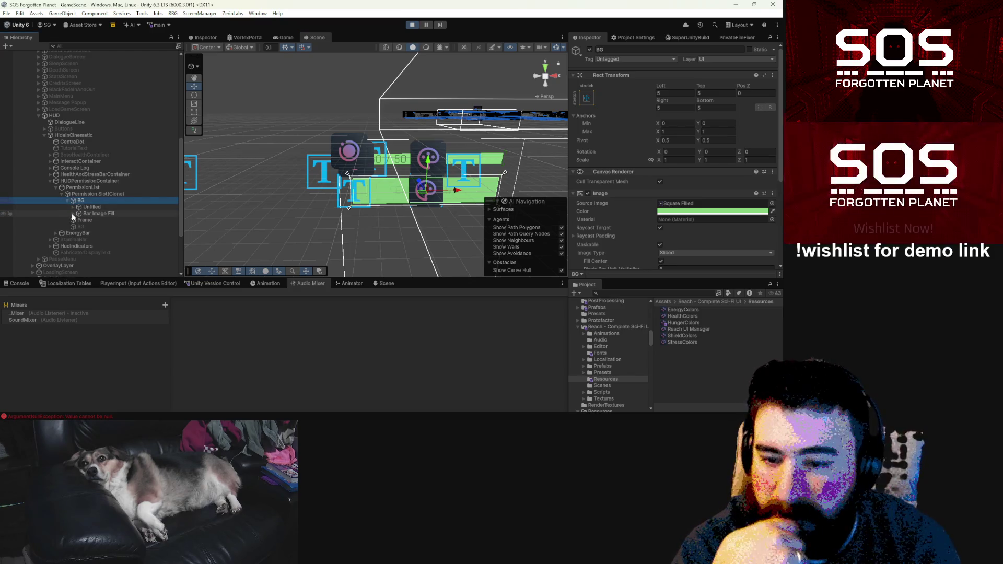
left_click(73, 214)
left_click(89, 226)
key("Up")
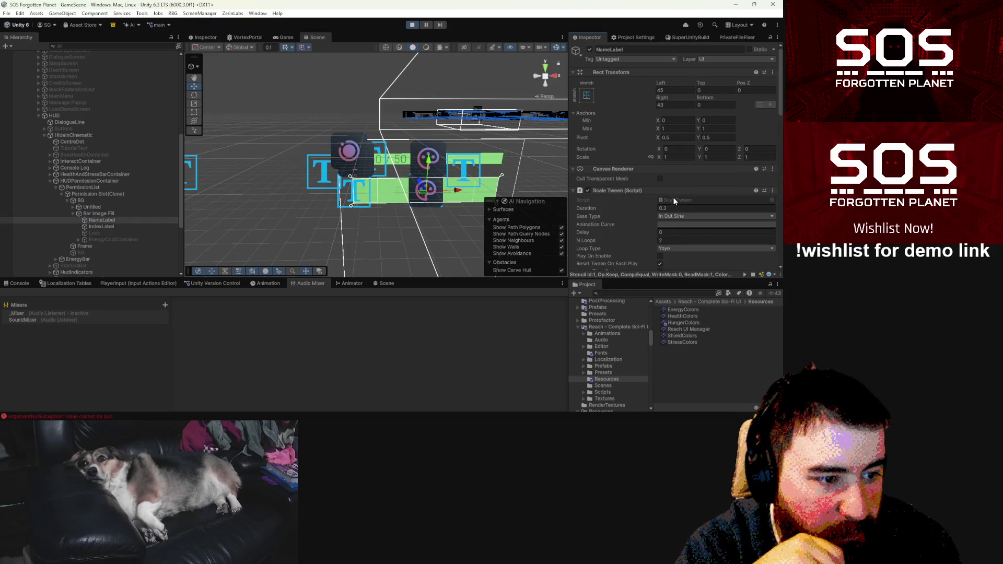
Step: Inspect Bar Image Fill's colour settings and open the EnergyColors asset
scroll(679, 199, "down", 10)
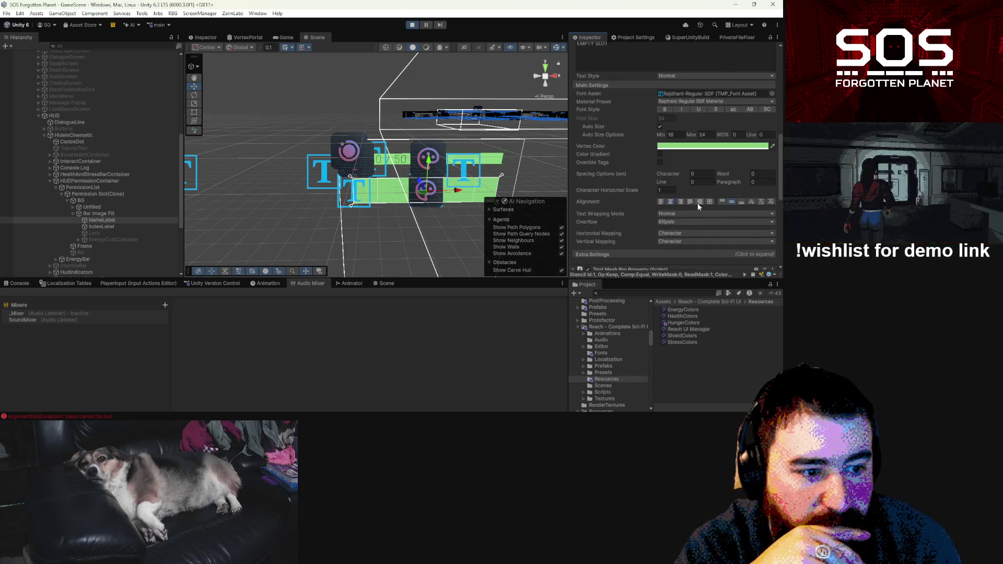
scroll(698, 205, "down", 4)
scroll(698, 204, "down", 4)
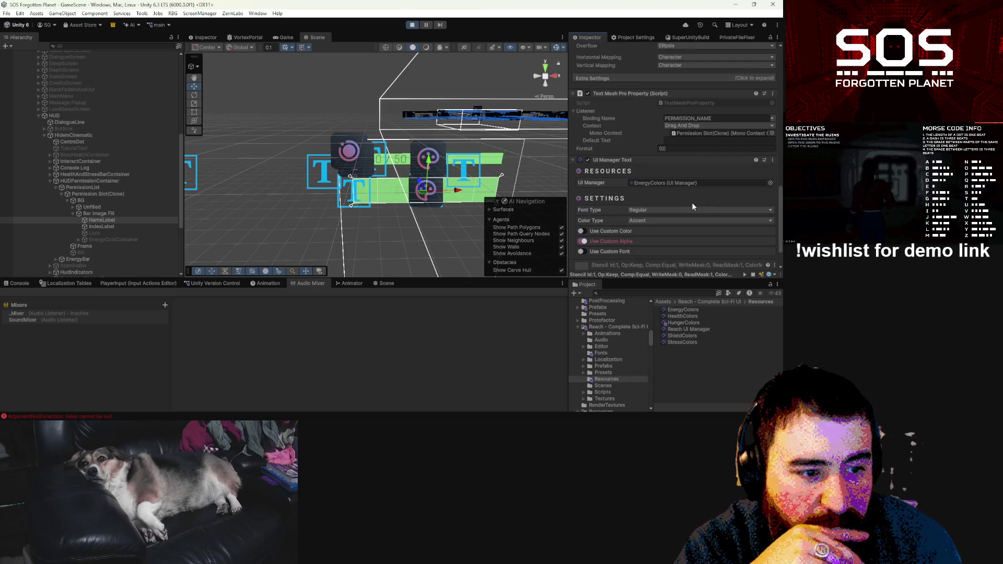
left_click(102, 213)
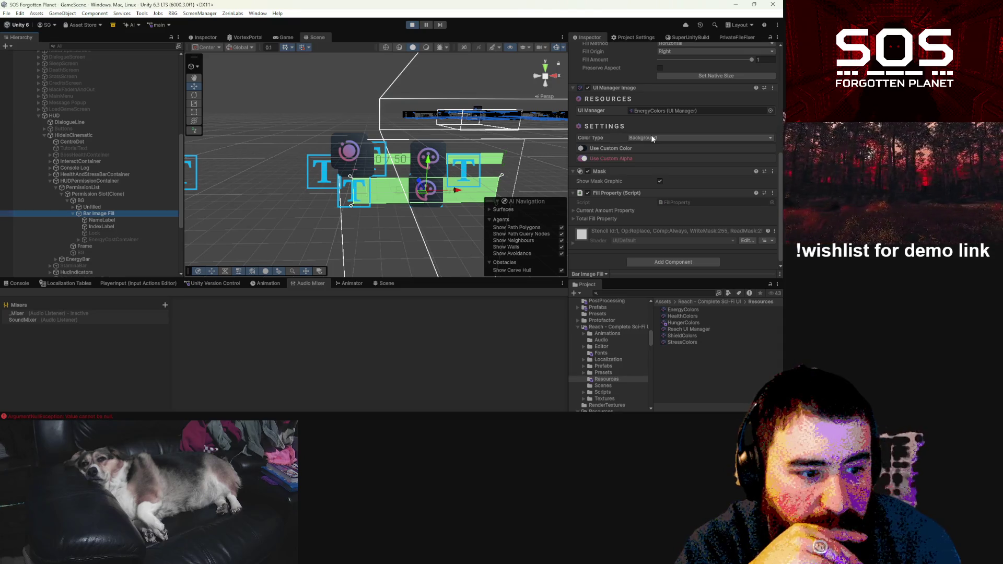
left_click(682, 310)
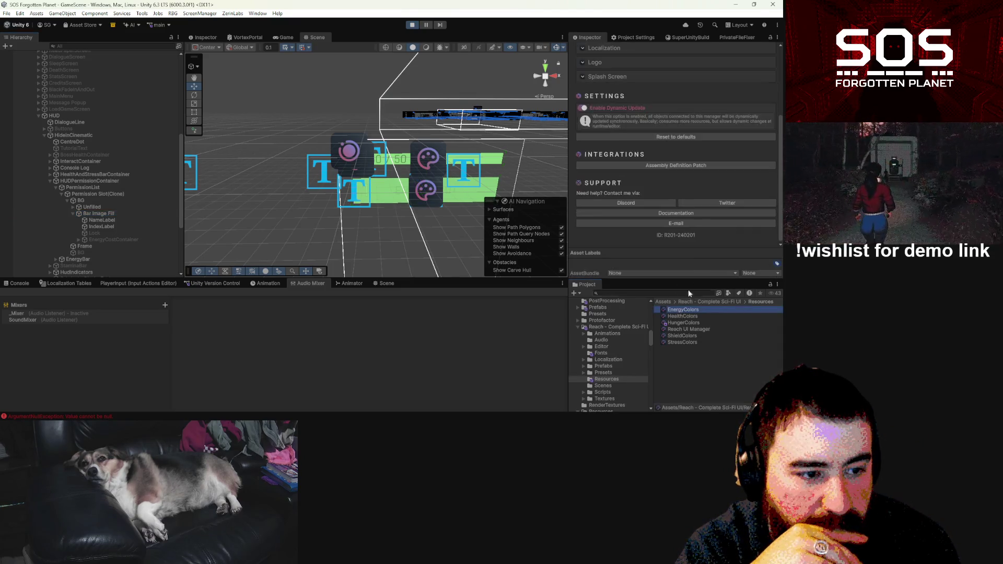
Step: Review EnergyColors' colour list, then check Bar Image Fill's UI Manager Image uses the Background colour type
scroll(701, 240, "up", 5)
left_click(610, 130)
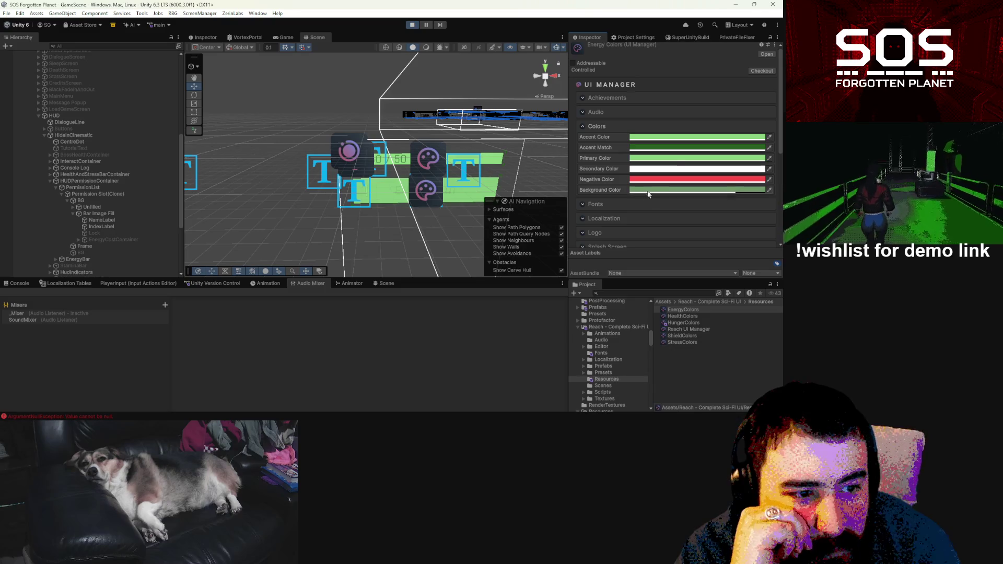
left_click(106, 215)
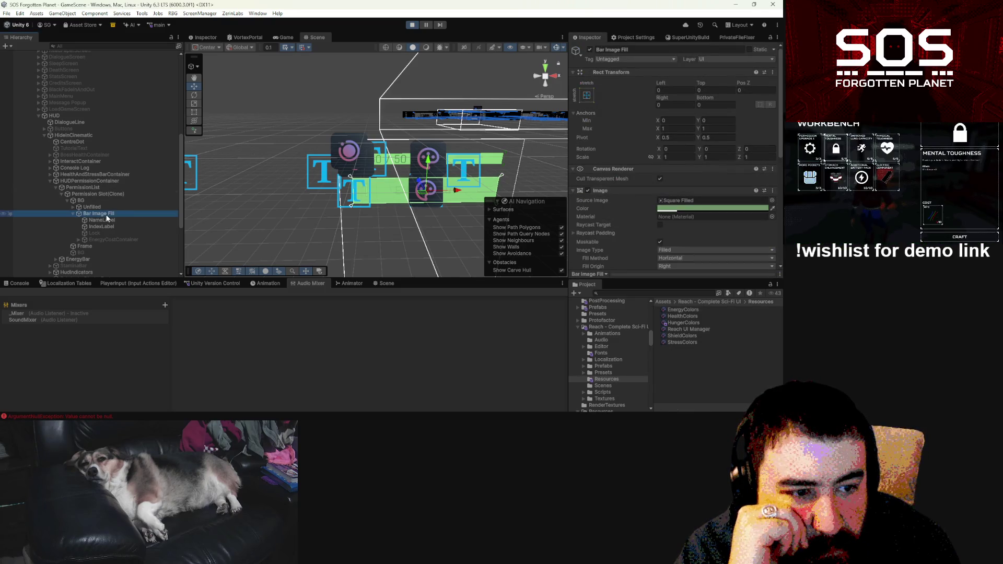
scroll(747, 218, "down", 5)
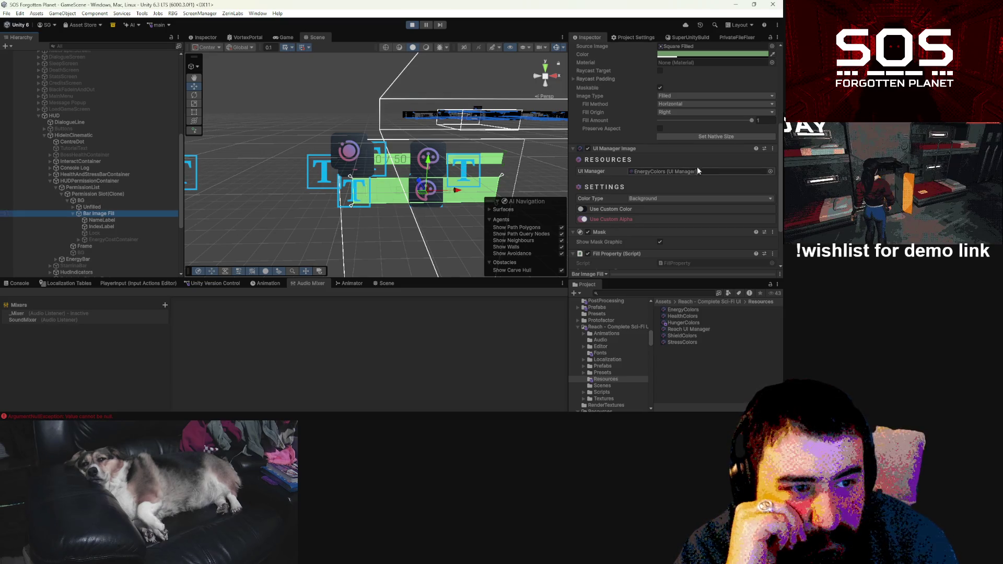
scroll(700, 163, "up", 3)
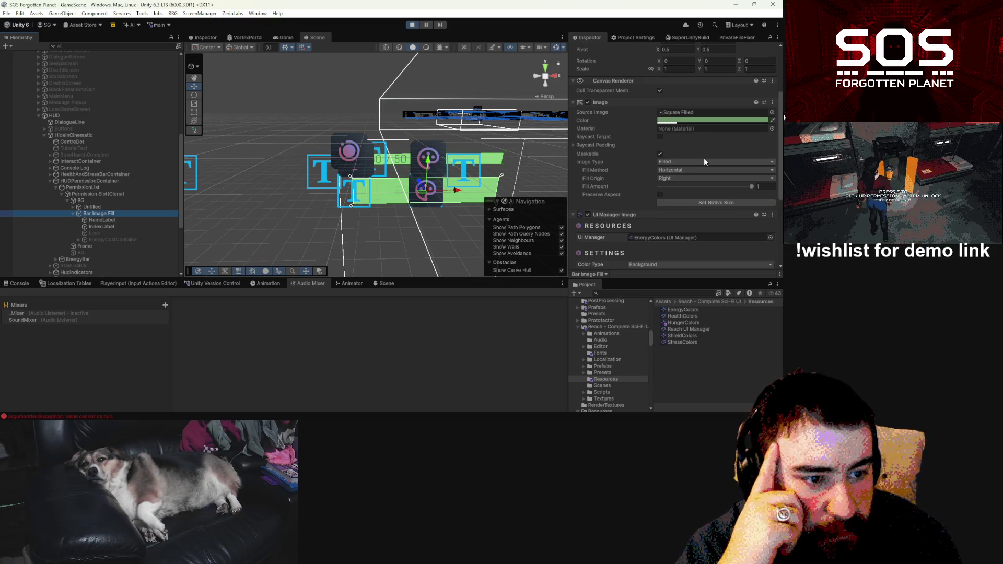
Step: Lower Bar Image Fill's Fill Amount to about a quarter, then raise it to 0.606 in Game view
left_click_drag(752, 187, 676, 186)
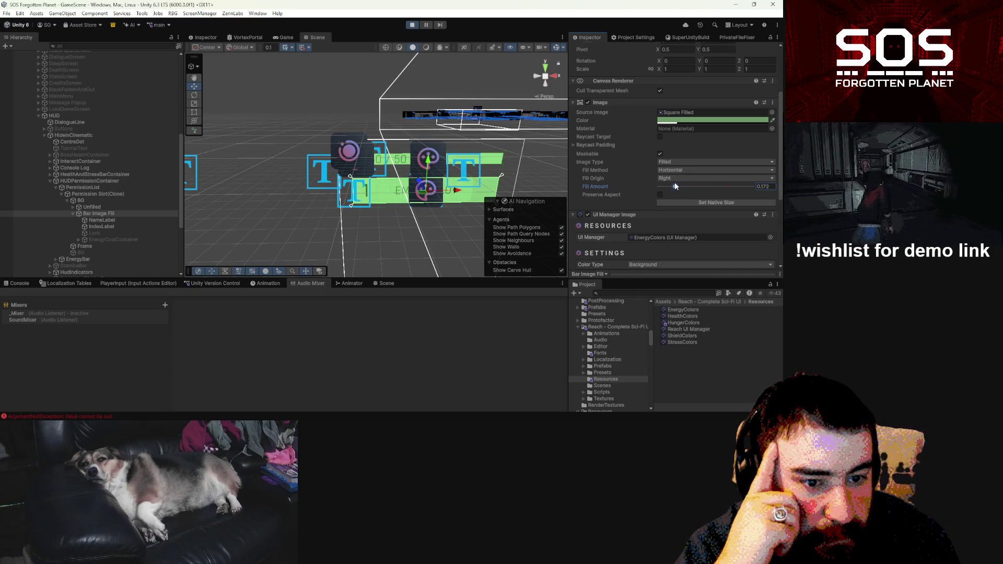
left_click(282, 37)
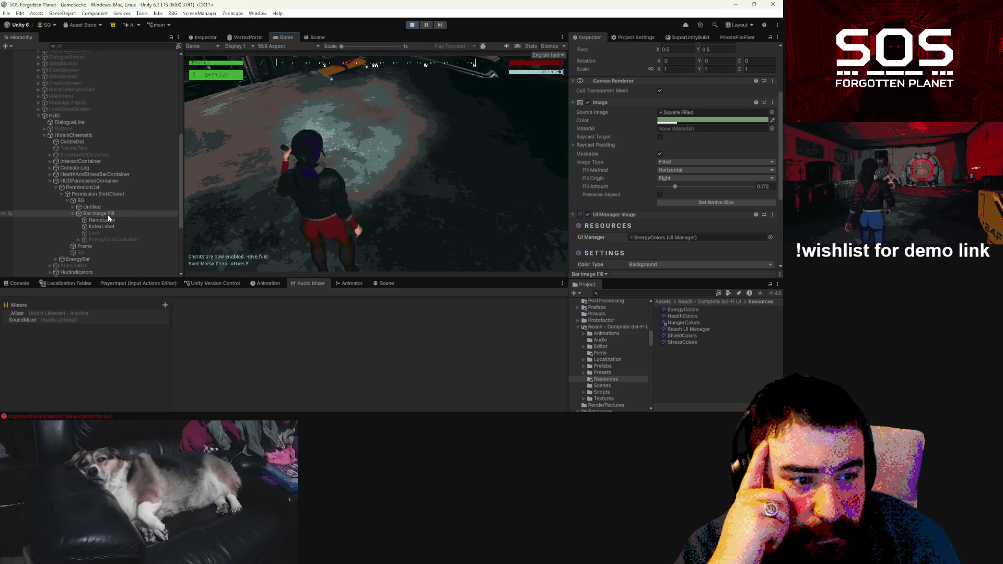
mouse_move(675, 187)
left_mouse_down()
mouse_move(776, 189)
mouse_move(676, 186)
mouse_move(734, 179)
left_mouse_up()
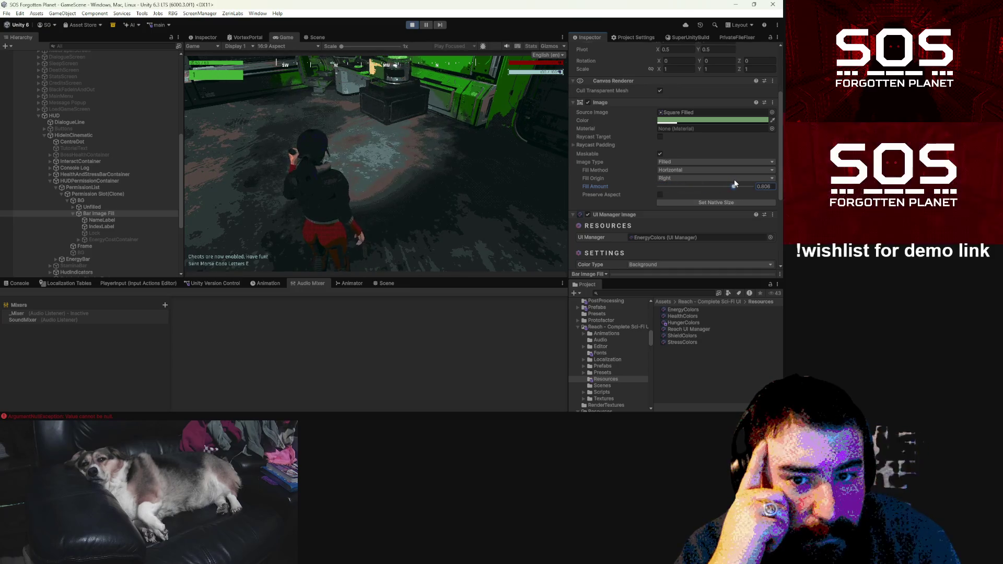
Step: Expand Unfilled and inspect its IndexLabel1 and NameLabel1 plus Bar Image Fill's NameLabel
left_click(73, 207)
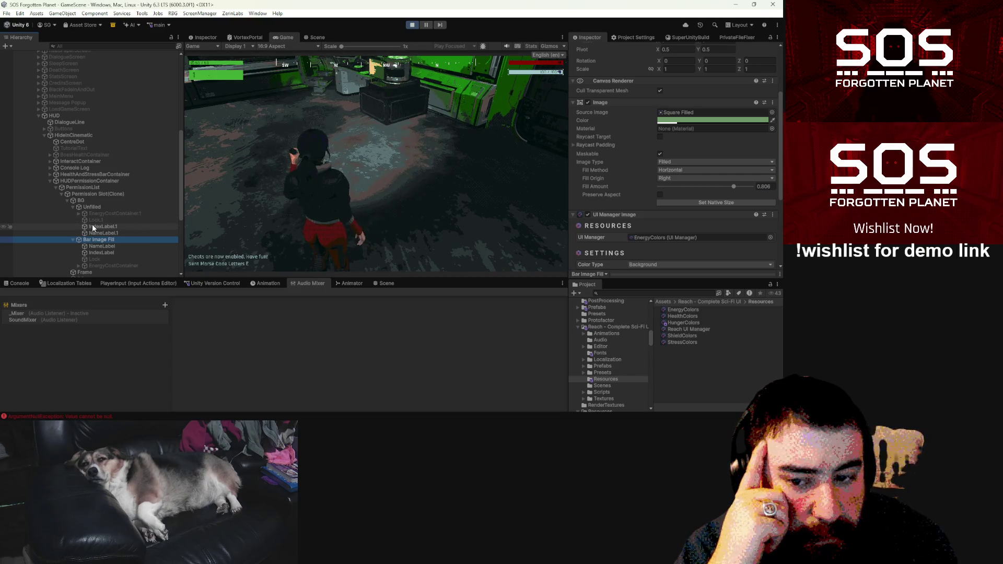
left_click(93, 227)
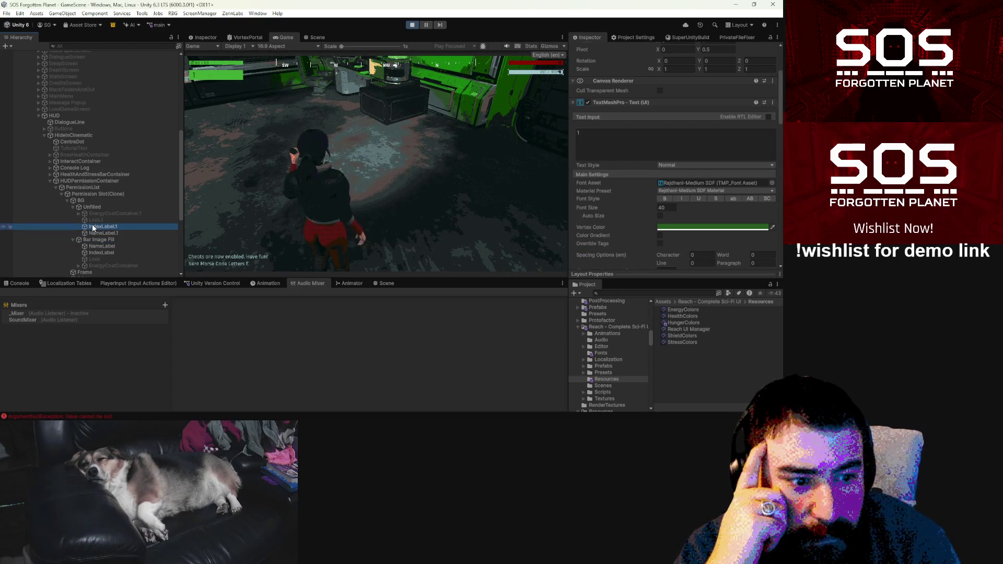
left_click(92, 231)
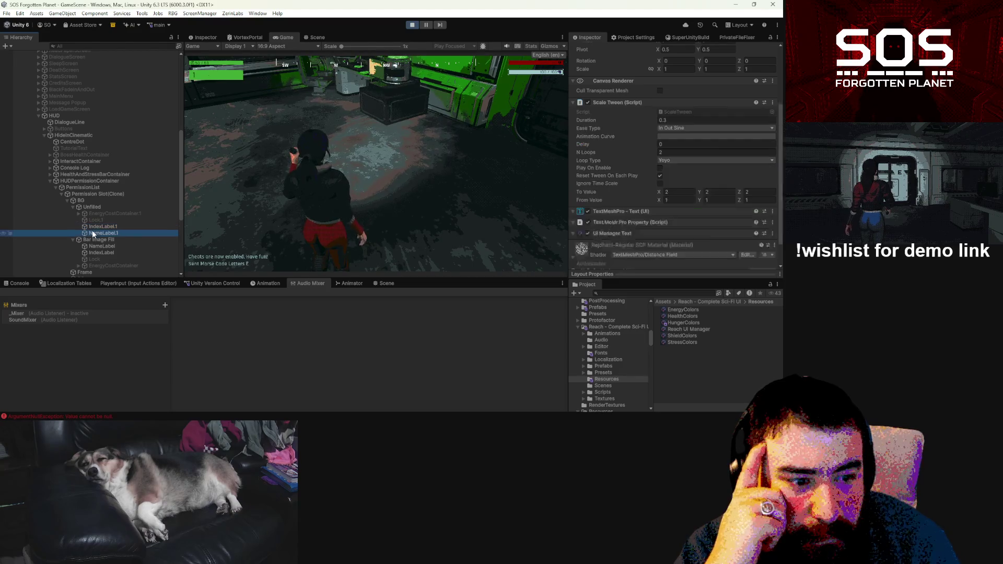
left_click(100, 246)
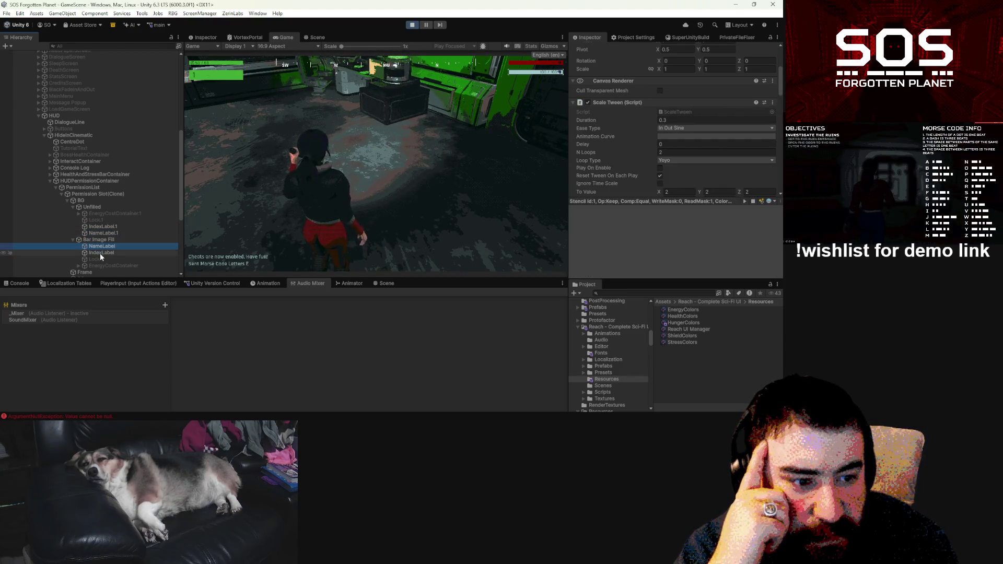
Step: Set Bar Image Fill's NameLabel colour type to Accent Match, then check it in the game and pause
scroll(654, 202, "down", 5)
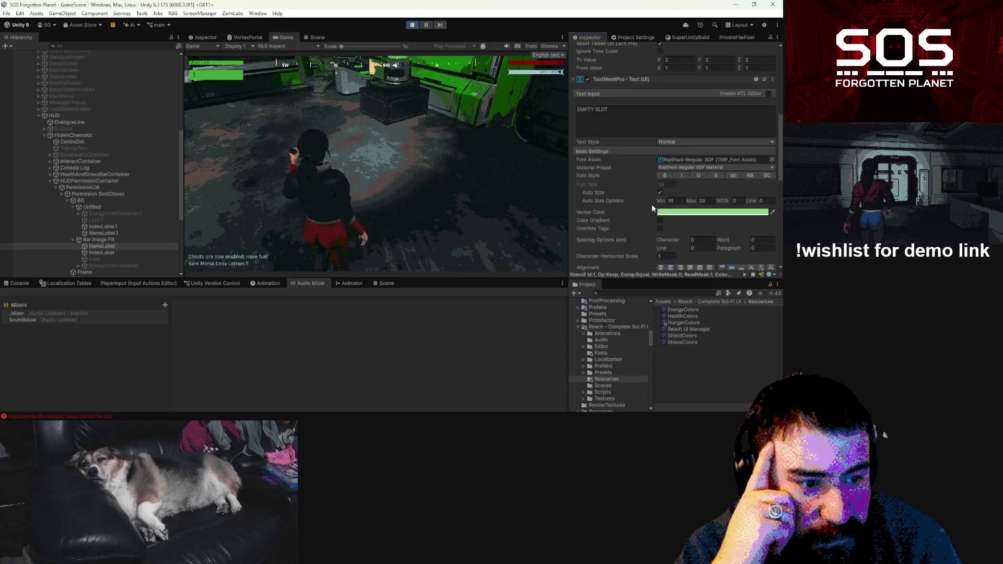
scroll(648, 207, "down", 6)
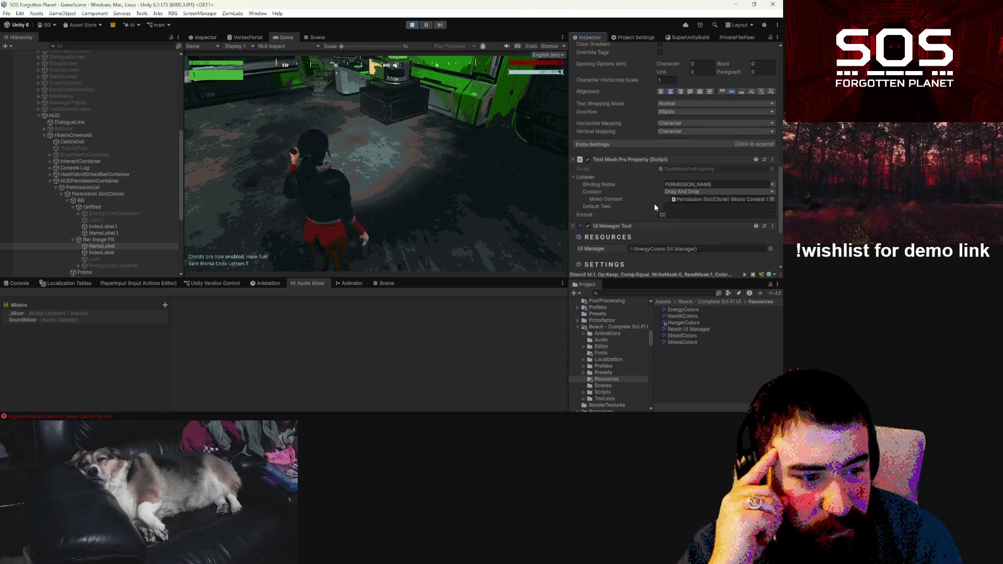
scroll(656, 208, "down", 1)
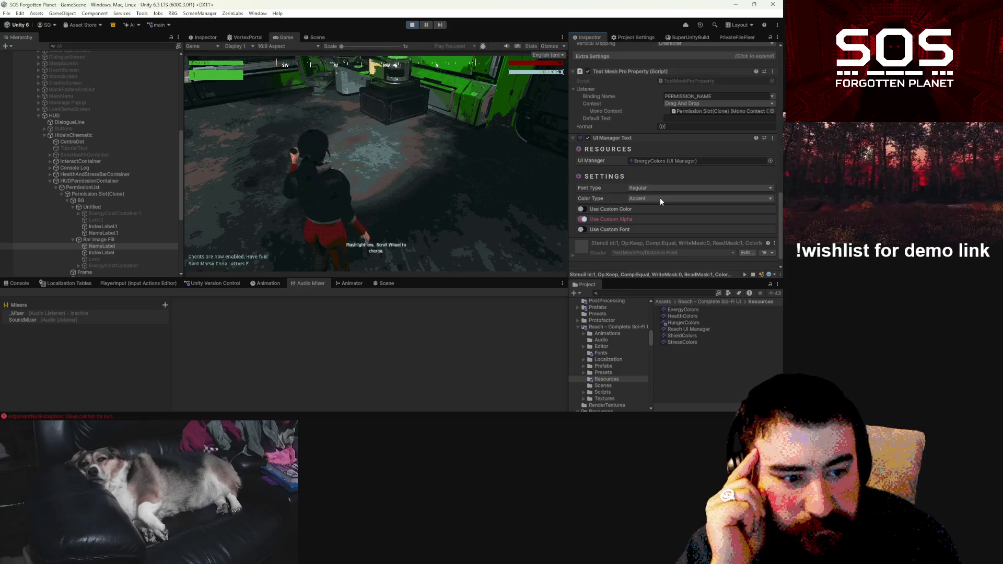
left_click(660, 198)
left_click(663, 215)
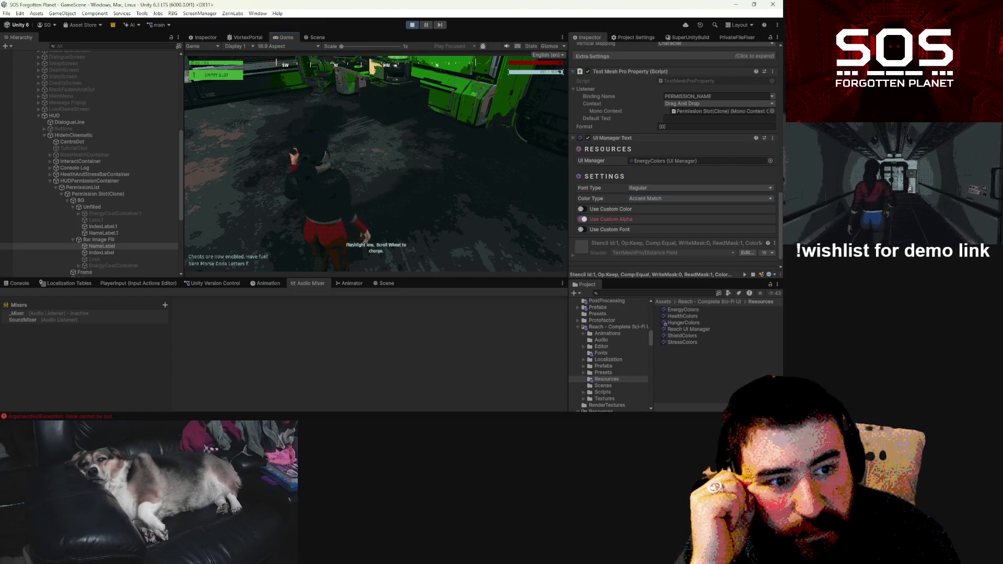
left_click(257, 114)
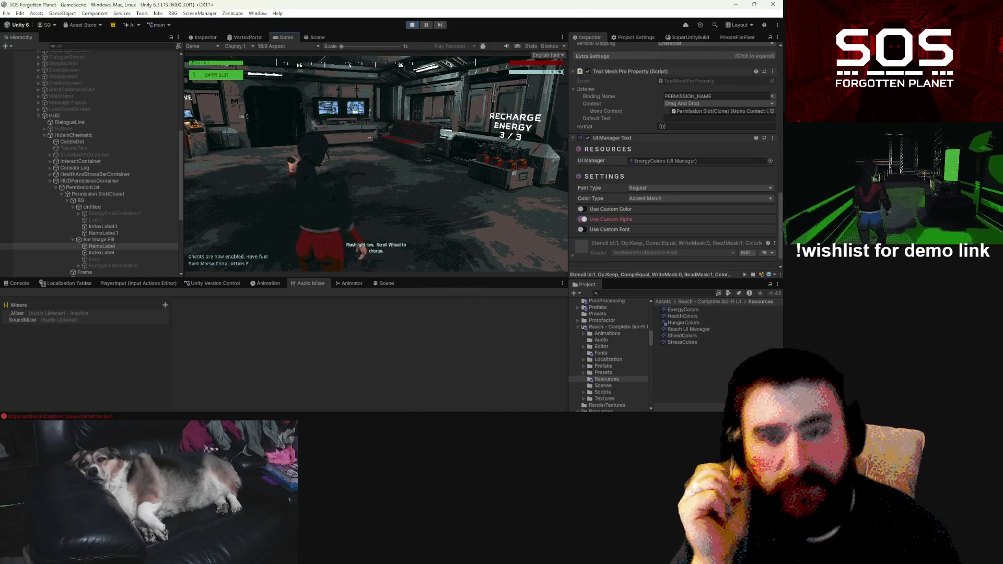
key("Escape")
key("Escape")
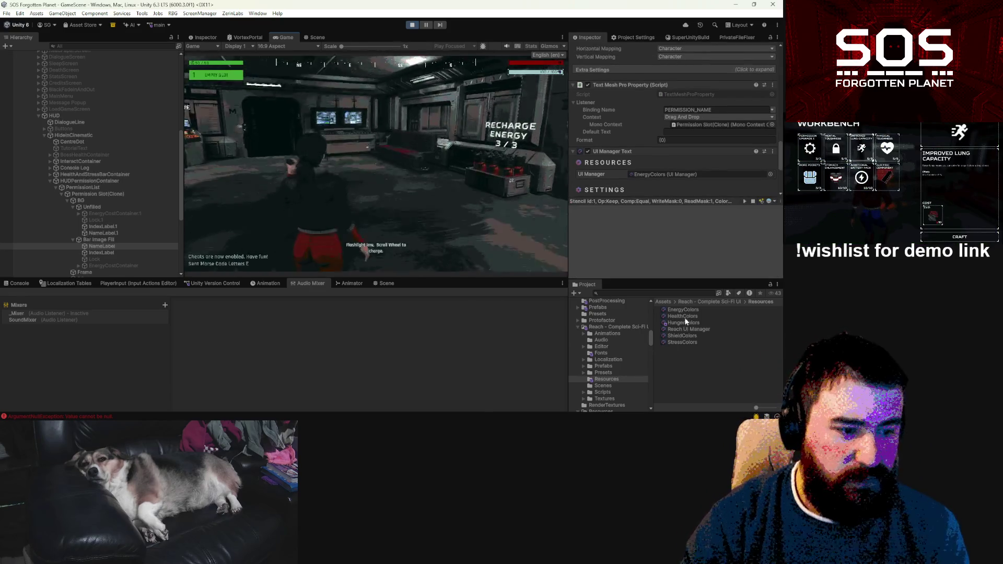
Step: Soften the EnergyColors Accent Color to light green 66CD7B, then reselect the slot's NameLabel
left_click(683, 310)
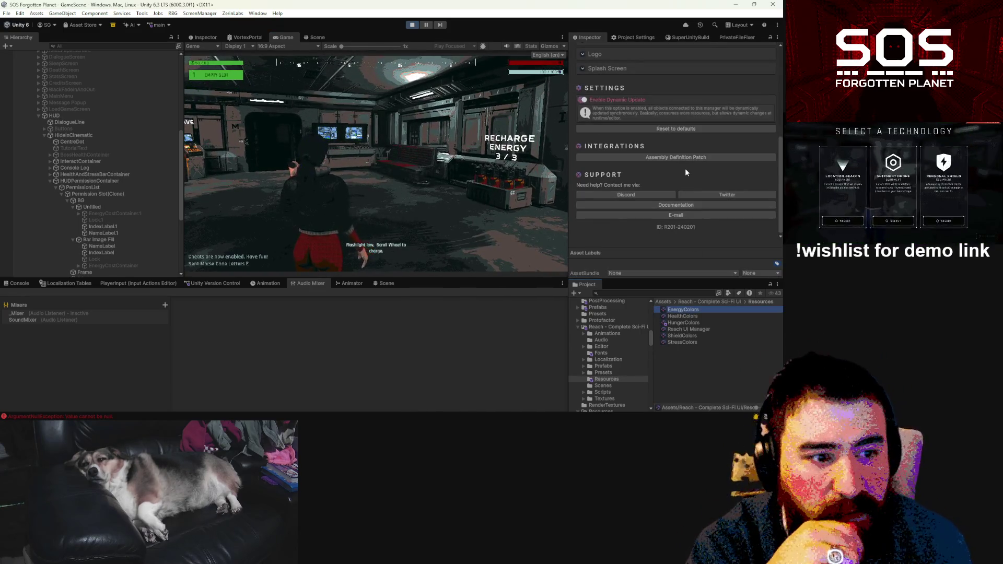
scroll(668, 160, "up", 5)
left_click(671, 116)
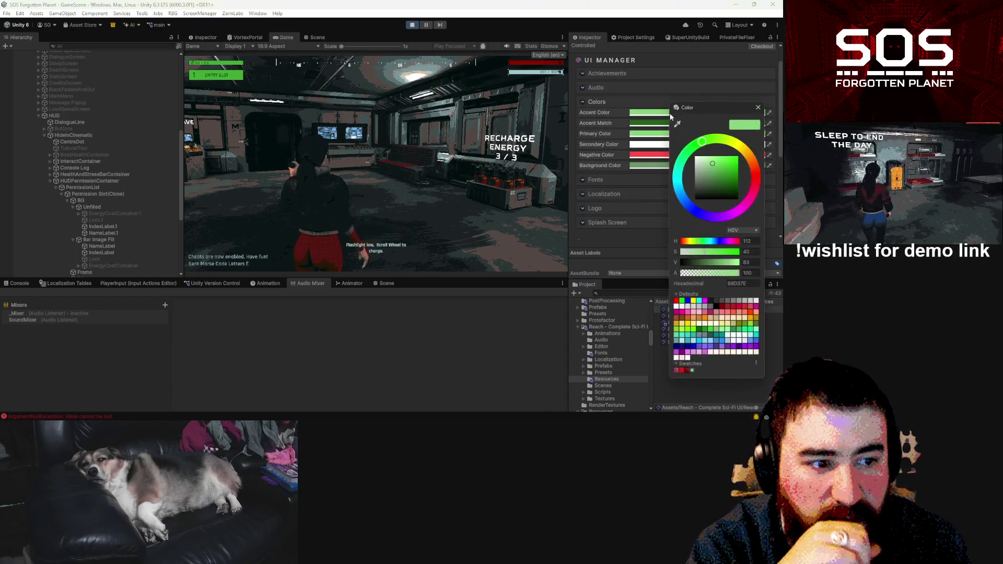
mouse_move(724, 168)
left_mouse_down()
mouse_move(737, 168)
mouse_move(712, 158)
left_mouse_up()
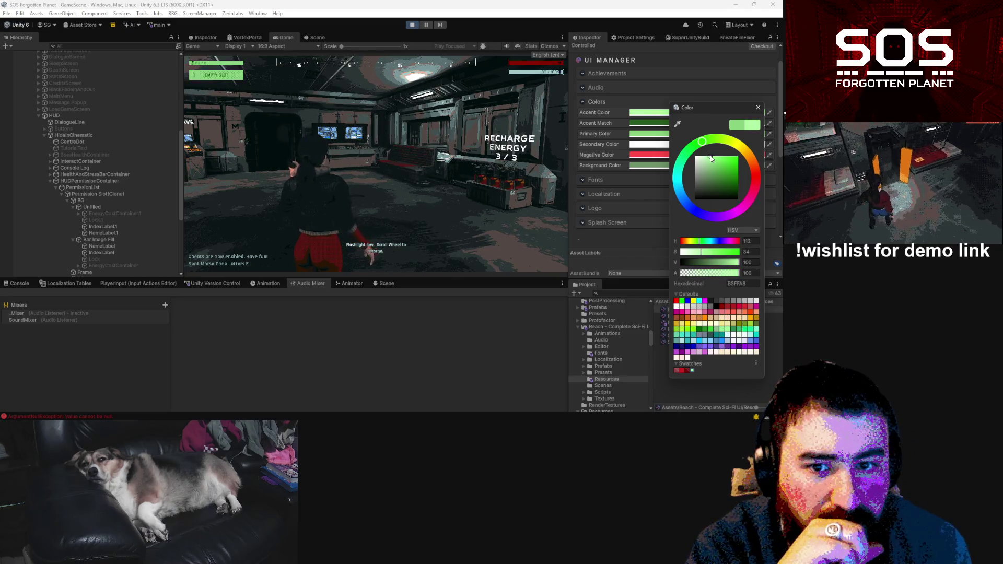
left_click_drag(711, 160, 715, 169)
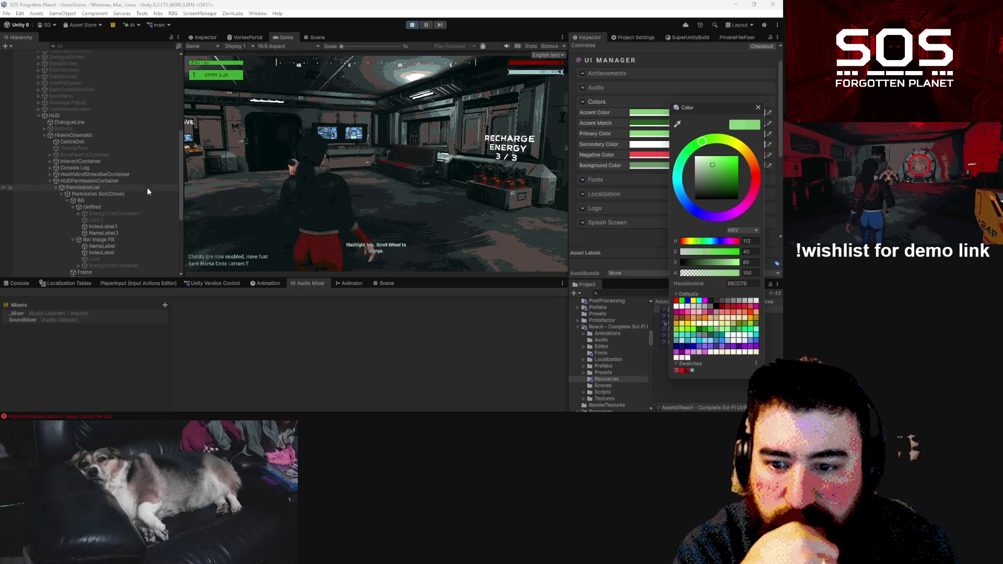
left_click(111, 239)
left_click(111, 247)
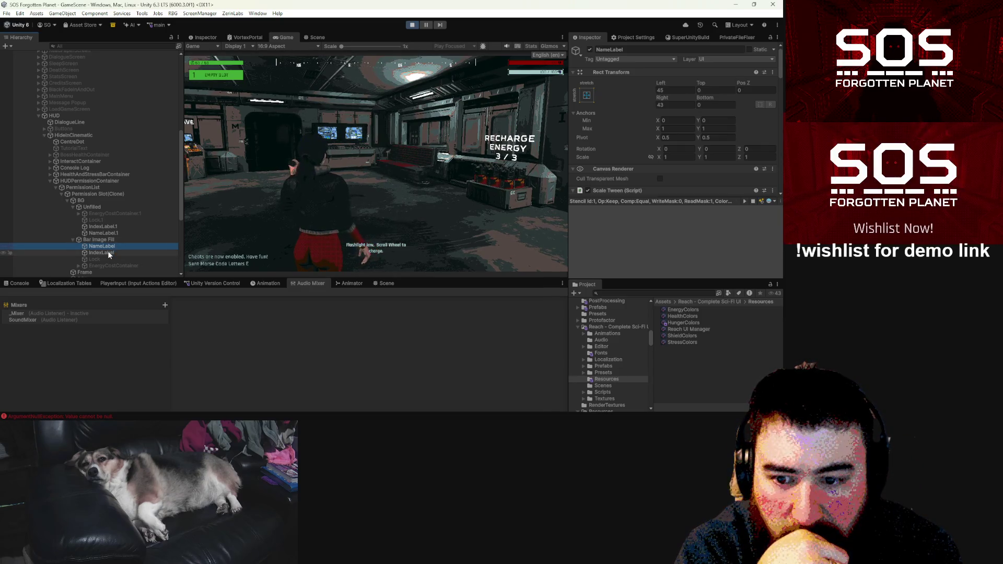
Step: Preview Bar Image Fill's Fill Amount at about half and at empty
left_click(106, 252)
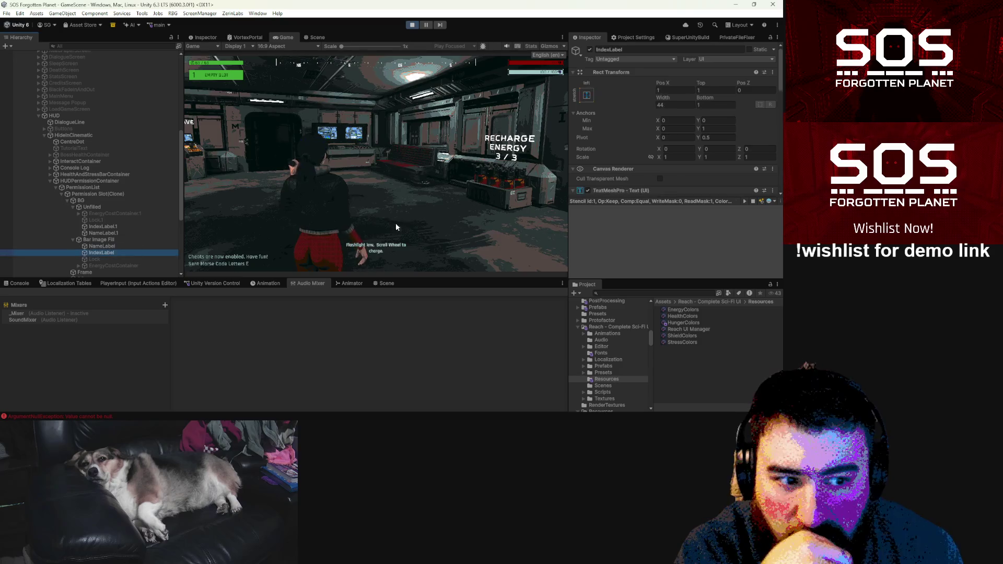
scroll(640, 225, "down", 10)
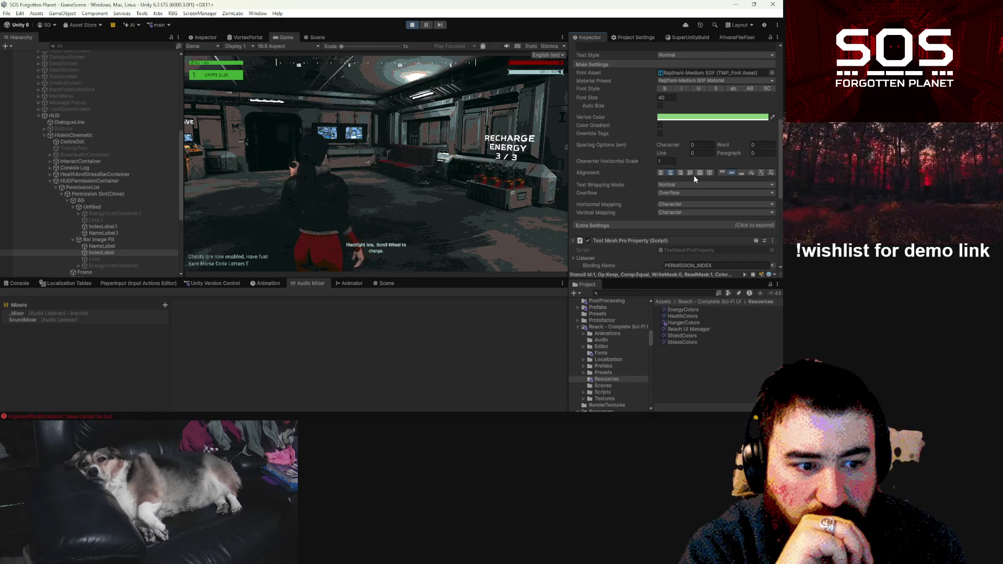
left_click(98, 240)
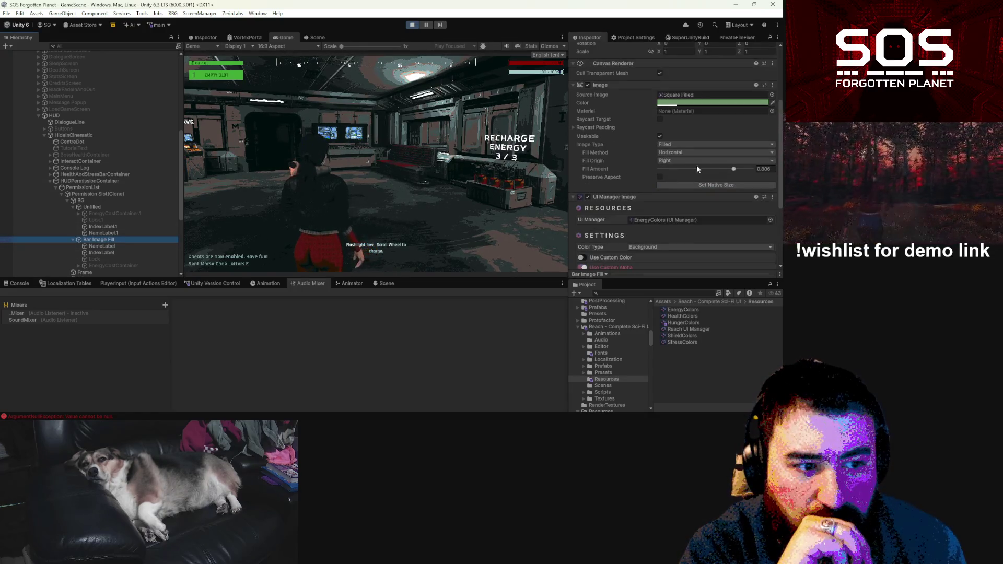
mouse_move(735, 169)
left_mouse_down()
mouse_move(652, 168)
mouse_move(771, 170)
mouse_move(584, 152)
left_mouse_up()
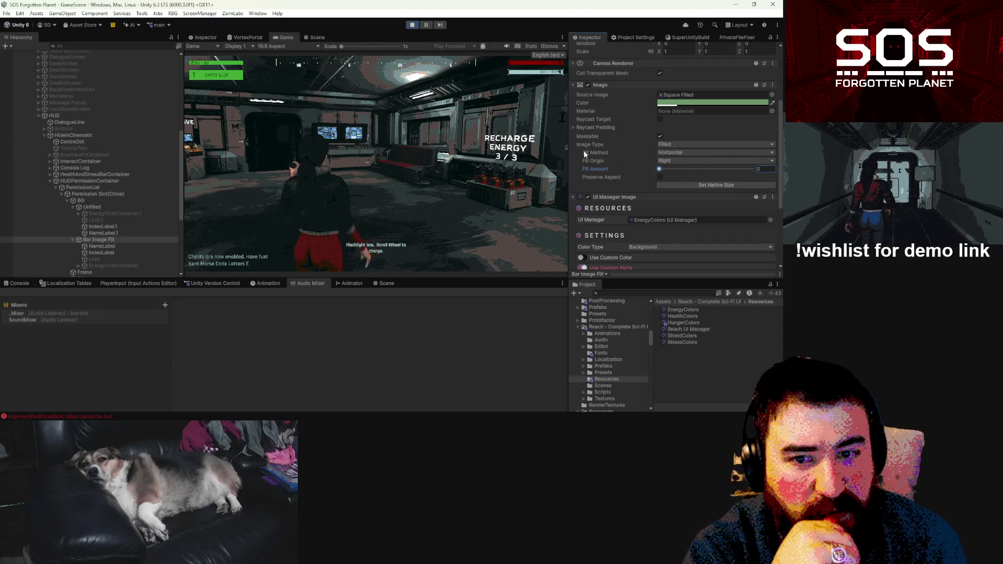
mouse_move(777, 168)
left_mouse_down()
mouse_move(603, 161)
mouse_move(771, 169)
left_mouse_up()
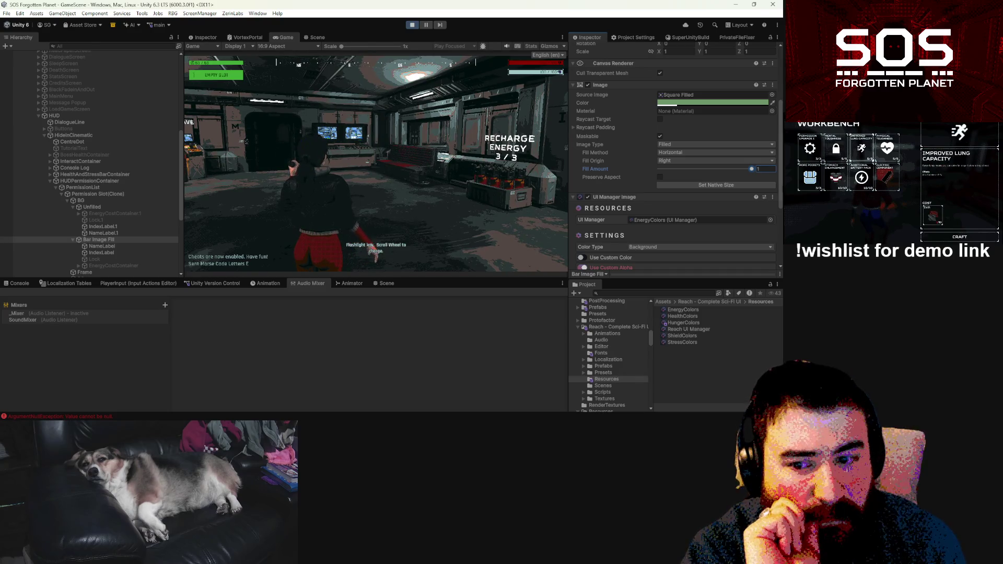
Step: Set the IndexLabel's UI Manager Text colour type to Accent Match
left_click(101, 253)
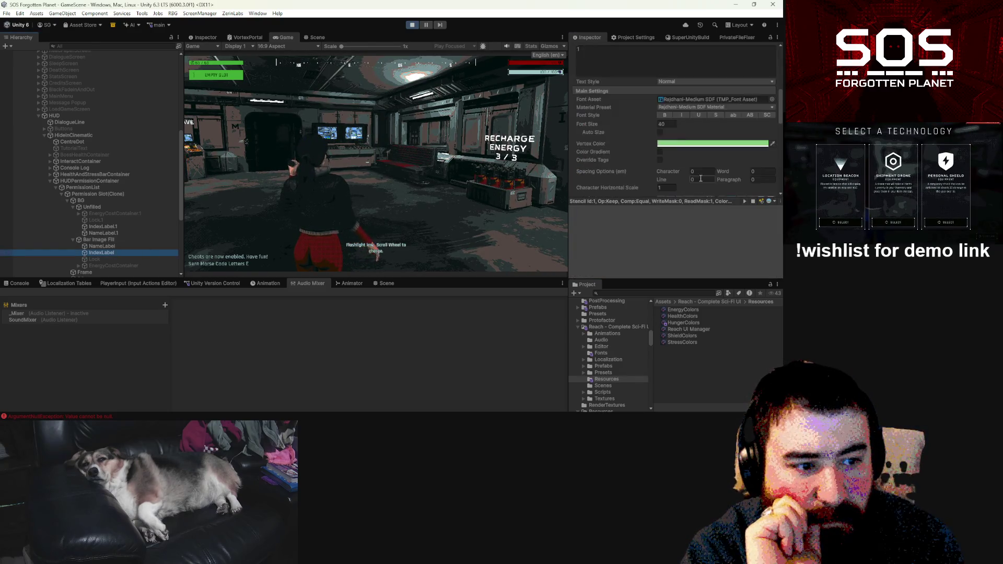
scroll(701, 179, "down", 10)
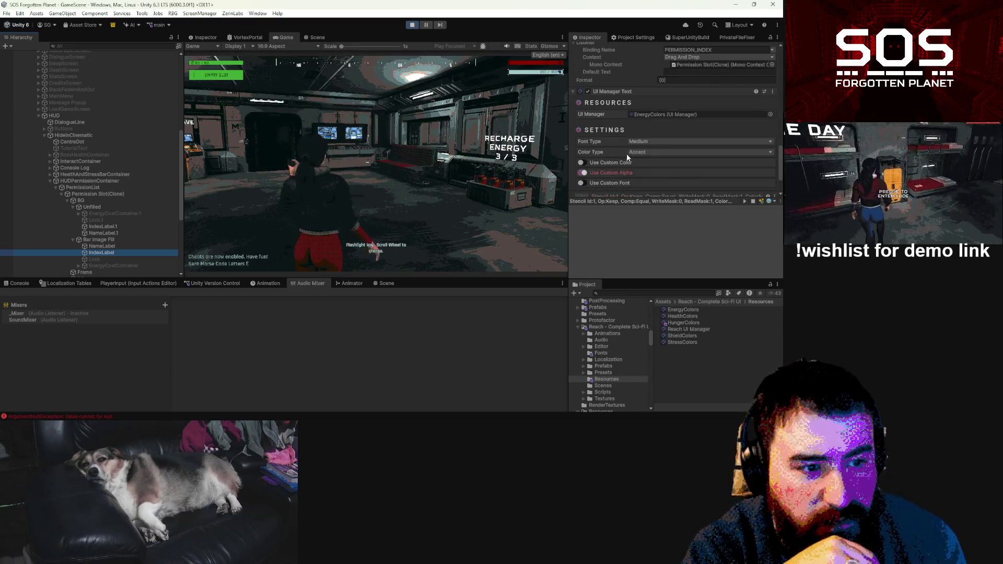
left_click(649, 152)
left_click(658, 171)
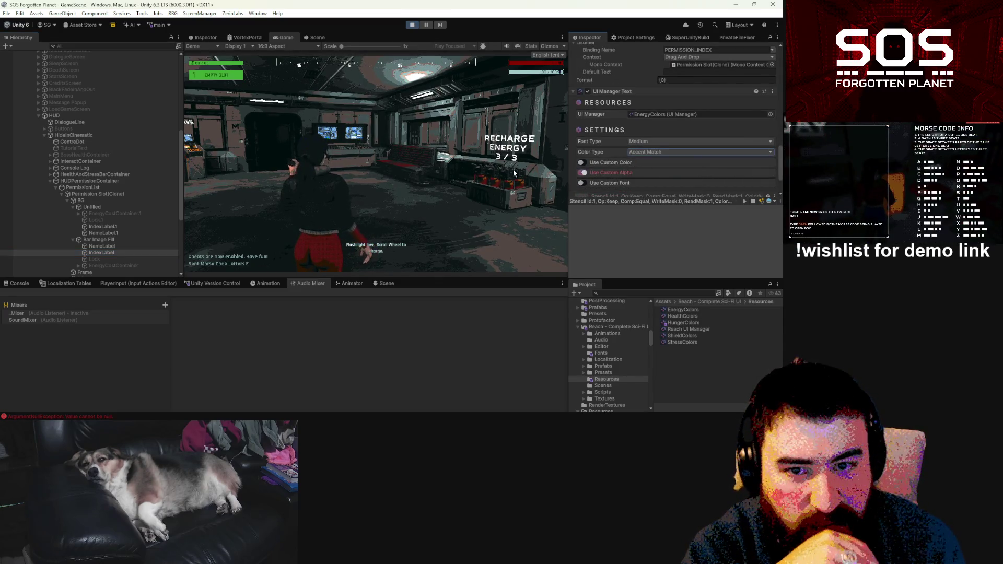
left_click(114, 238)
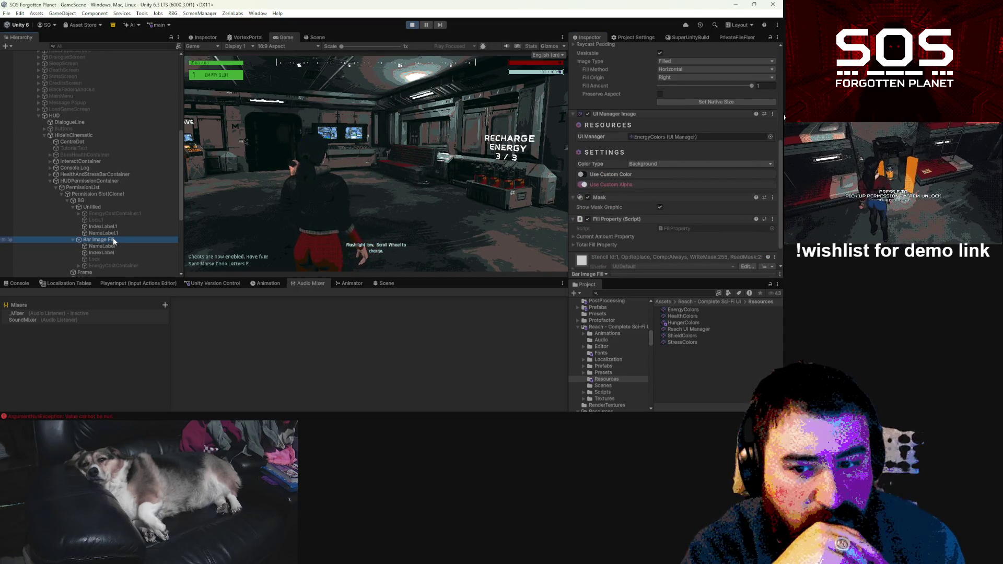
Step: Set the slot's BG image to the Background colour type
left_click(114, 208)
left_click(113, 200)
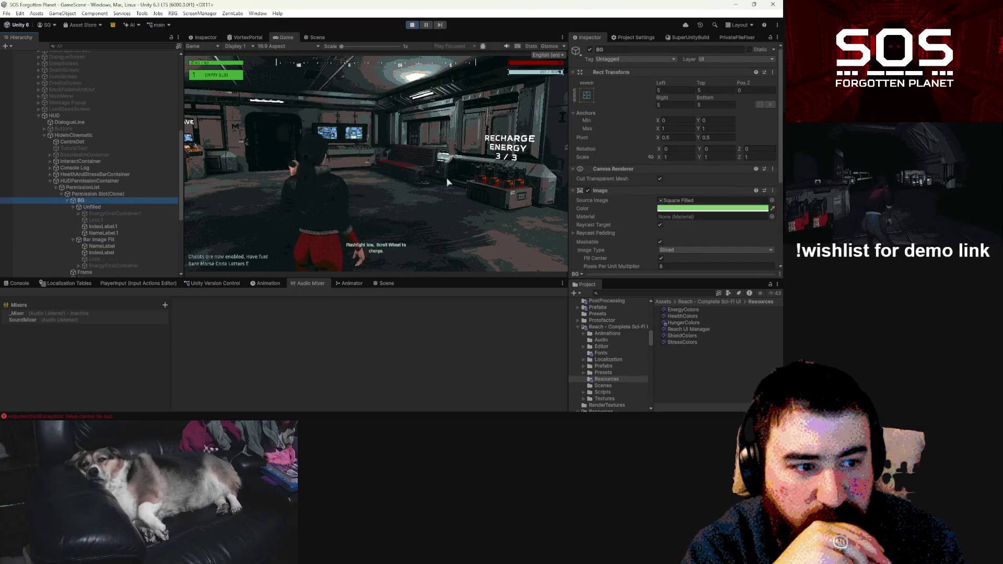
scroll(653, 192, "down", 3)
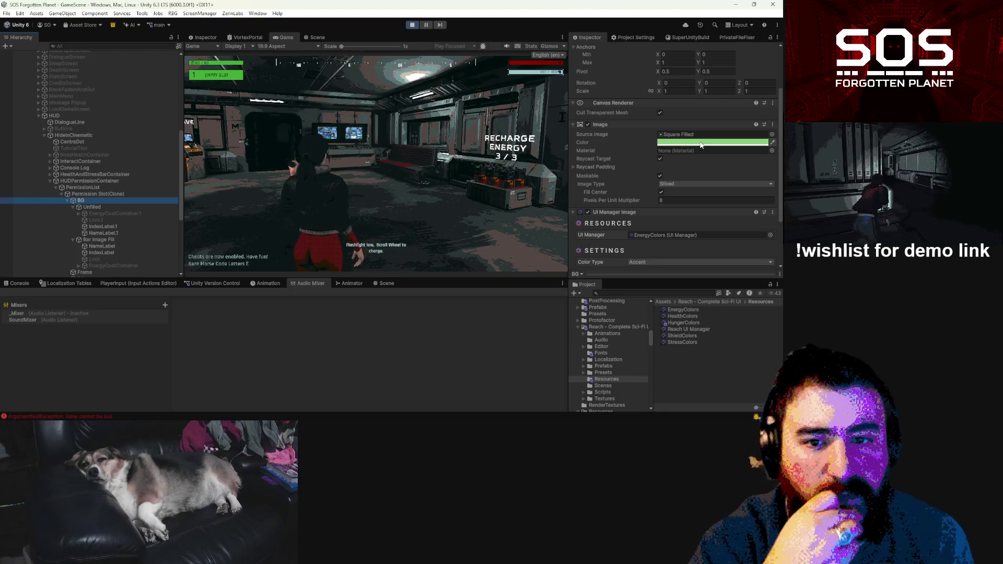
scroll(653, 219, "down", 2)
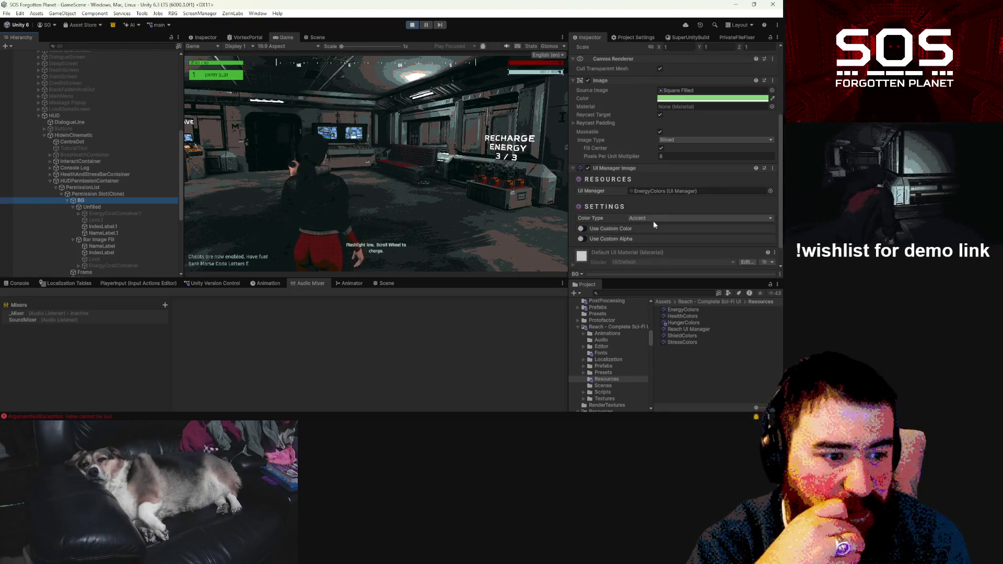
left_click(652, 217)
left_click(659, 272)
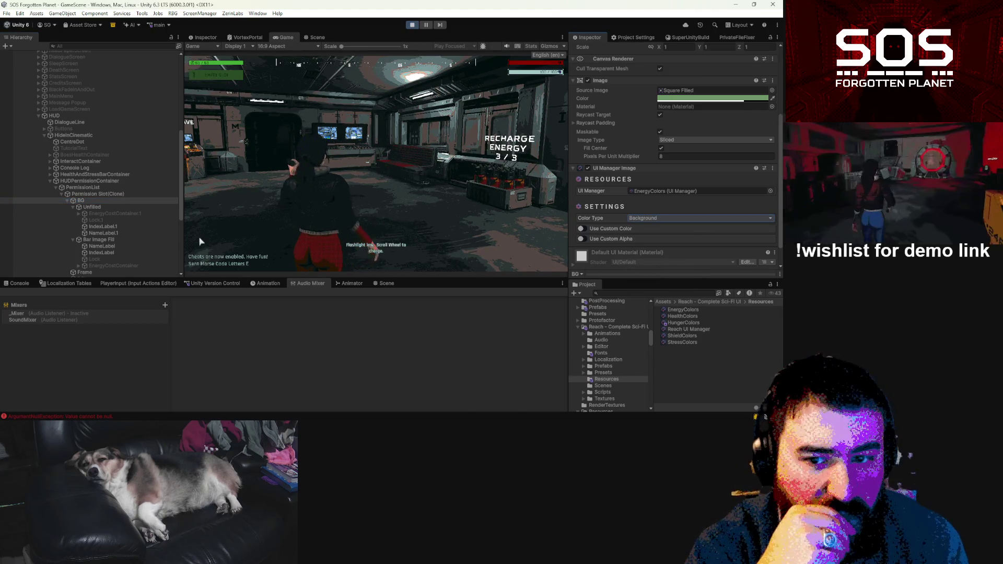
Step: Set Bar Image Fill's colour type to Accent and drag its Fill Amount down to about 0.115
left_click(121, 240)
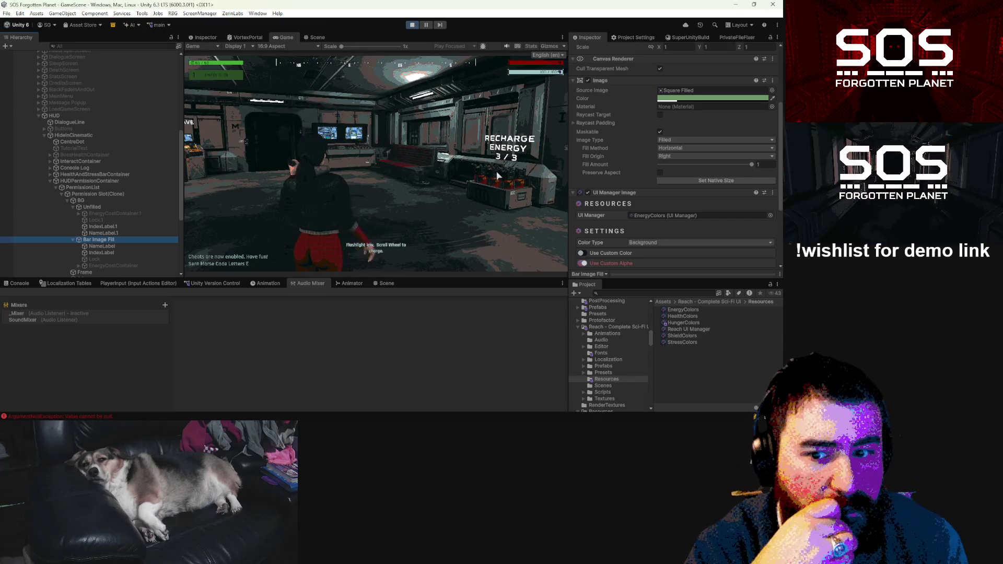
left_click(648, 243)
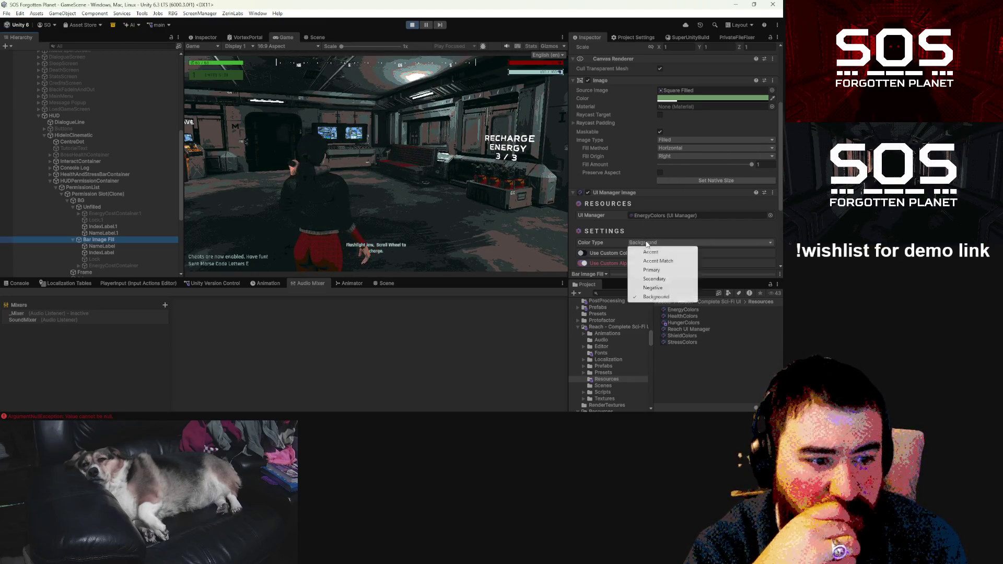
left_click(656, 253)
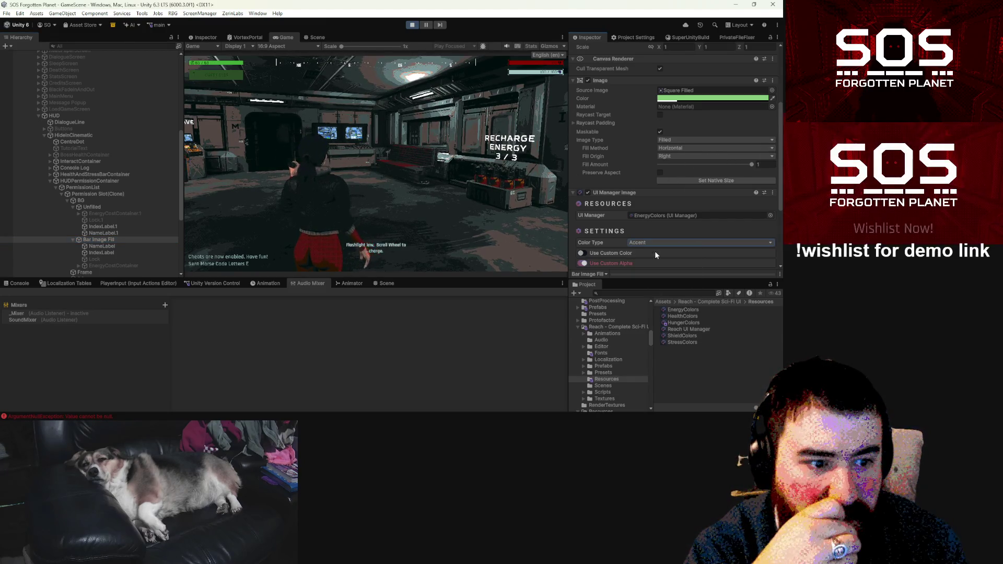
left_click(654, 244)
left_click(663, 262)
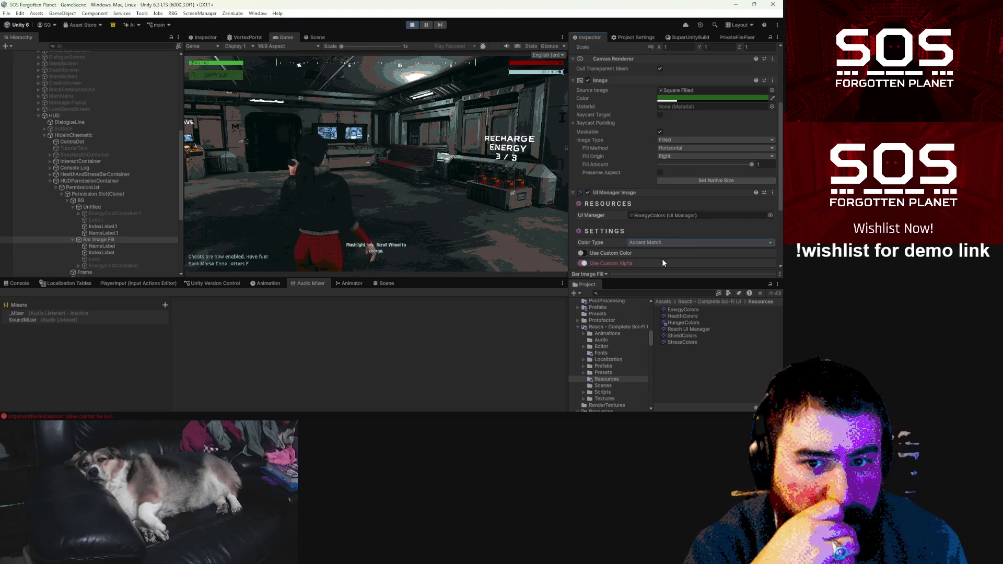
left_click(653, 244)
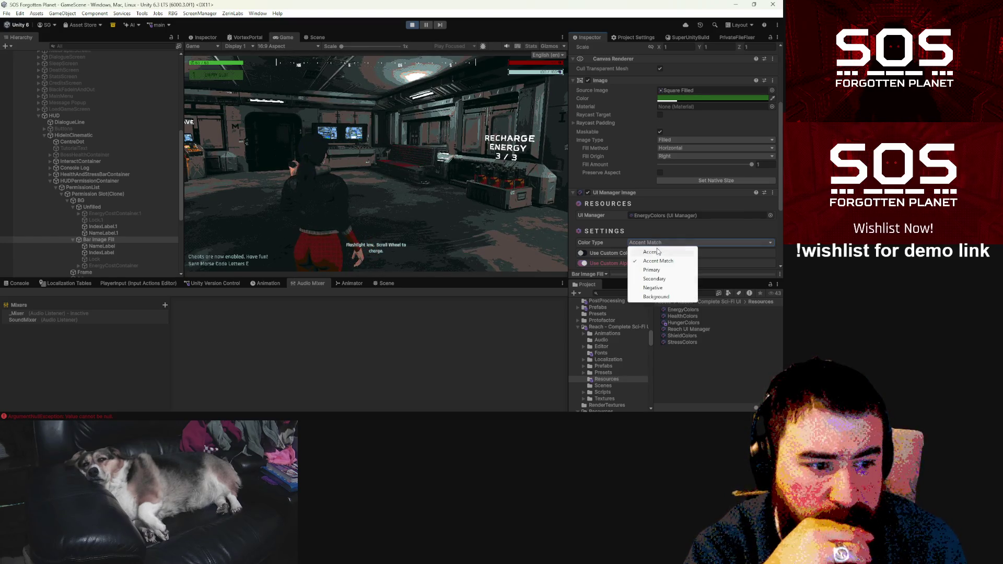
left_click(657, 253)
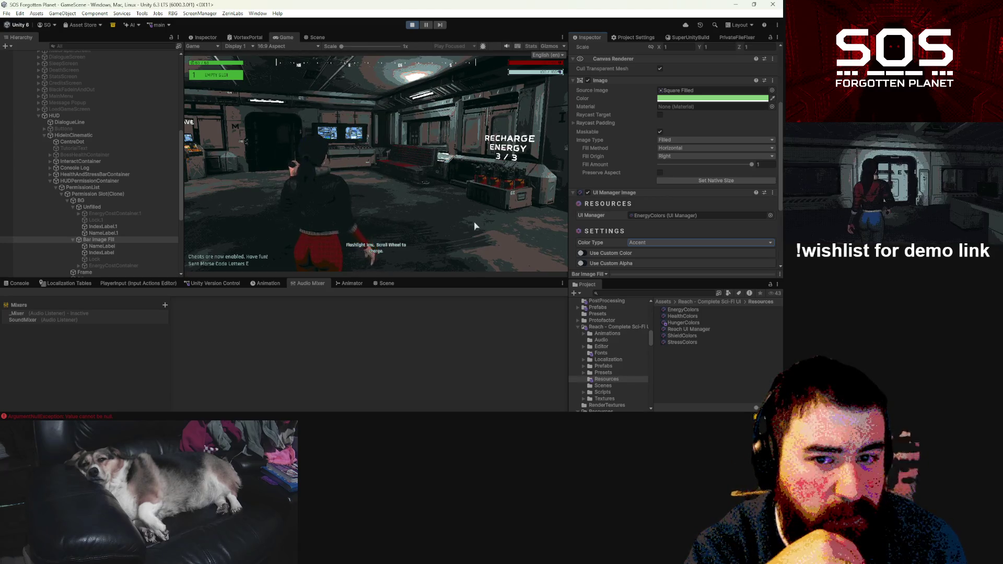
mouse_move(753, 168)
left_mouse_down()
mouse_move(643, 168)
mouse_move(689, 166)
mouse_move(669, 165)
left_mouse_up()
left_click(119, 227)
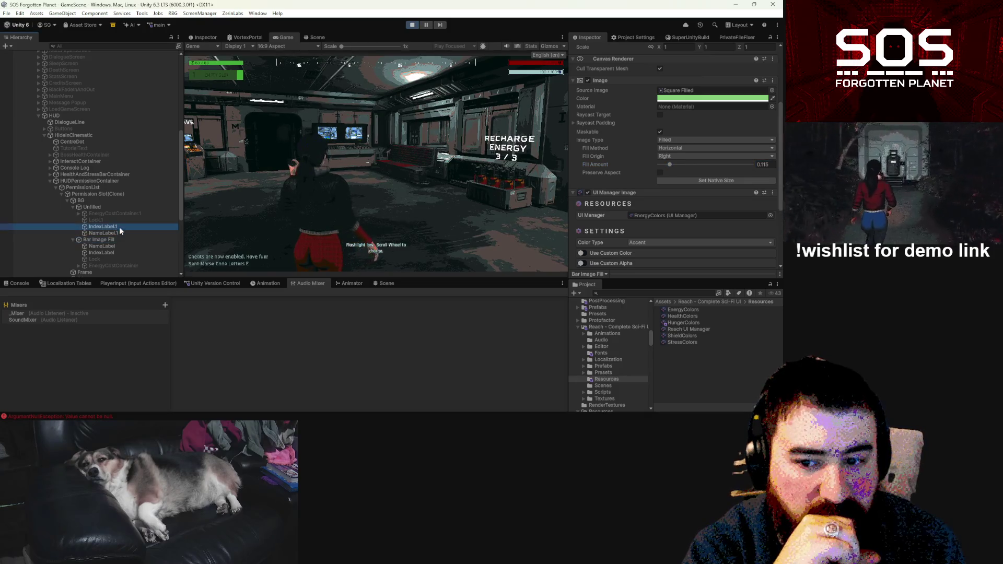
Step: Set IndexLabel.1 and NameLabel.1 to the Accent colour type, then maximize the Game view
left_click(120, 235, "ctrl")
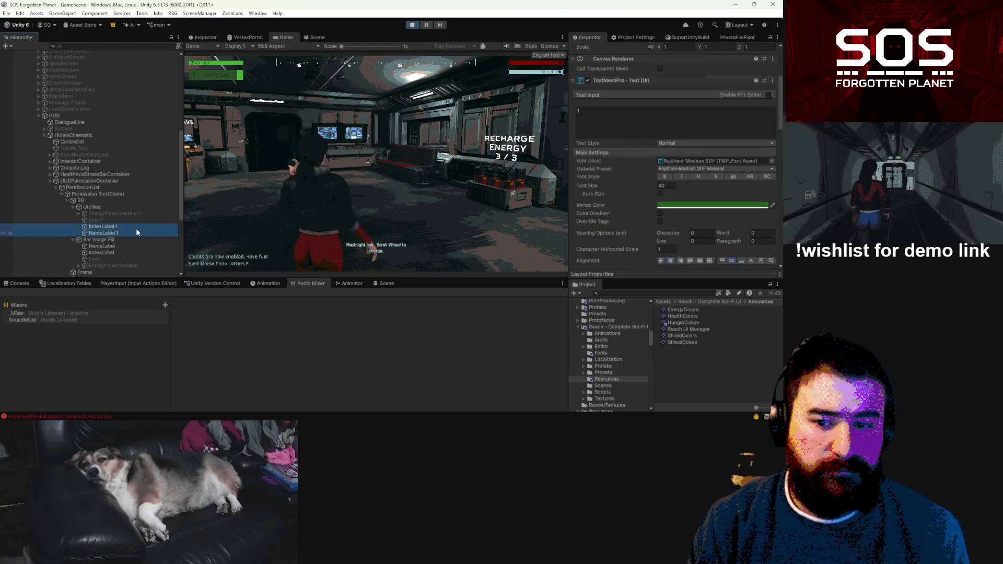
scroll(720, 227, "down", 5)
scroll(679, 199, "down", 4)
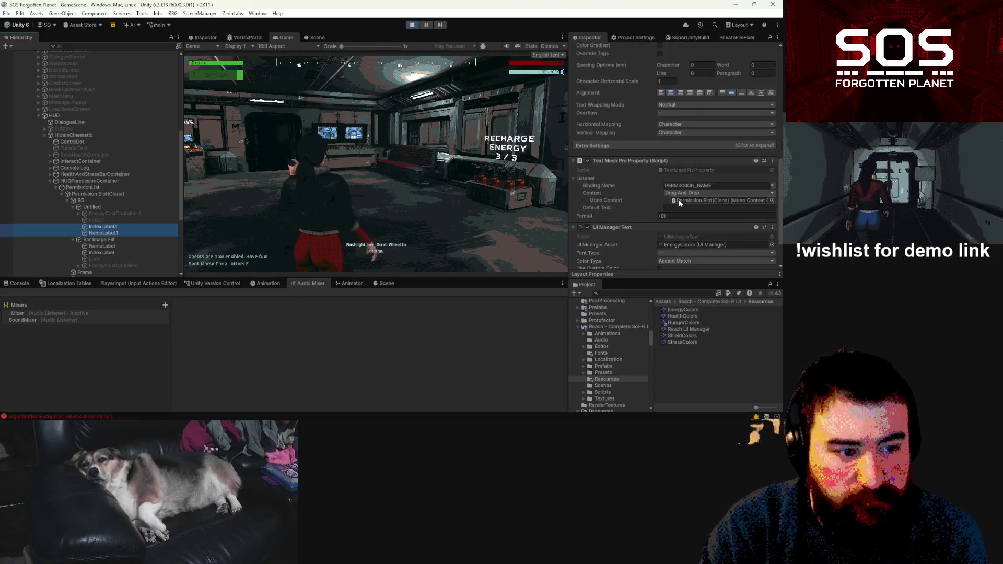
left_click(680, 216)
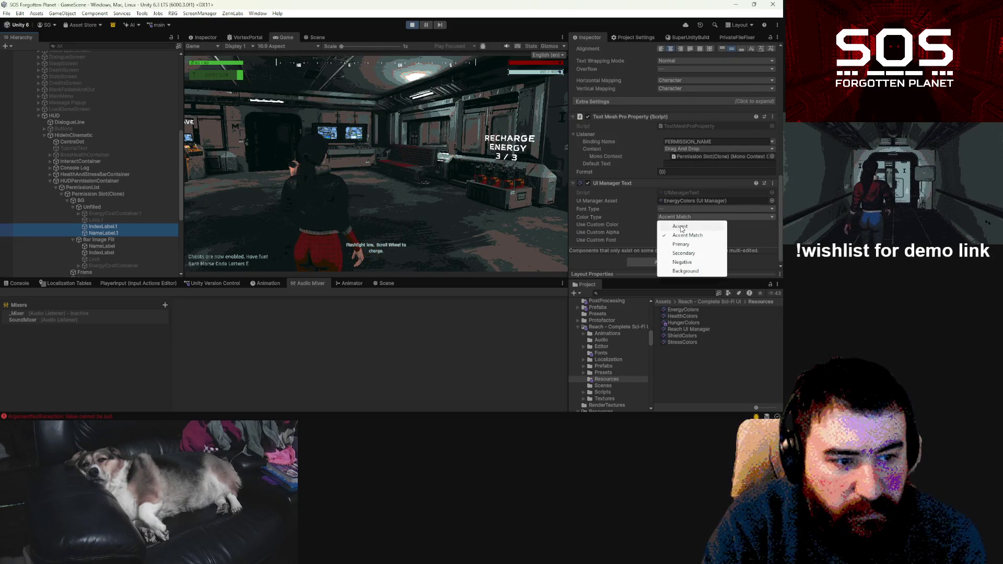
left_click(680, 225)
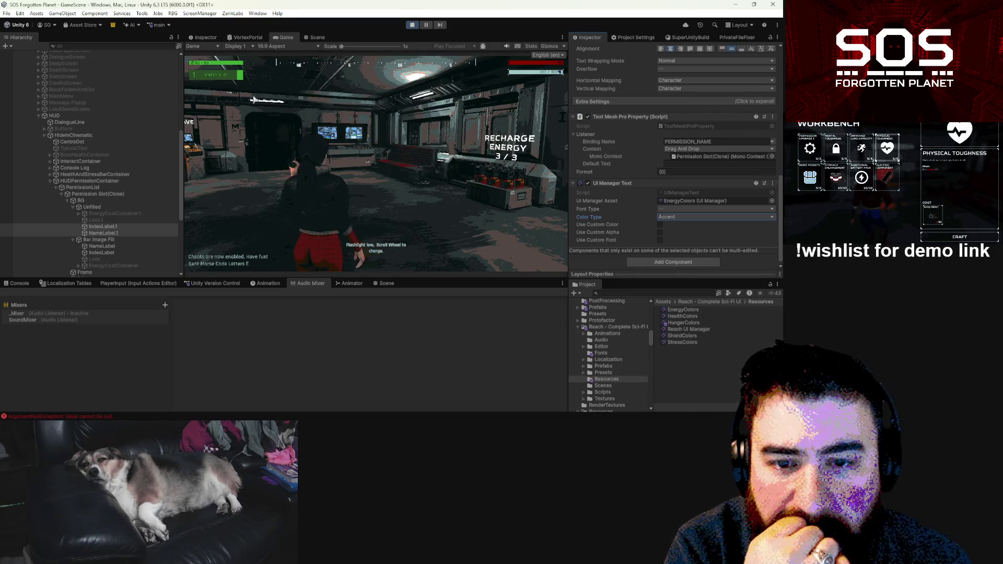
left_click(561, 38)
left_click(573, 68)
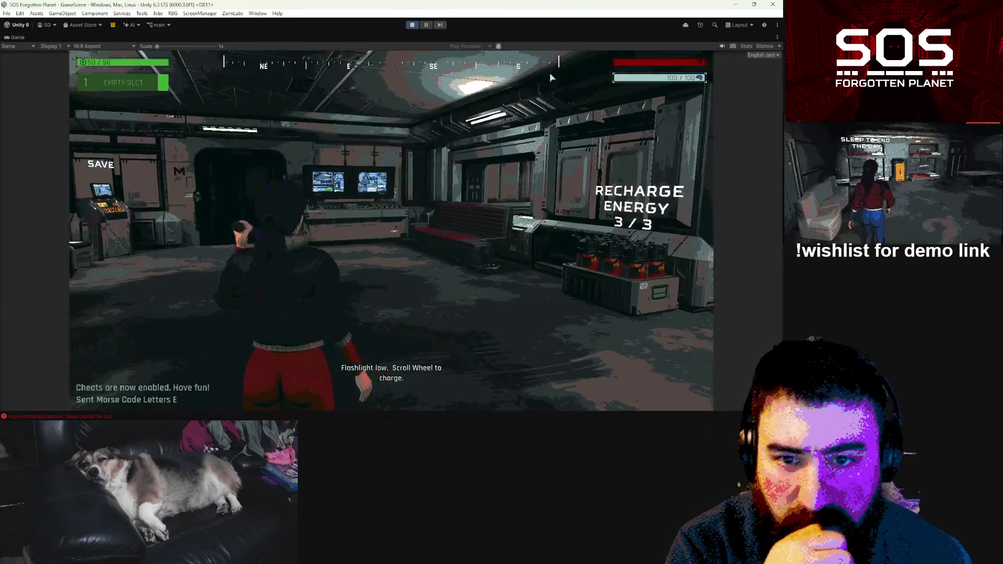
Step: Play and pause the game, restore the Game view to normal size, select Bar Image Fill, and resume play
left_click(550, 77)
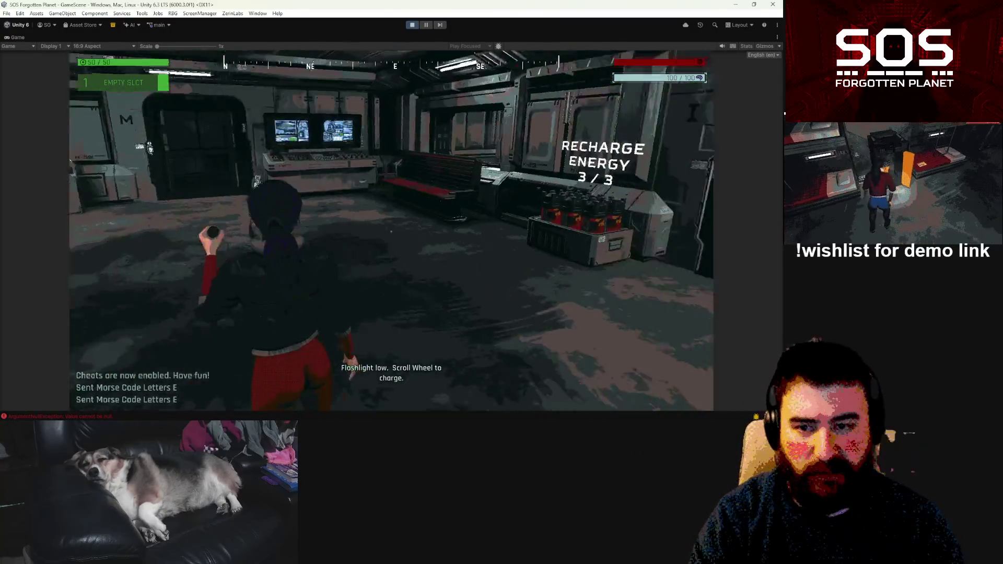
key("Escape")
left_click(777, 37)
left_click(753, 66)
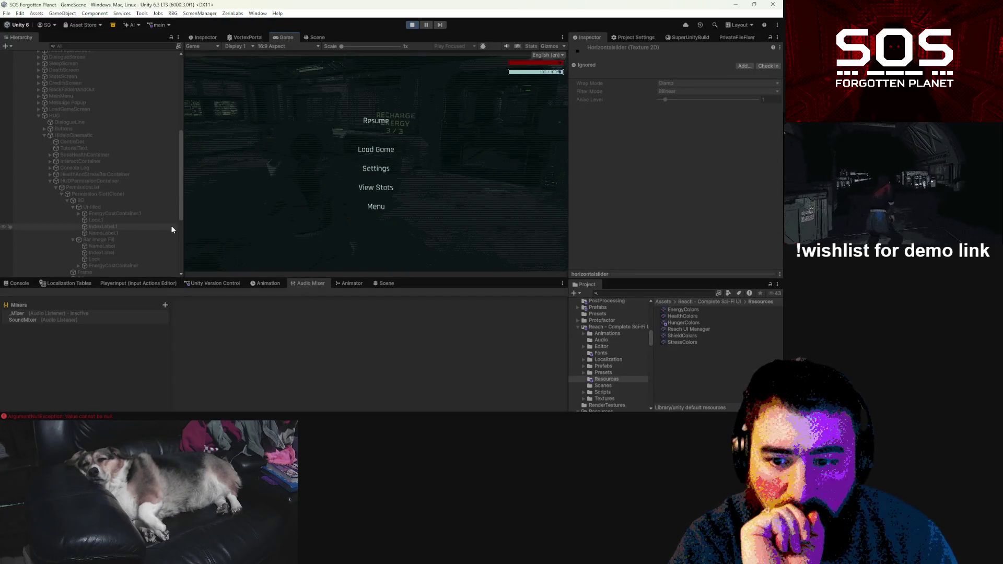
left_click(111, 239)
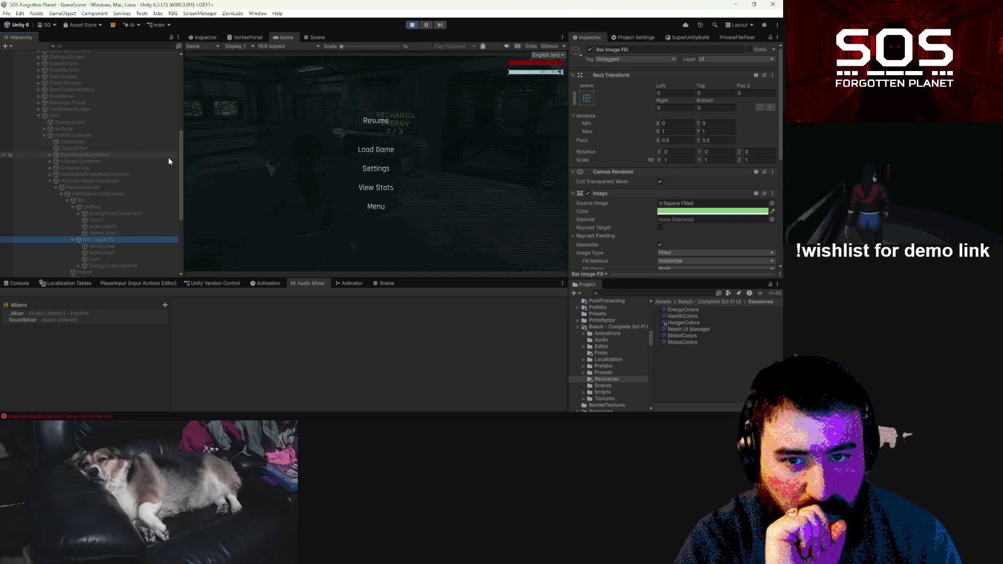
left_click(359, 129)
key("Escape")
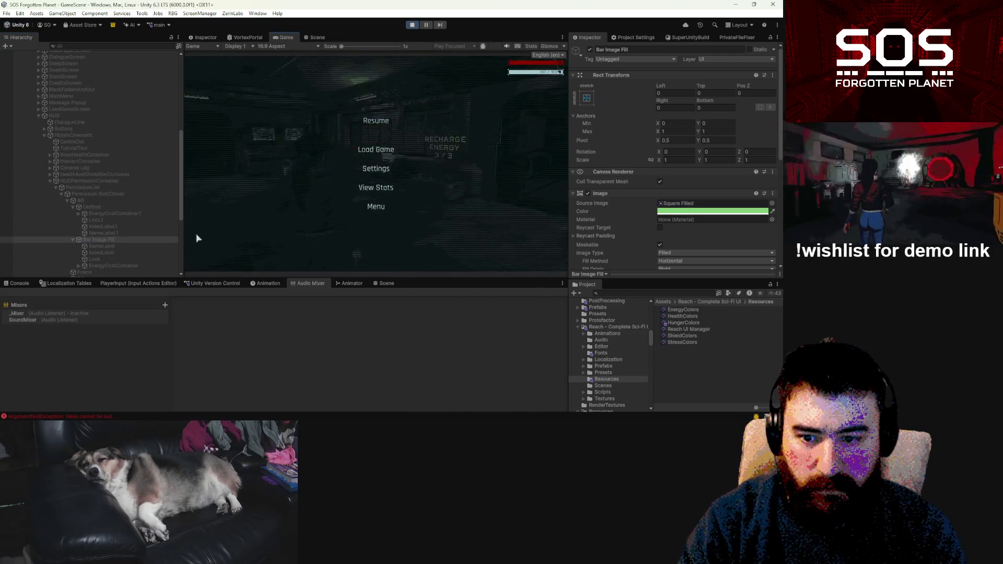
key("Escape")
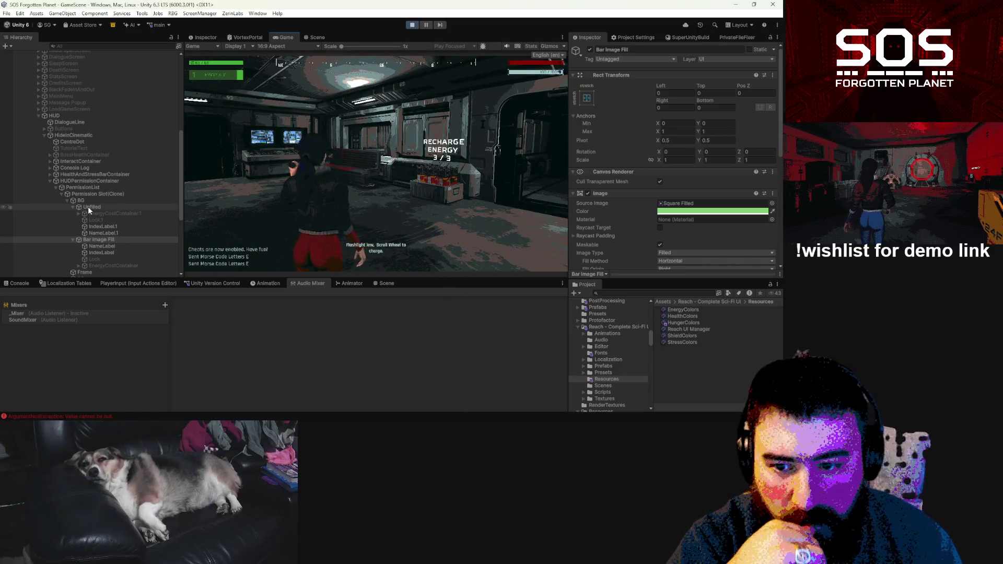
Step: Enable Use Custom Alpha on the permission slot's BG image
left_click(90, 200)
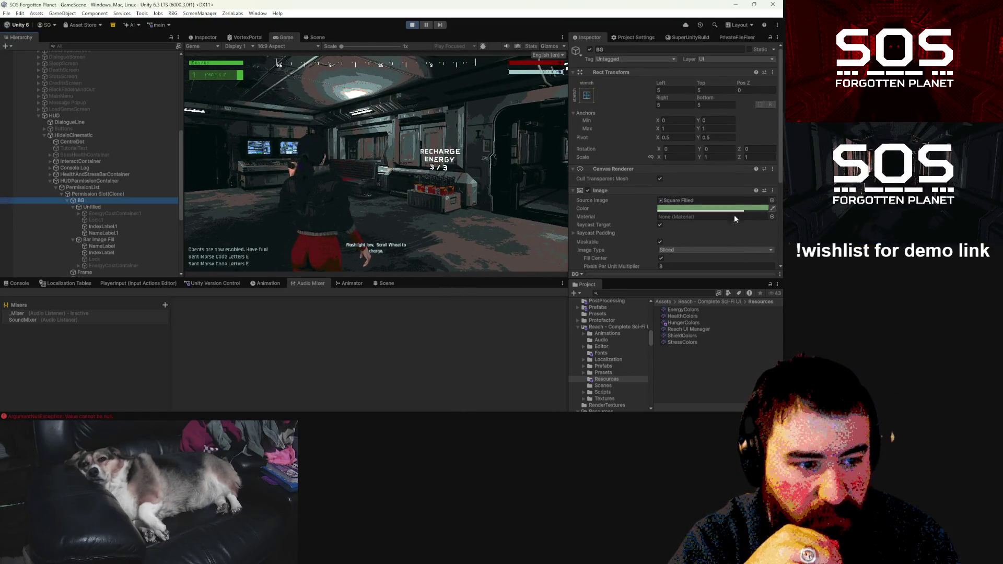
scroll(734, 216, "down", 4)
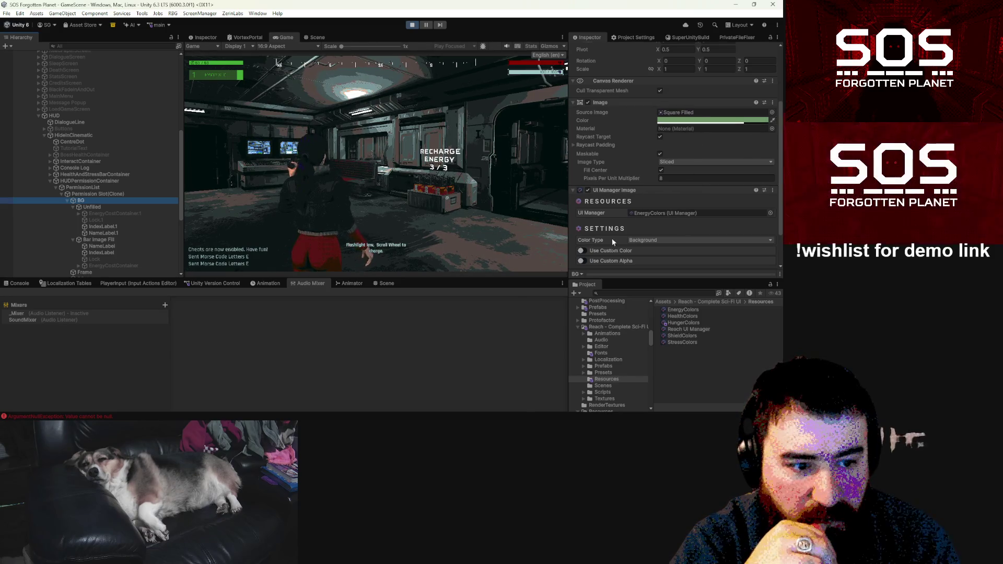
left_click(585, 261)
left_click(706, 121)
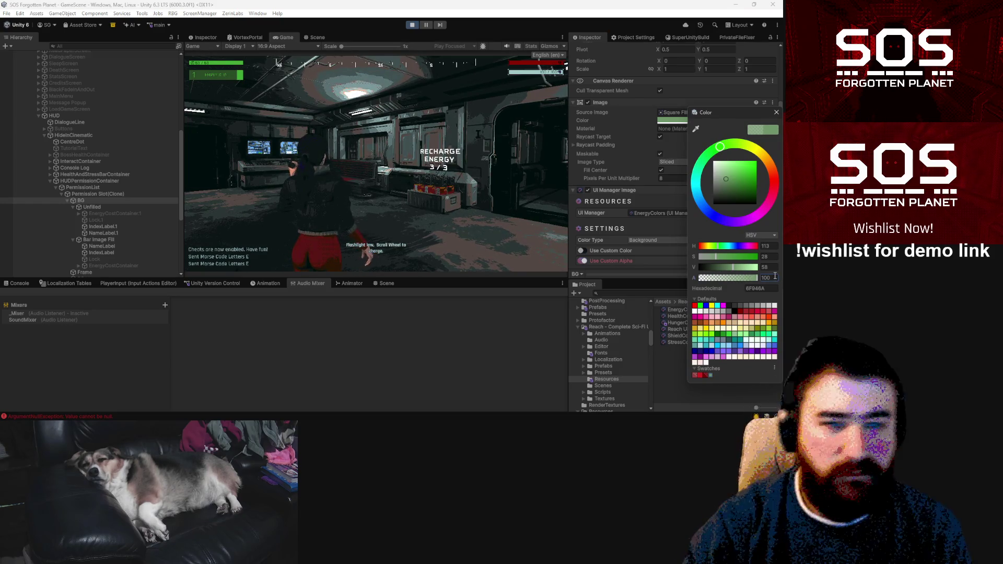
left_click(776, 112)
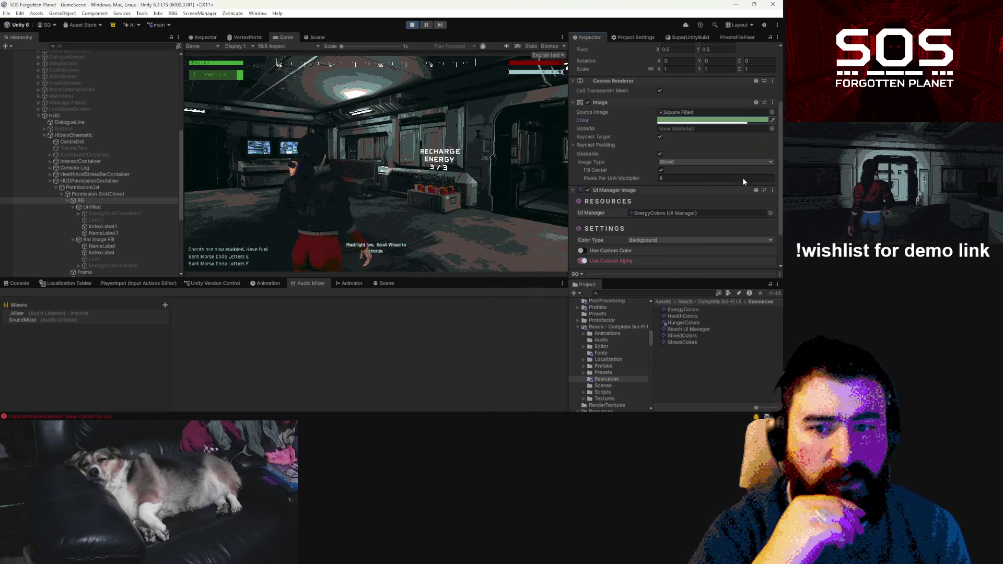
Step: Set the EnergyColors Background Color to a fully opaque dark green, hex 153D10
left_click(684, 310)
left_click(688, 103)
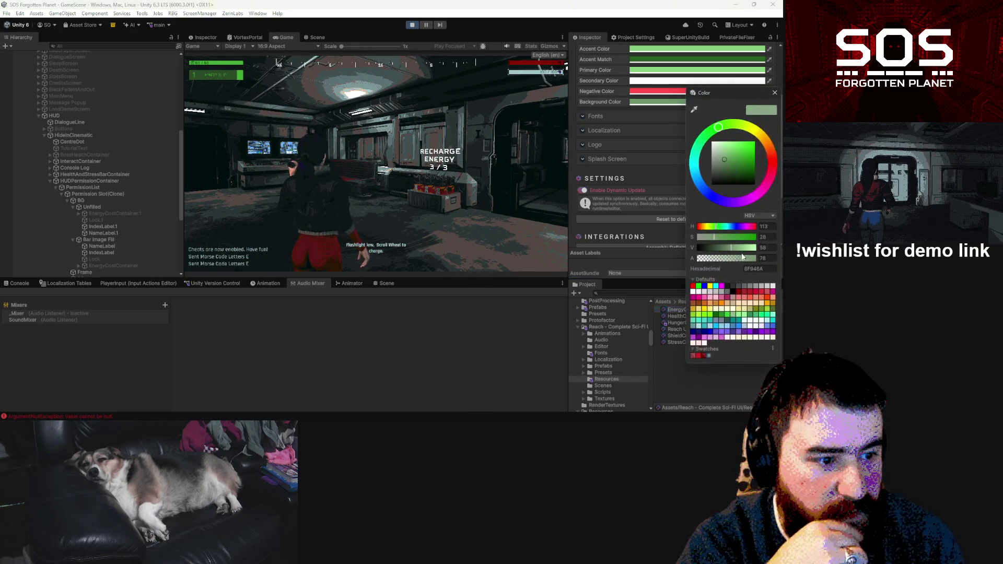
left_click_drag(743, 261, 759, 260)
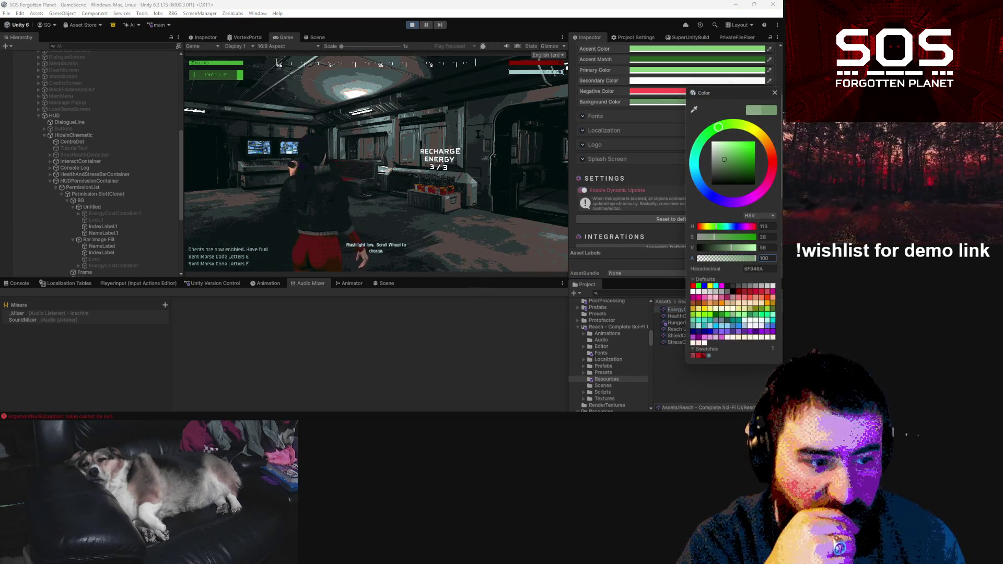
left_click(724, 164)
left_click(724, 166)
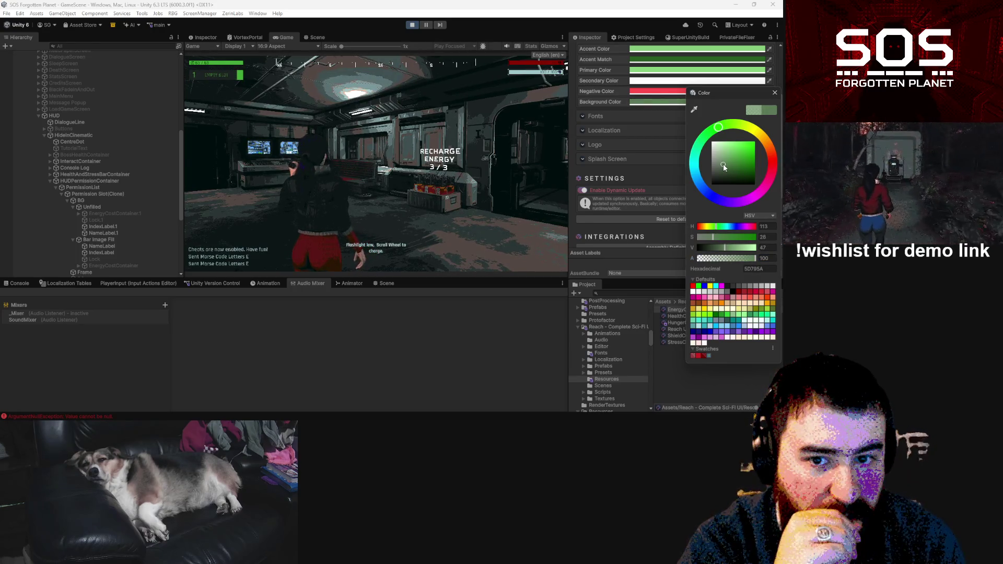
left_click(726, 162)
left_click(729, 161)
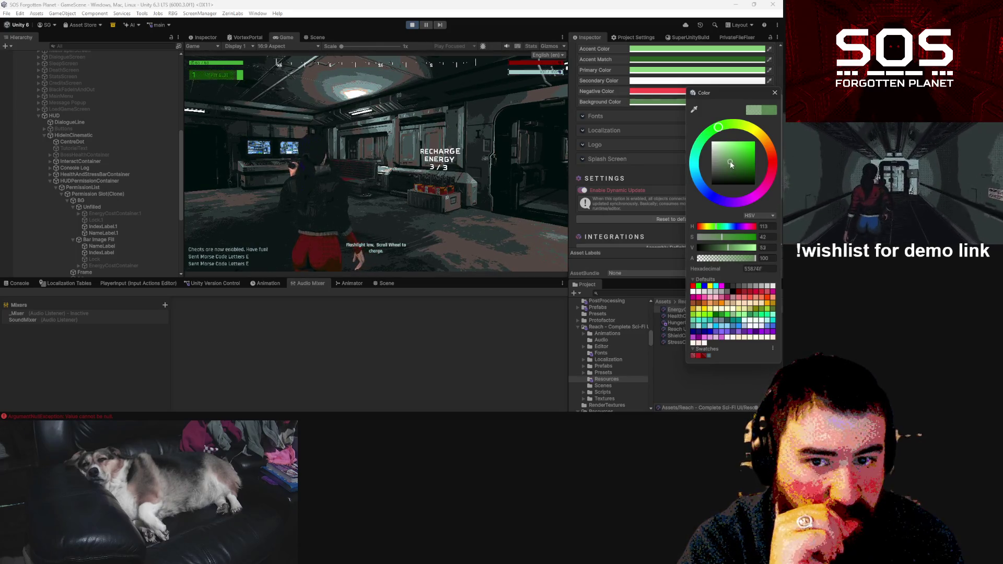
left_click(726, 164)
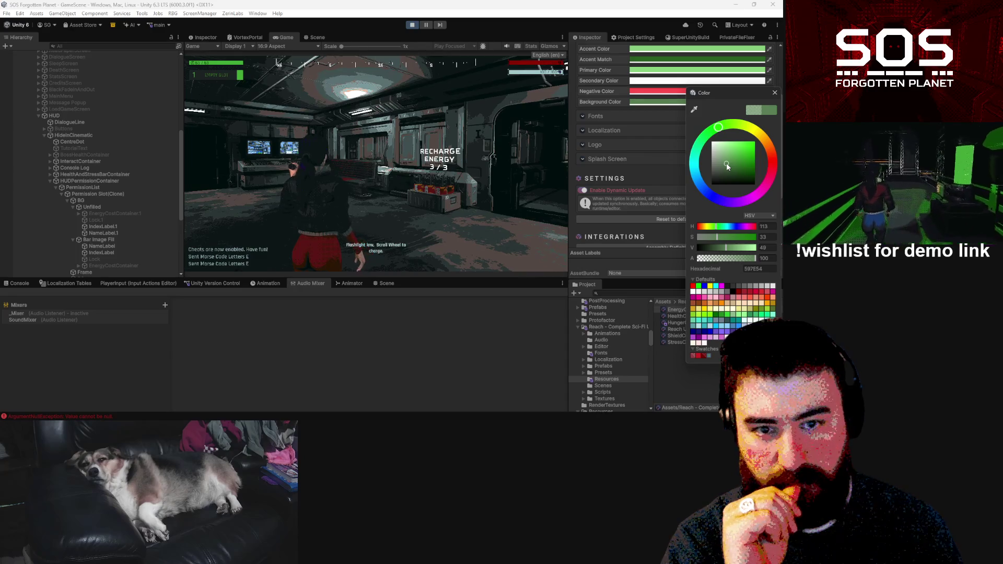
left_click(727, 161)
left_click_drag(730, 161, 728, 161)
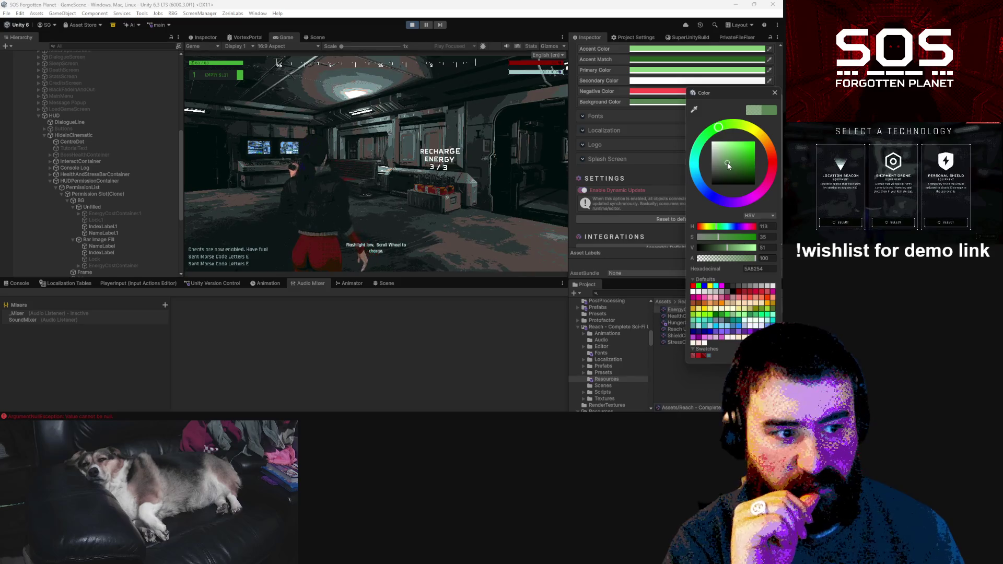
left_click_drag(728, 164, 745, 177)
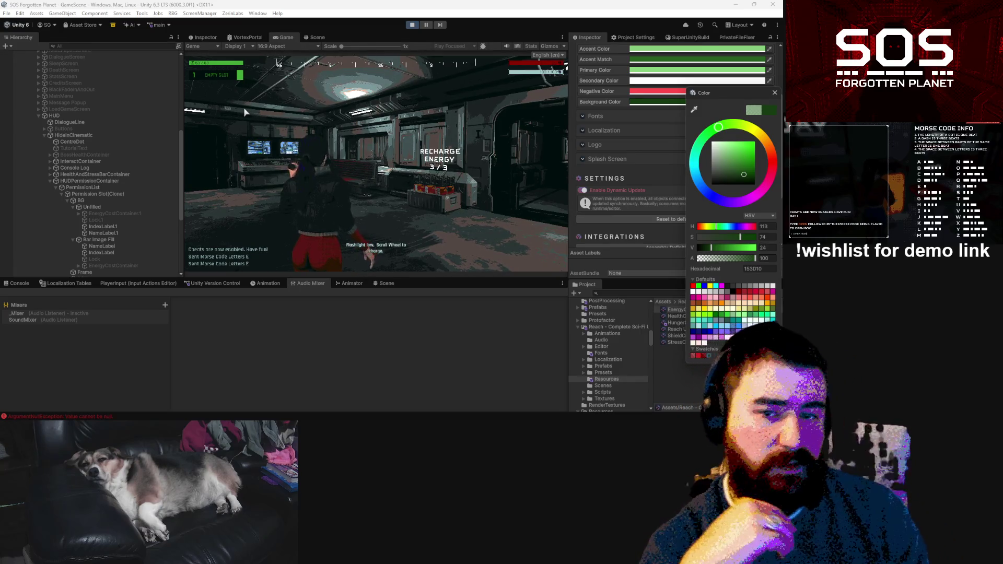
left_click(775, 93)
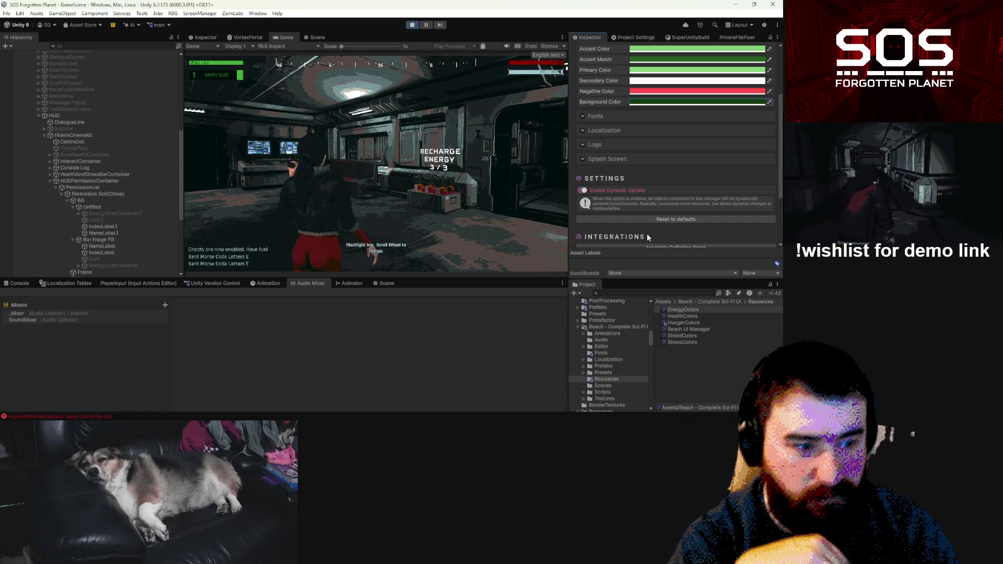
left_click(667, 293)
Step: Search the project for 'permiss' and open the Permission Slot prefab in Prefab Mode
type("p")
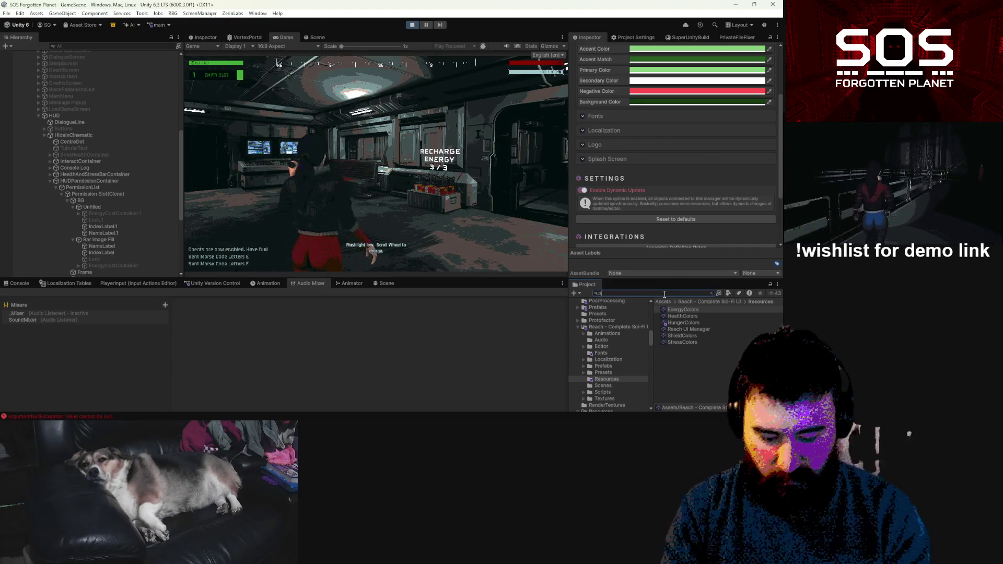
type("erm")
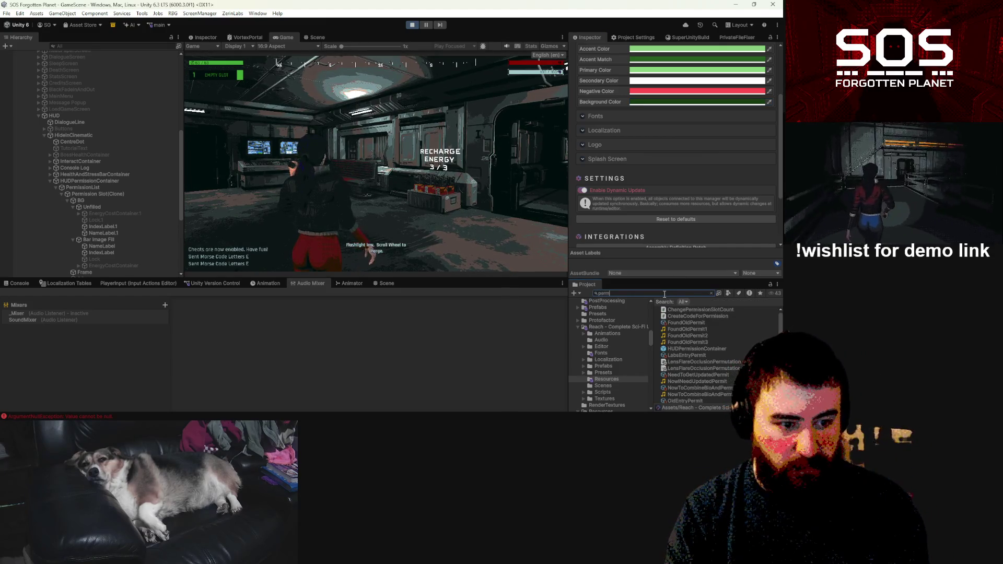
type("iss")
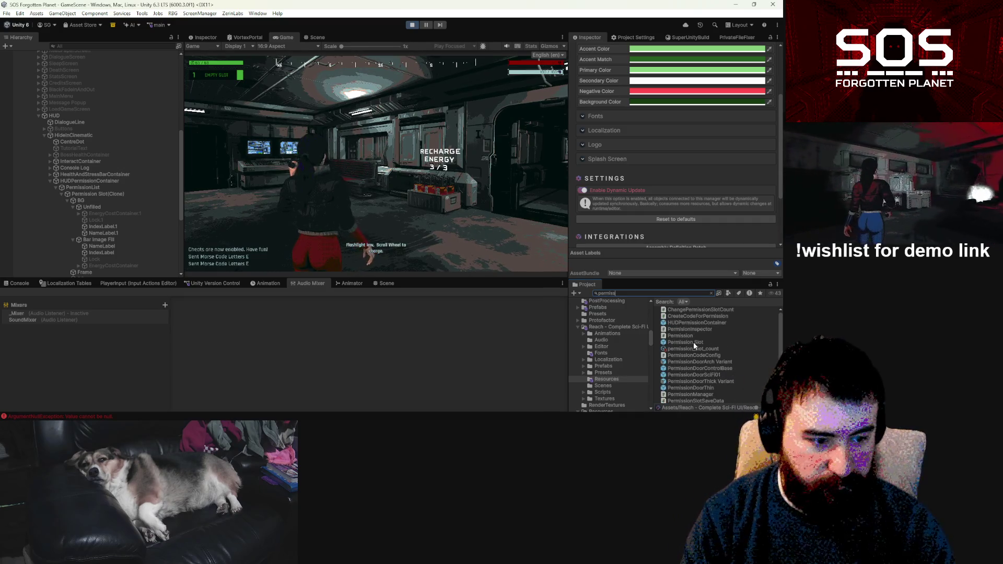
left_click(695, 341)
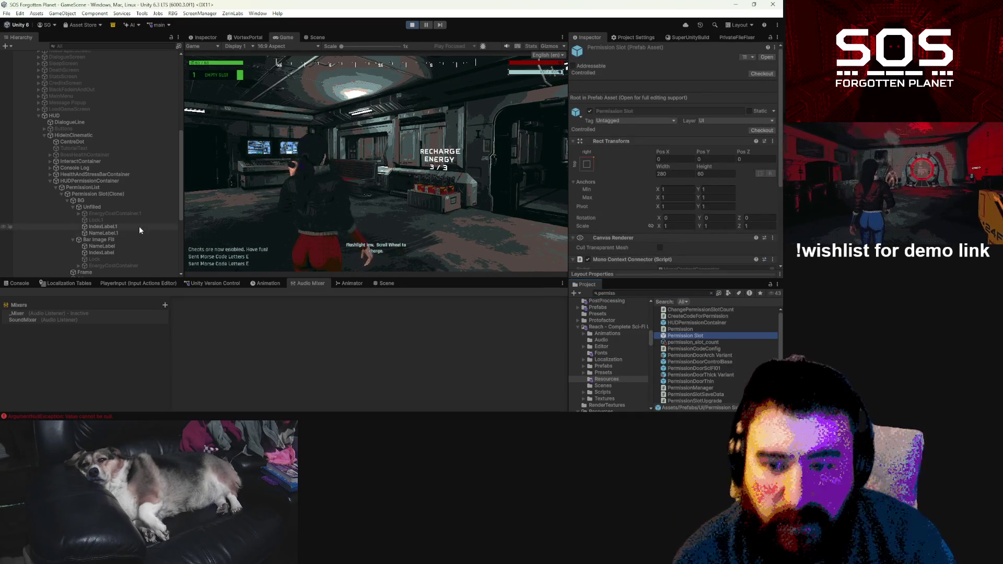
double_click(687, 337)
left_click(87, 117)
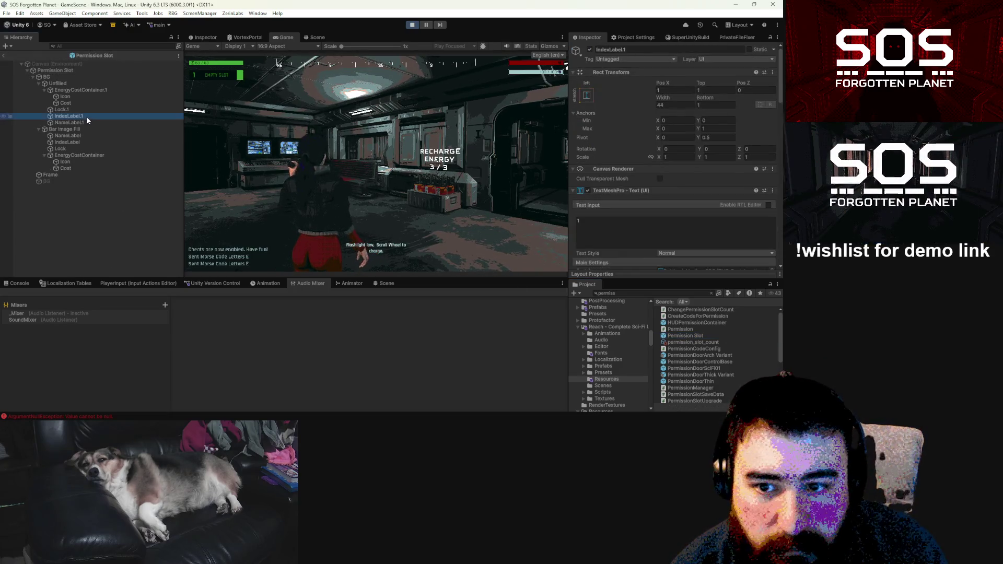
Step: Set IndexLabel.1 and NameLabel.1 to the Accent colour type
left_click(85, 121, "ctrl")
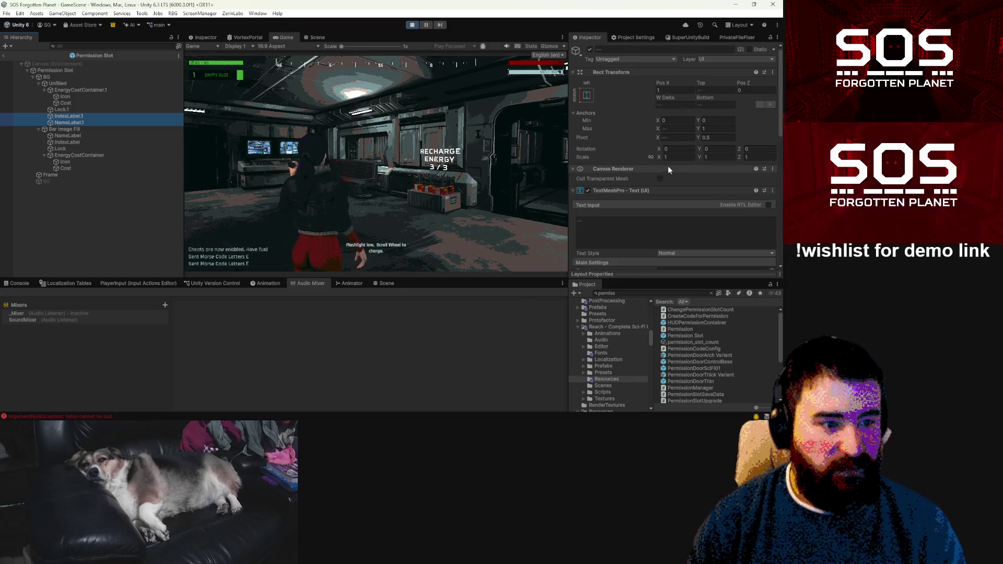
scroll(670, 167, "down", 5)
scroll(685, 224, "down", 10)
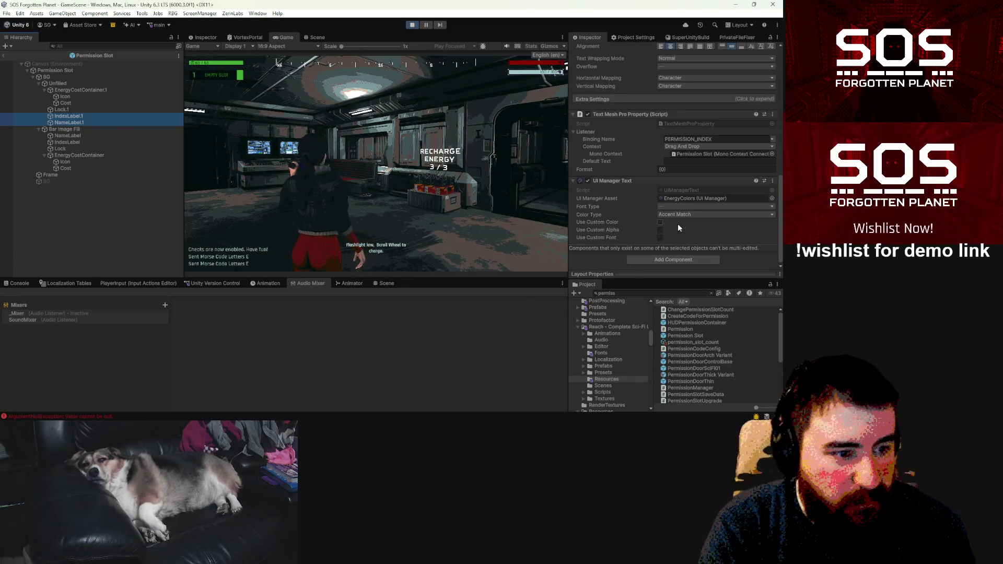
left_click(679, 212)
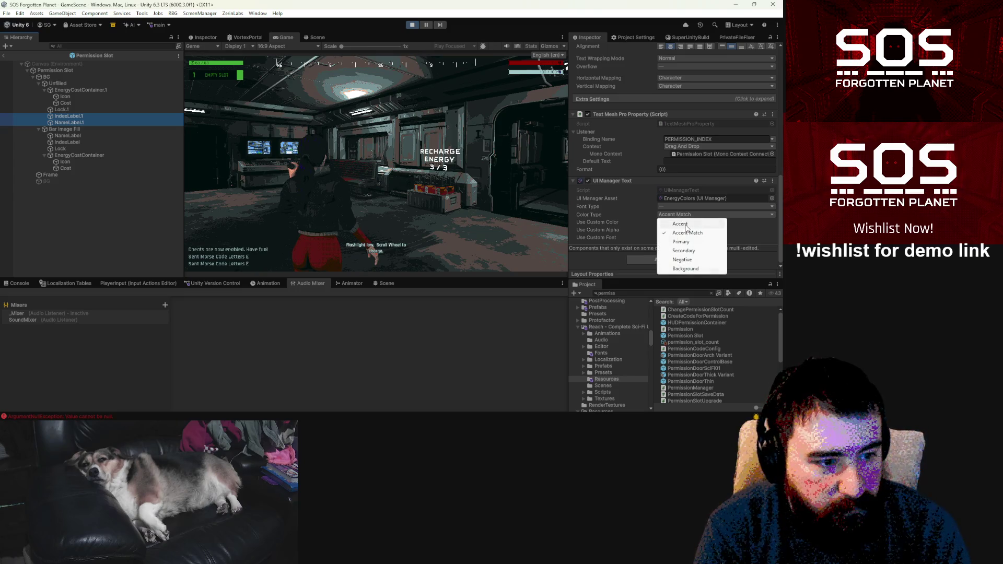
left_click(688, 228)
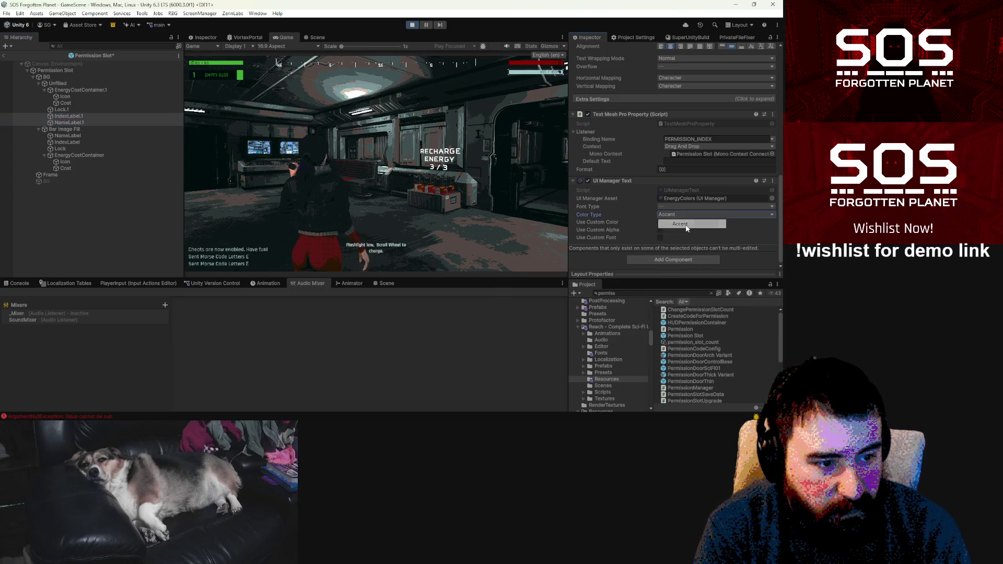
Step: Set NameLabel and IndexLabel under Bar Image Fill to the Accent Match colour type
left_click(67, 135)
left_click(69, 141, "ctrl")
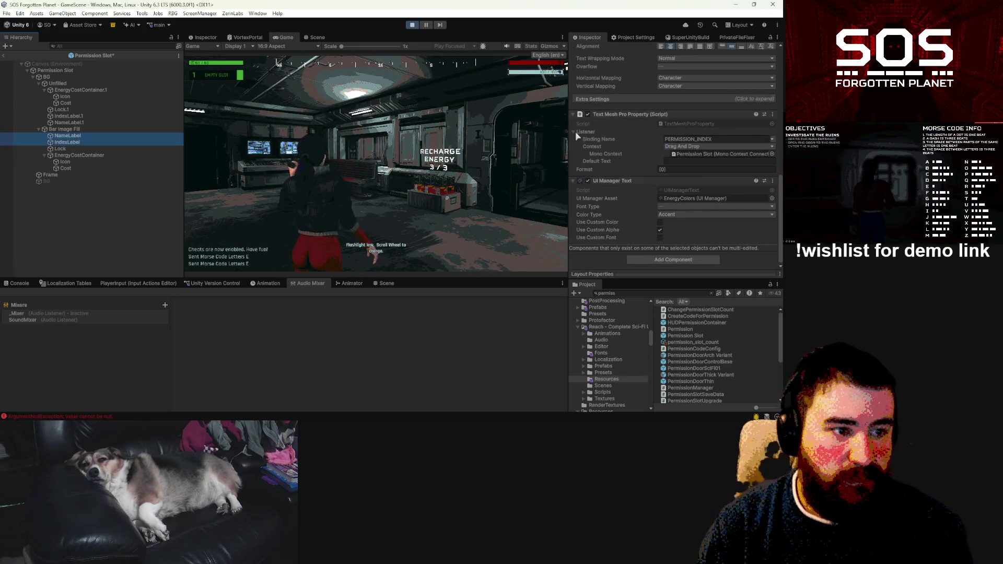
left_click(684, 212)
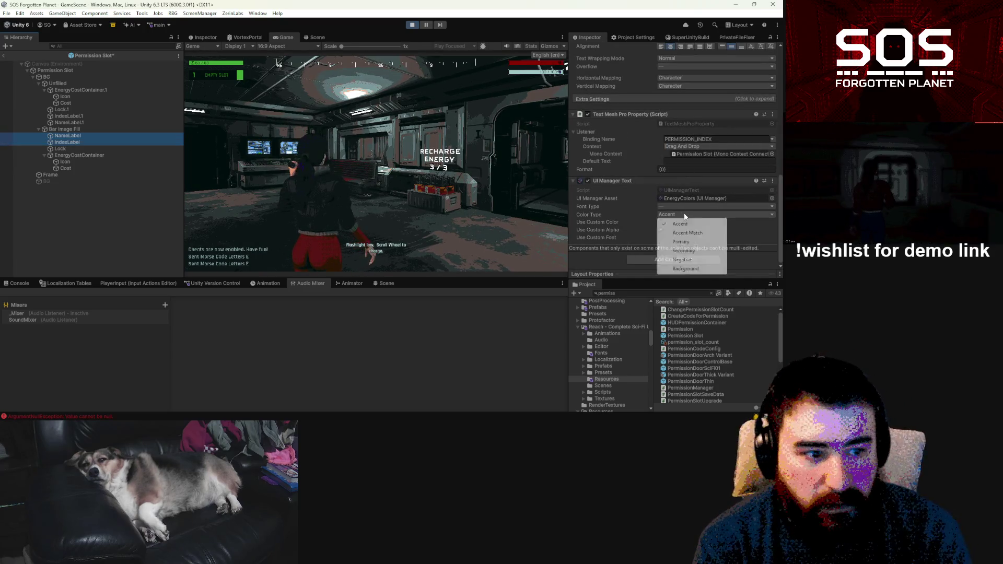
left_click(686, 233)
Step: Set Bar Image Fill's UI Manager Image colour type to Accent
left_click(65, 129)
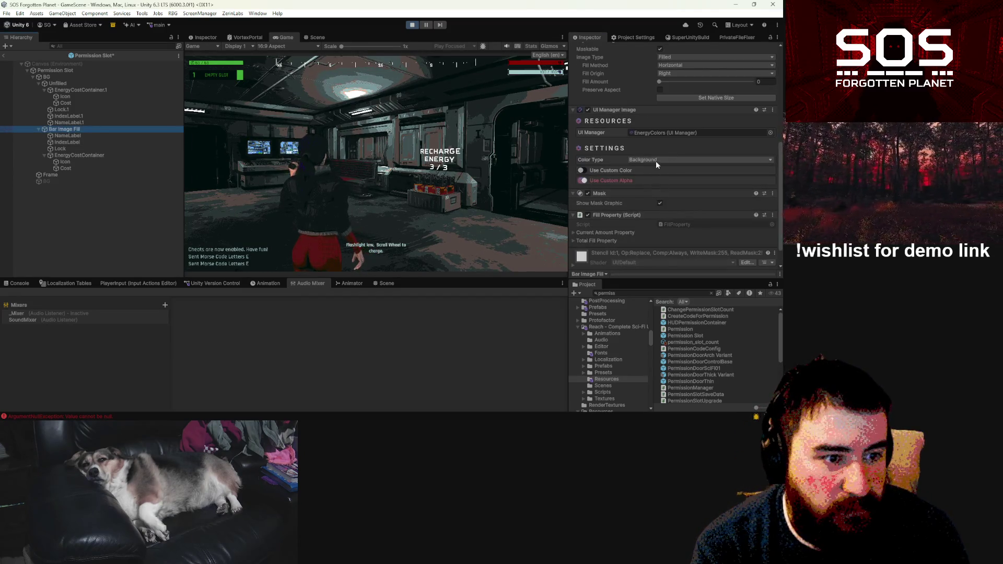
left_click(656, 160)
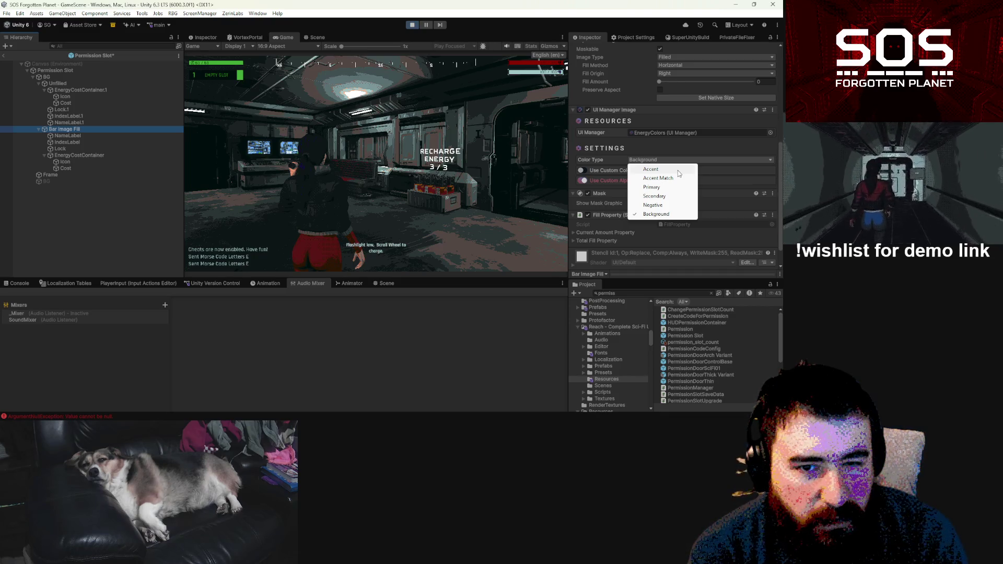
left_click(678, 170)
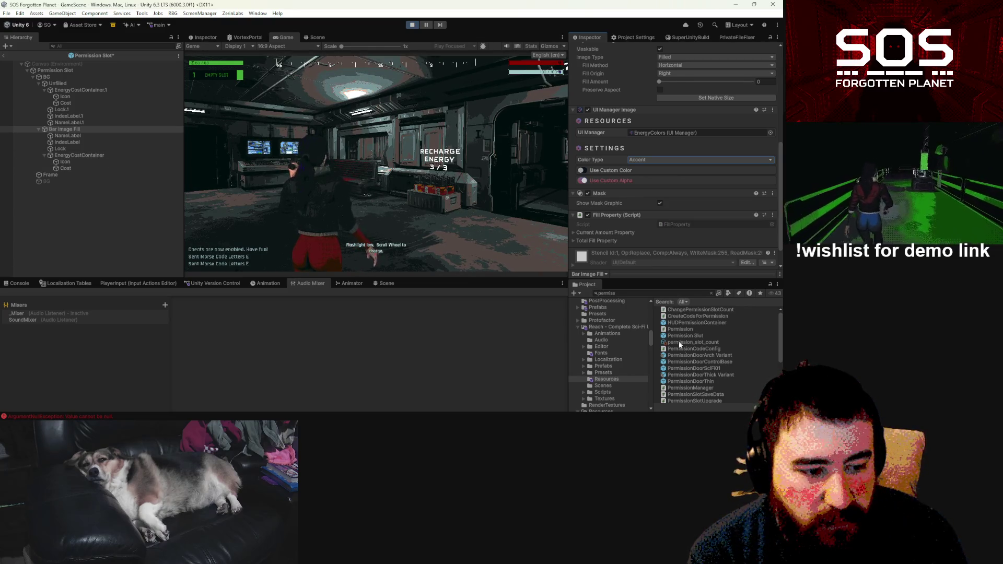
scroll(695, 187, "up", 3)
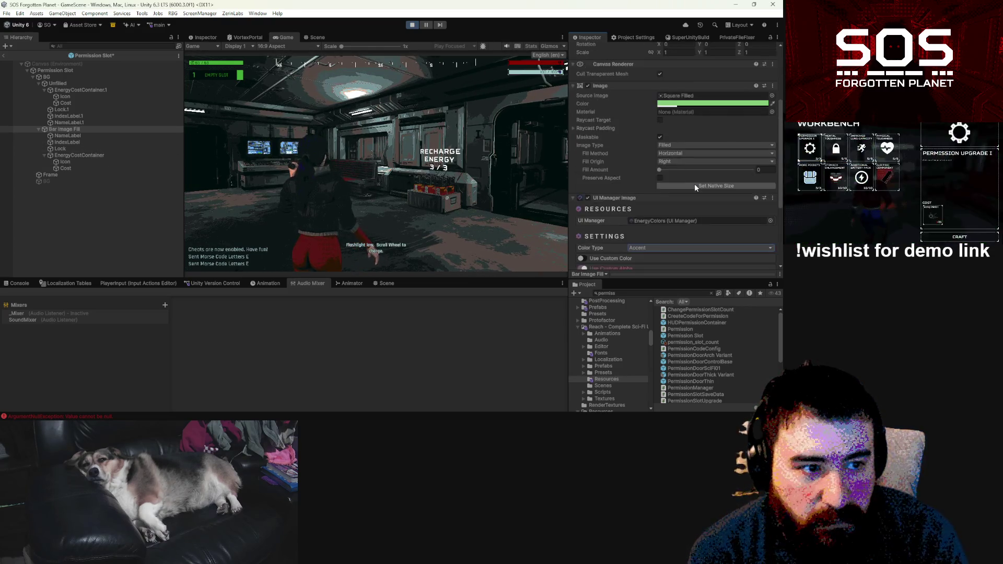
scroll(694, 186, "down", 1)
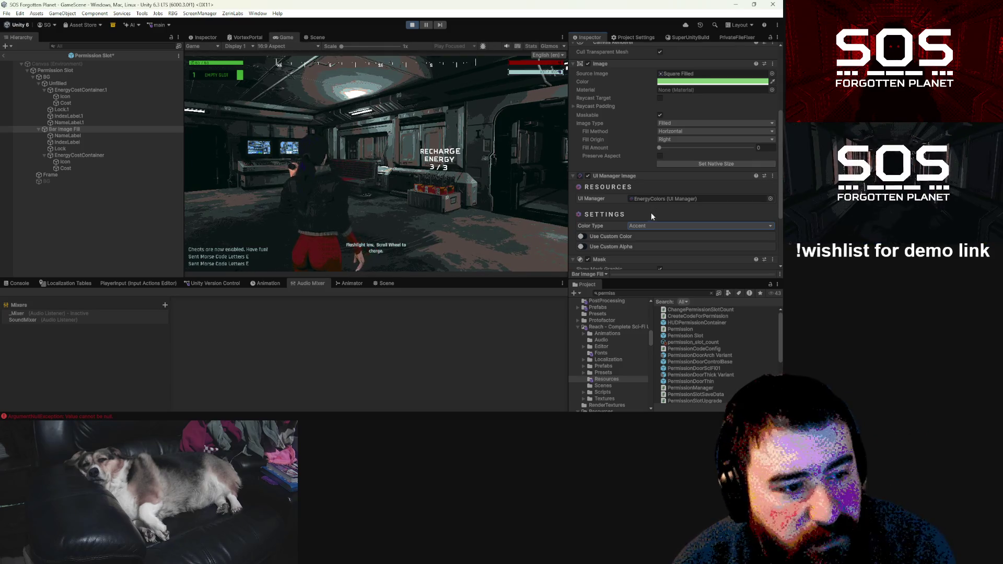
Step: Return Bar Image Fill to Background and set NameLabel and IndexLabel to Accent Match
left_click(646, 227)
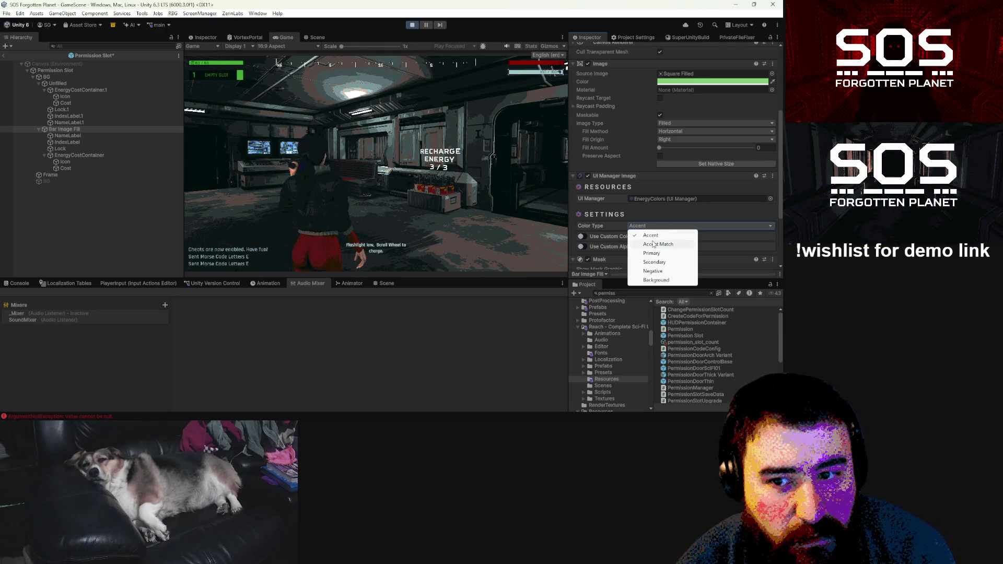
left_click(657, 280)
left_click(70, 135)
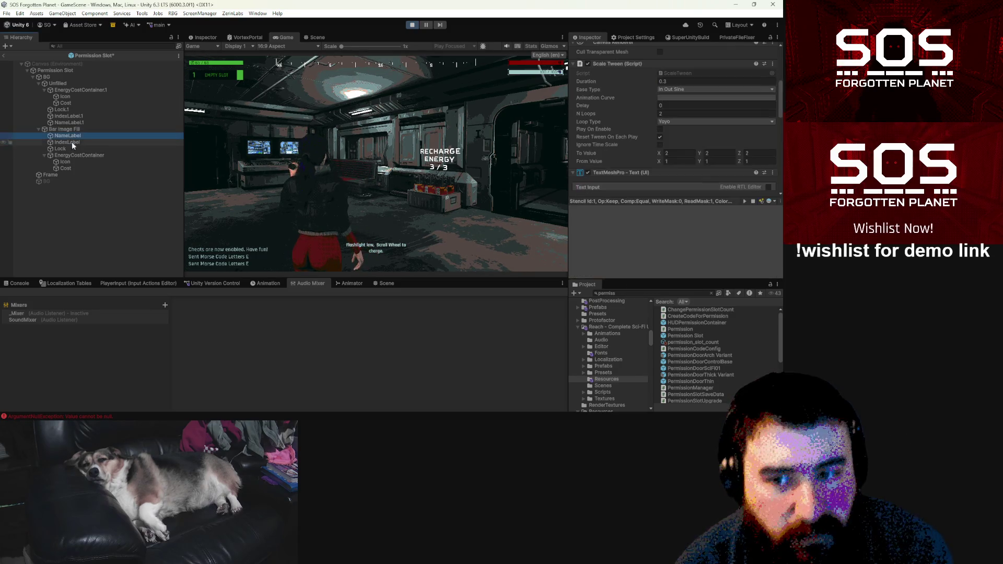
left_click(74, 143, "ctrl")
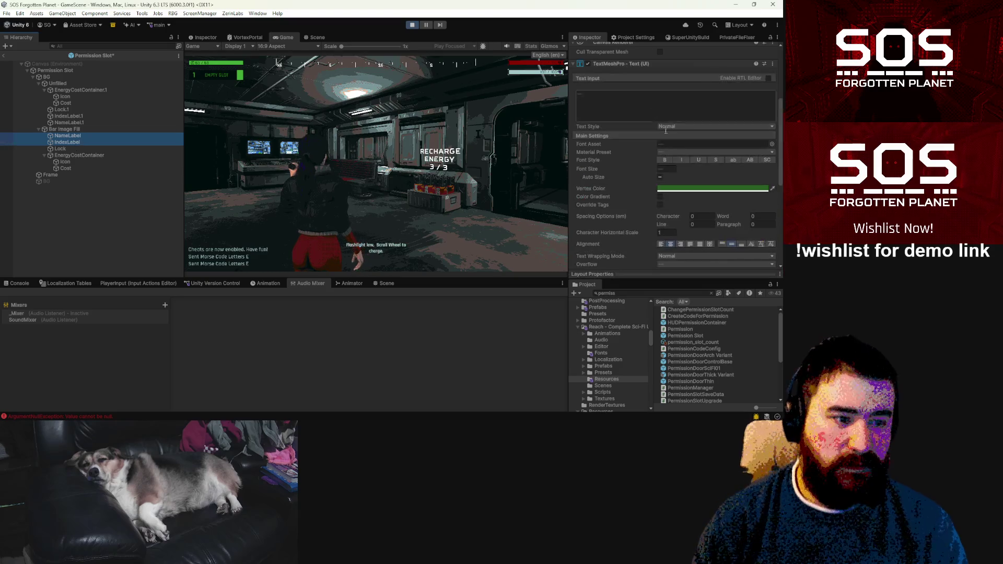
scroll(686, 193, "down", 10)
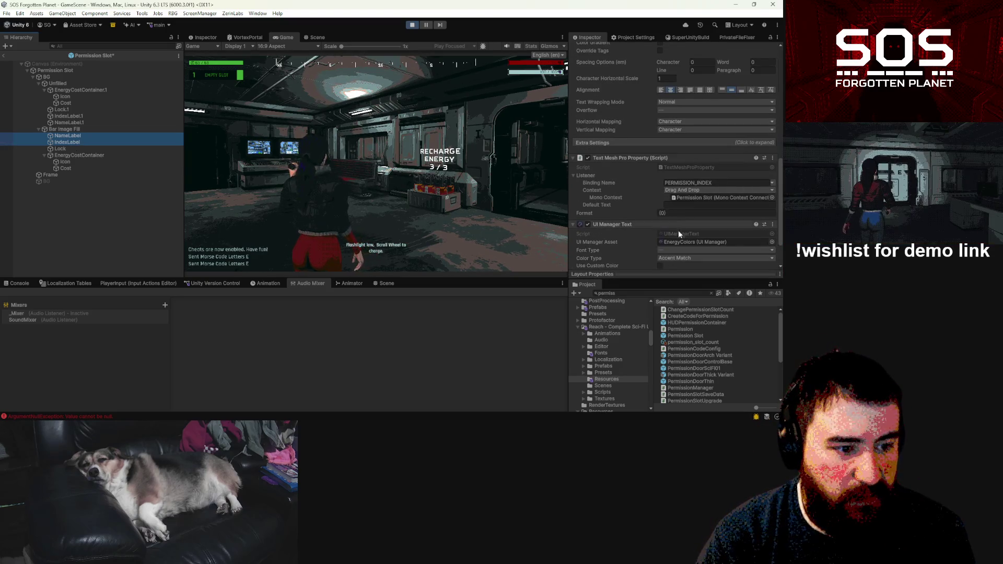
left_click(685, 258)
left_click(679, 282)
scroll(663, 198, "up", 3)
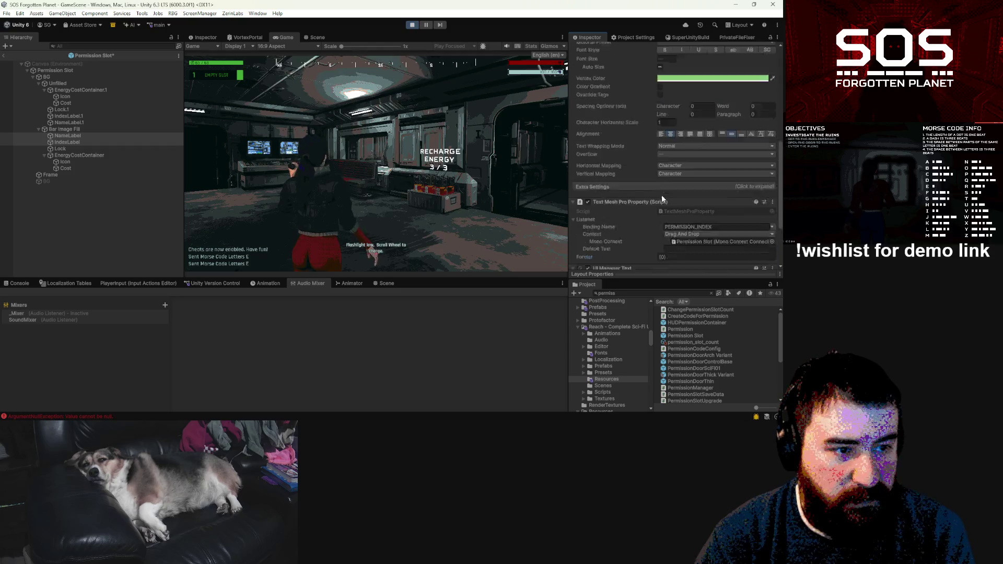
scroll(661, 199, "up", 3)
Step: Inspect the colour settings of Lock, EnergyCostContainer, its cost icon and the Cost text
left_click(67, 148)
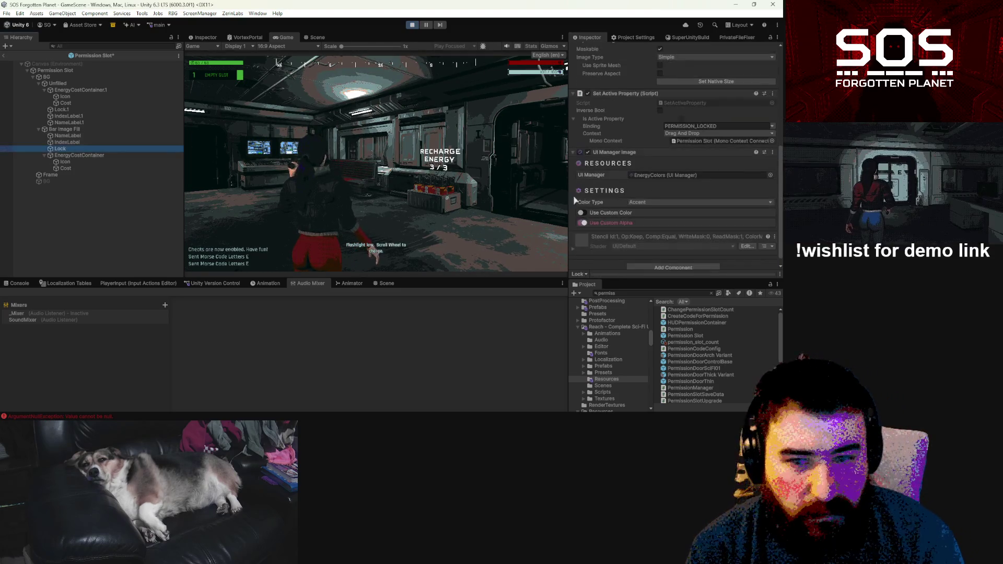
left_click(101, 155)
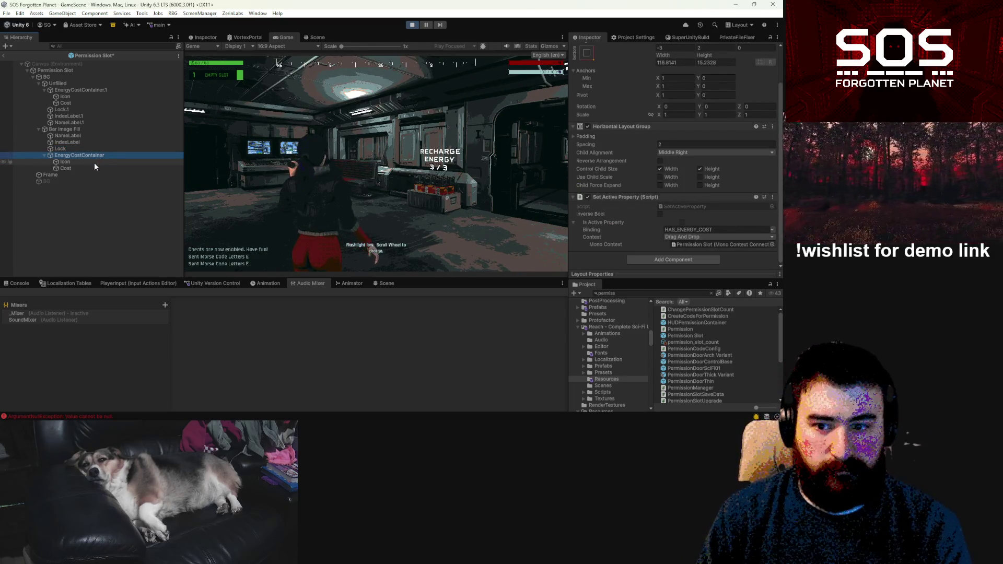
left_click(94, 162)
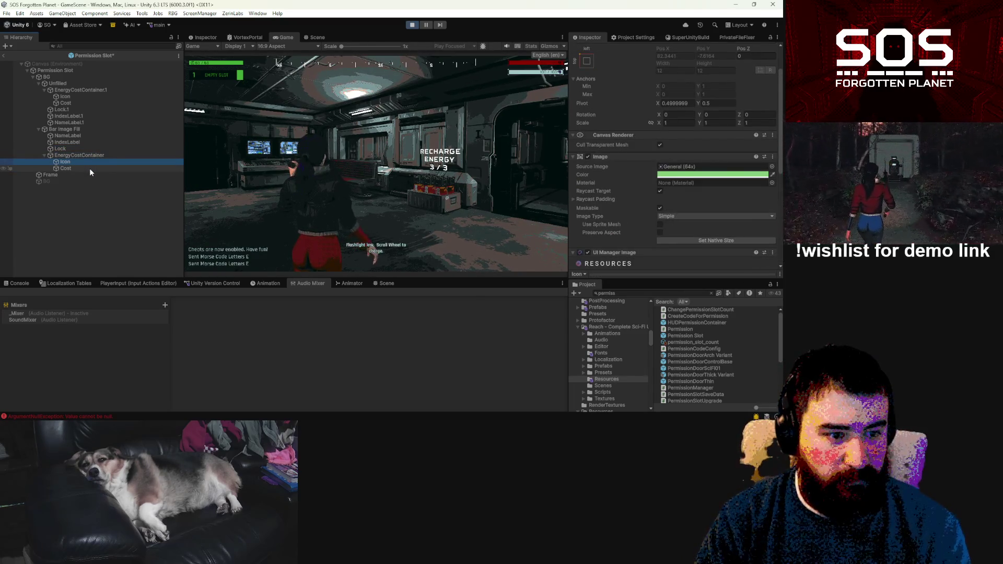
left_click(89, 169)
scroll(674, 169, "down", 5)
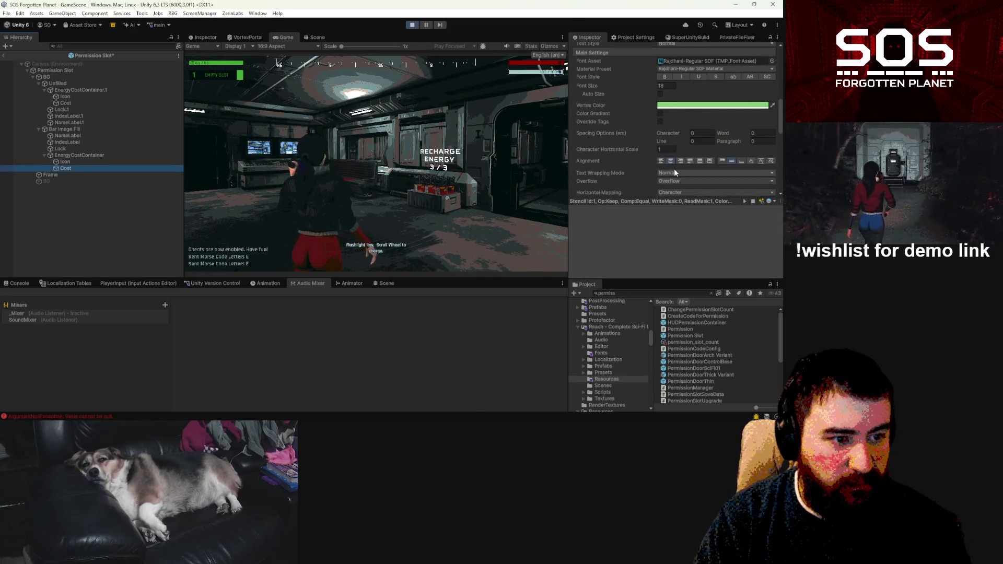
Step: Set NameLabel.1 and IndexLabel.1 text to the Accent Match colour type
left_click(73, 122)
left_click(73, 116, "ctrl")
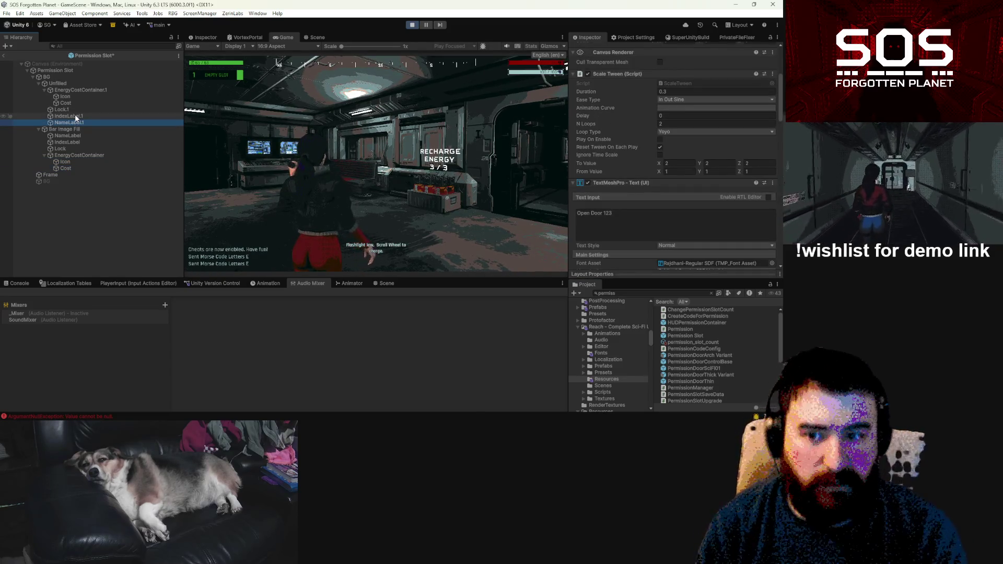
scroll(731, 177, "down", 5)
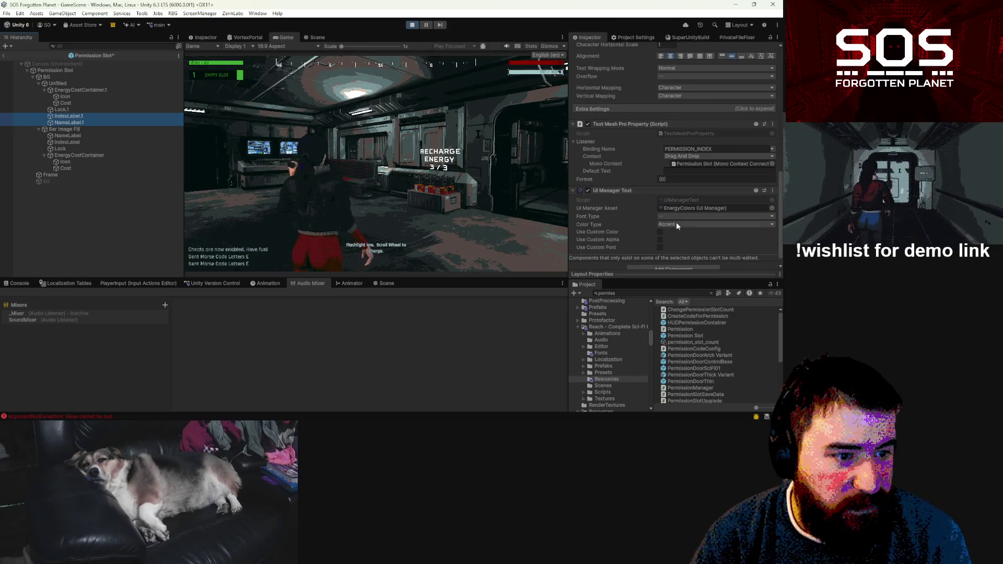
left_click(676, 224)
left_click(682, 244)
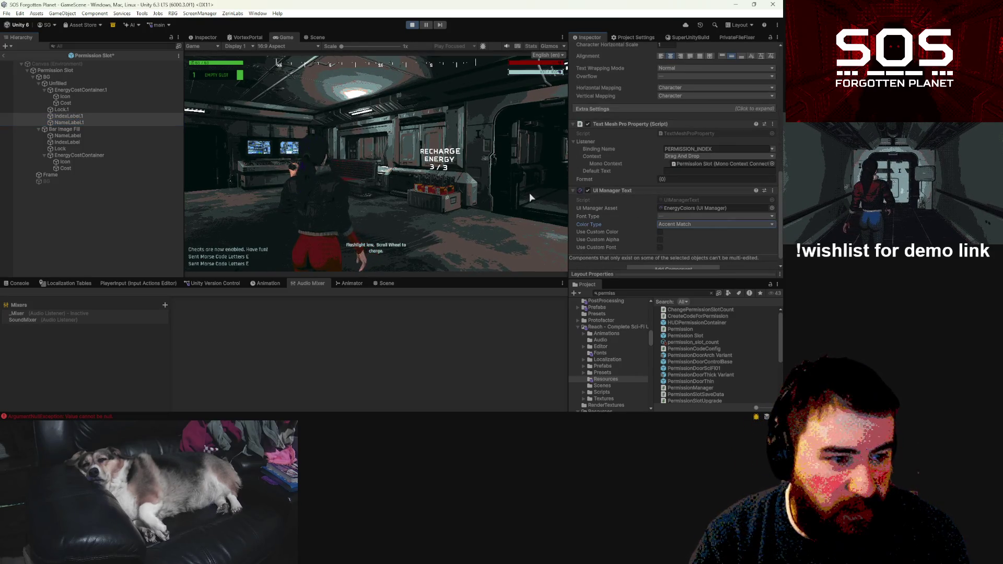
left_click(68, 108)
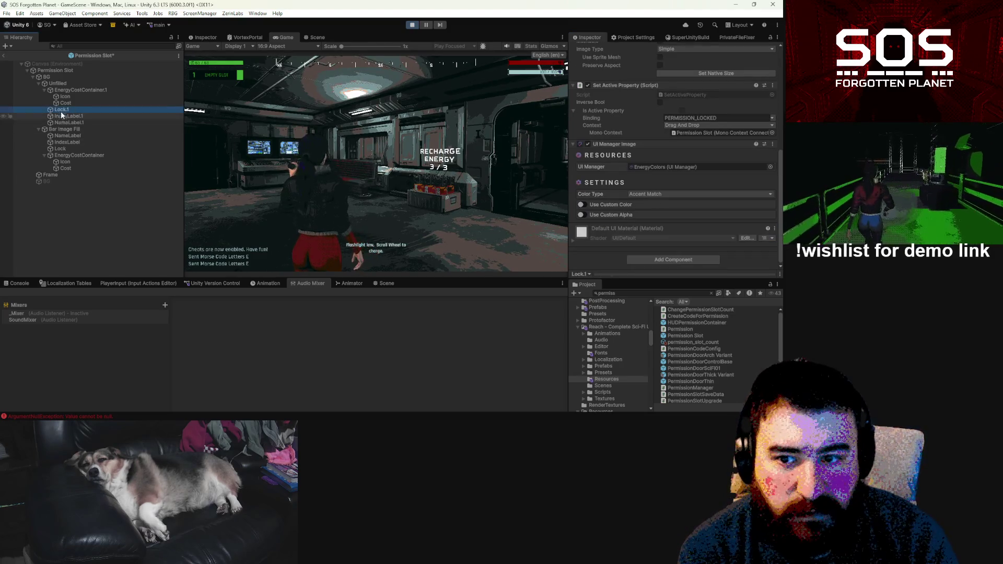
left_click(64, 97)
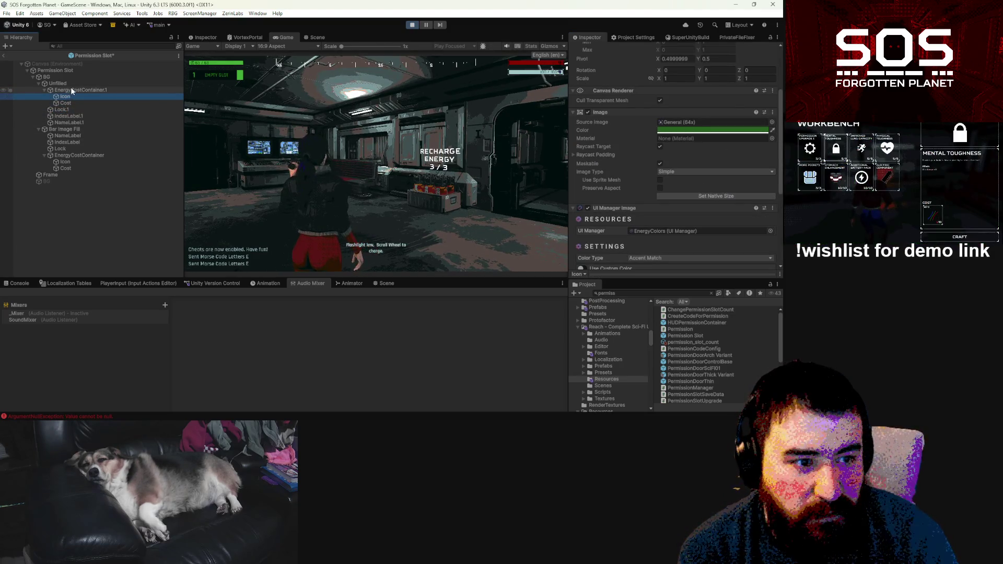
Step: Confirm BG's colour type stays Accent and check Bar Image Fill's colour type
left_click(68, 77)
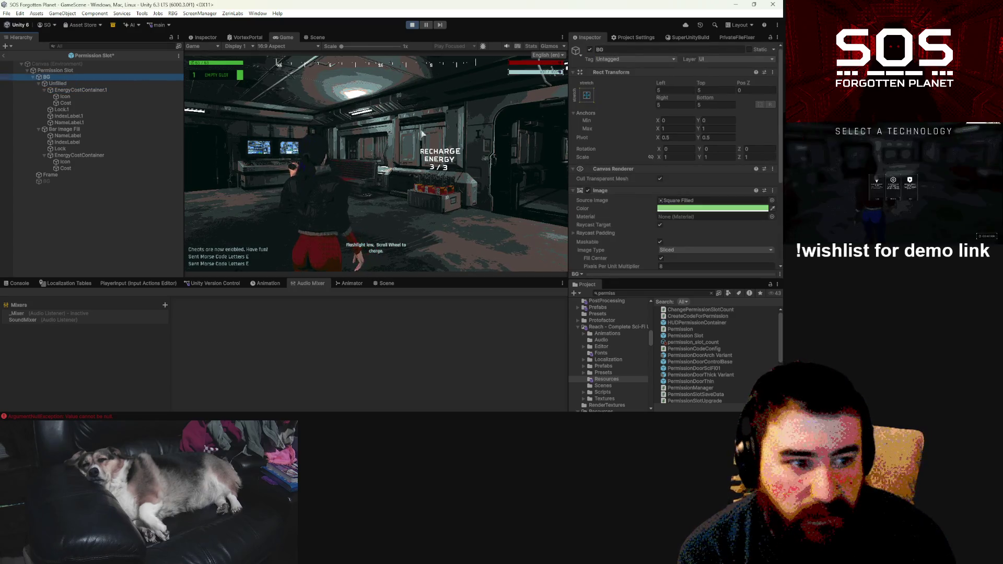
scroll(696, 201, "down", 3)
scroll(696, 201, "down", 3)
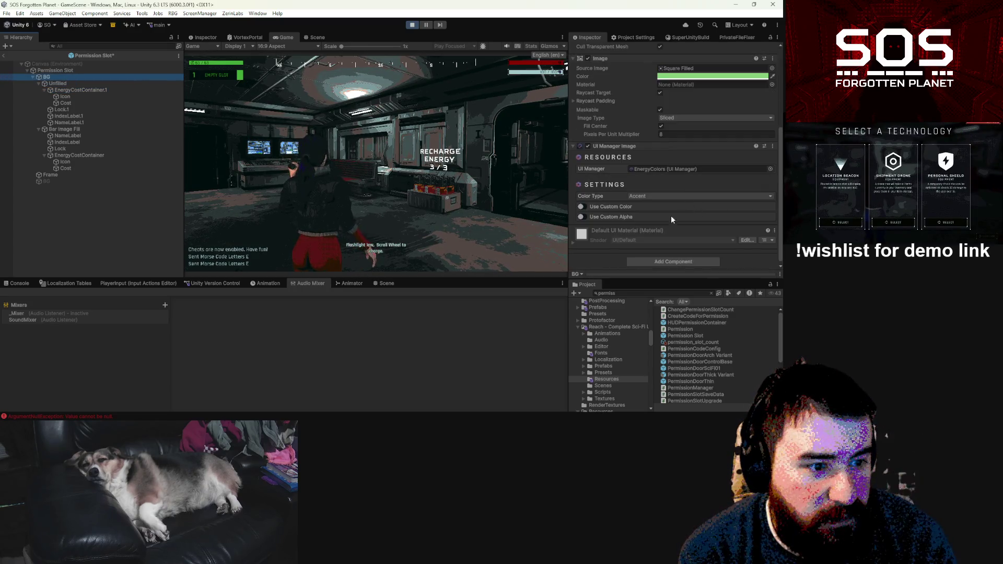
left_click(648, 196)
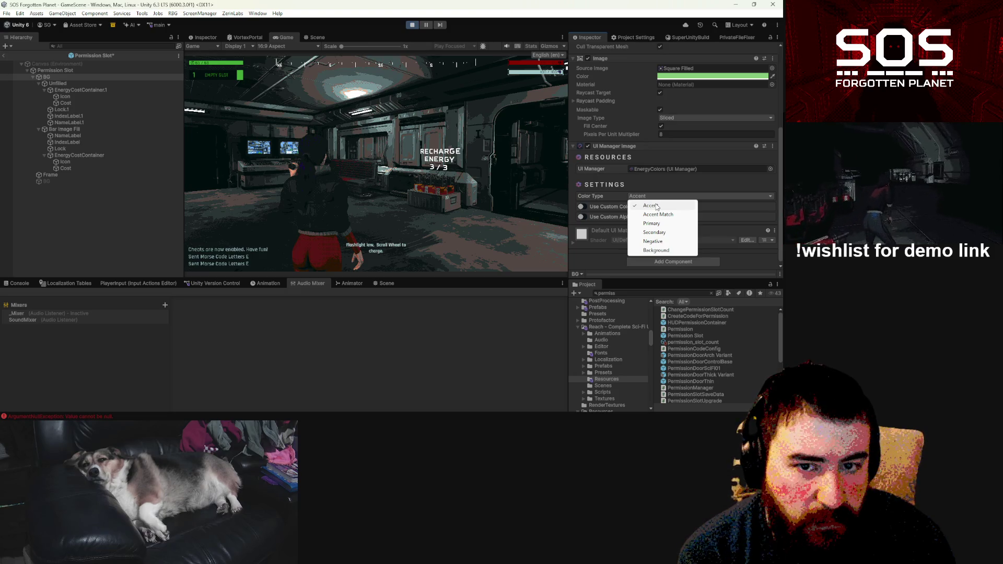
left_click(656, 205)
left_click(64, 130)
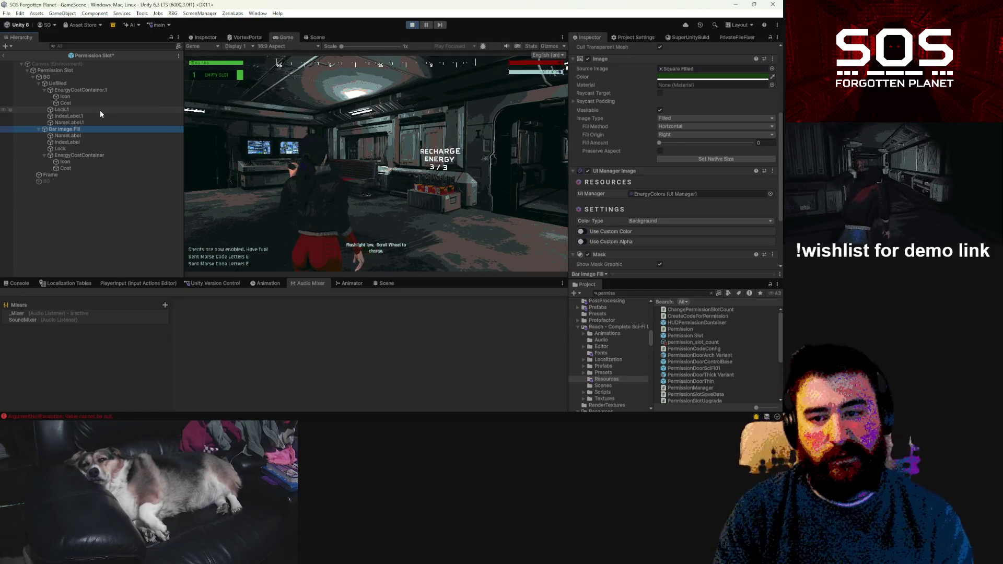
Step: Save the Permission Slot prefab, return to the scene and stop play mode
key("ctrl+s")
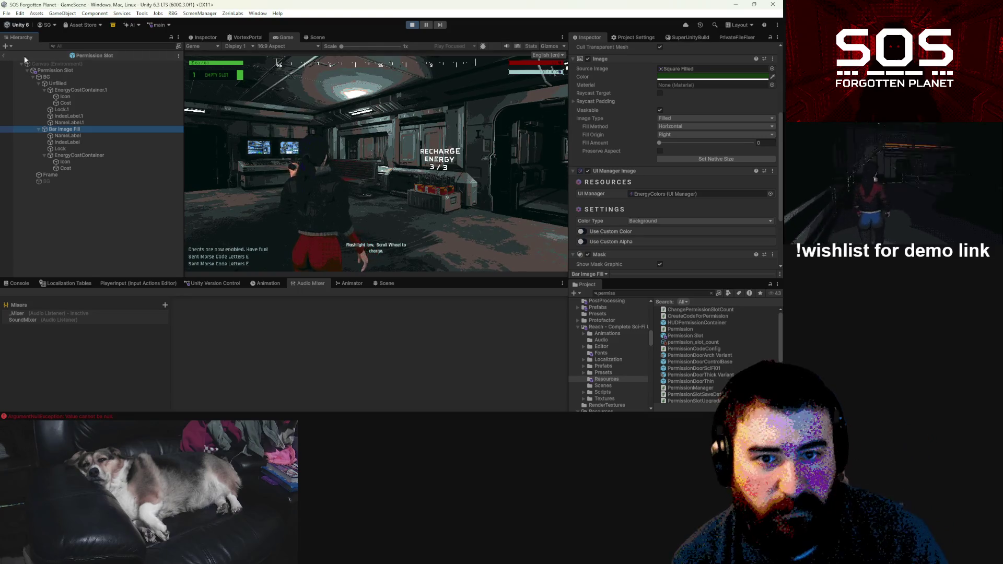
left_click(5, 56)
left_click(413, 25)
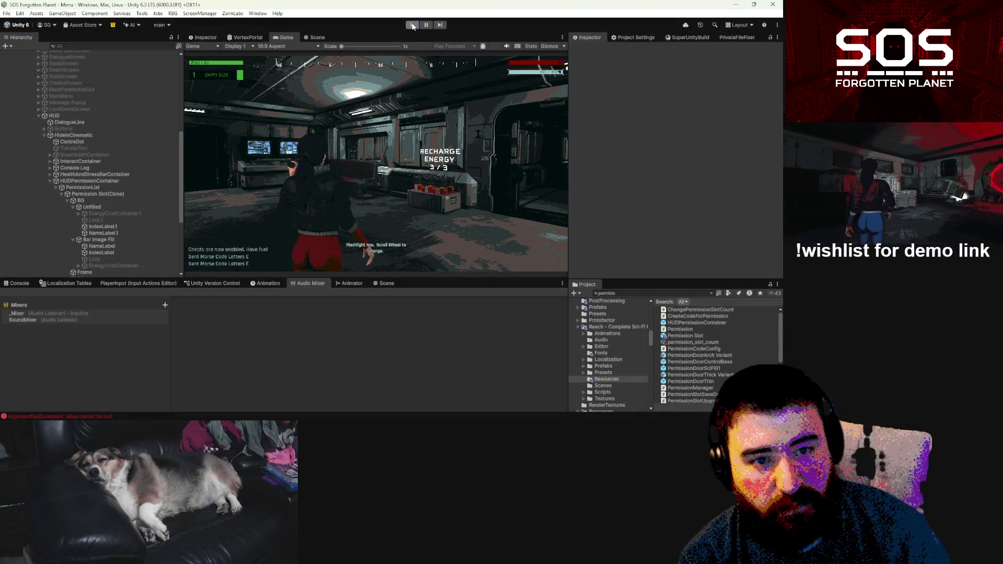
Step: Start play mode, dismiss the greetings message, and load the top save from Load Game
left_click(413, 25)
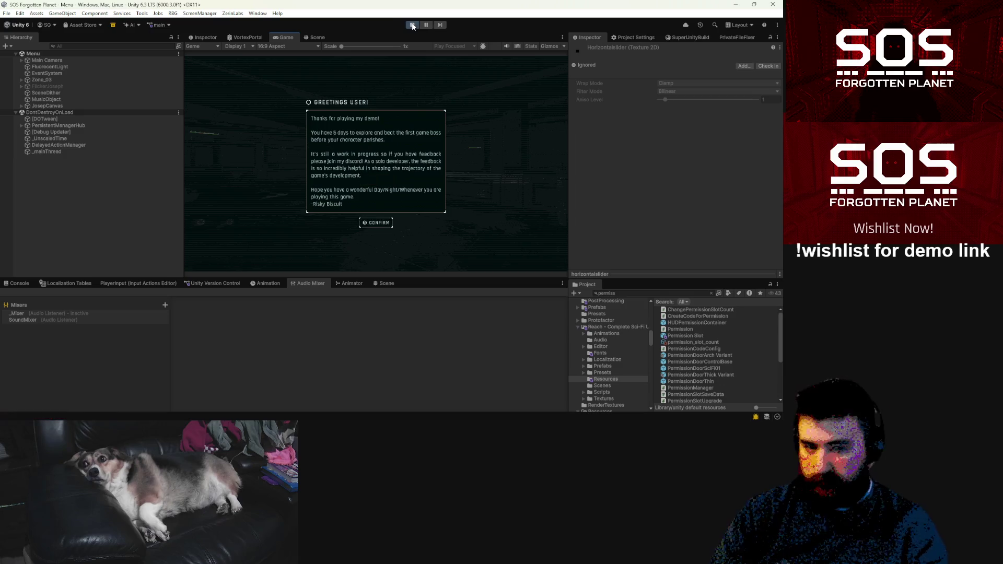
left_click(390, 223)
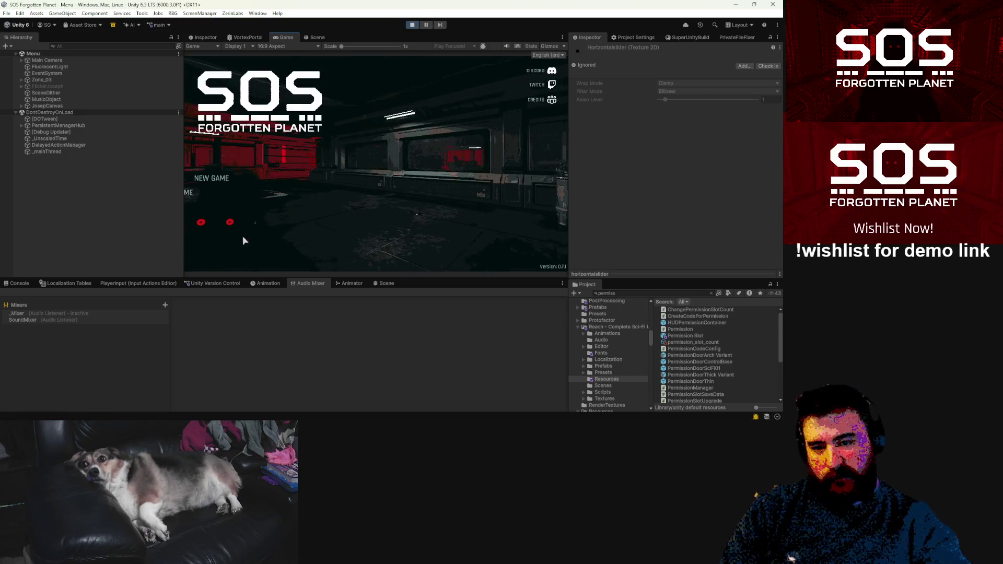
left_click(212, 193)
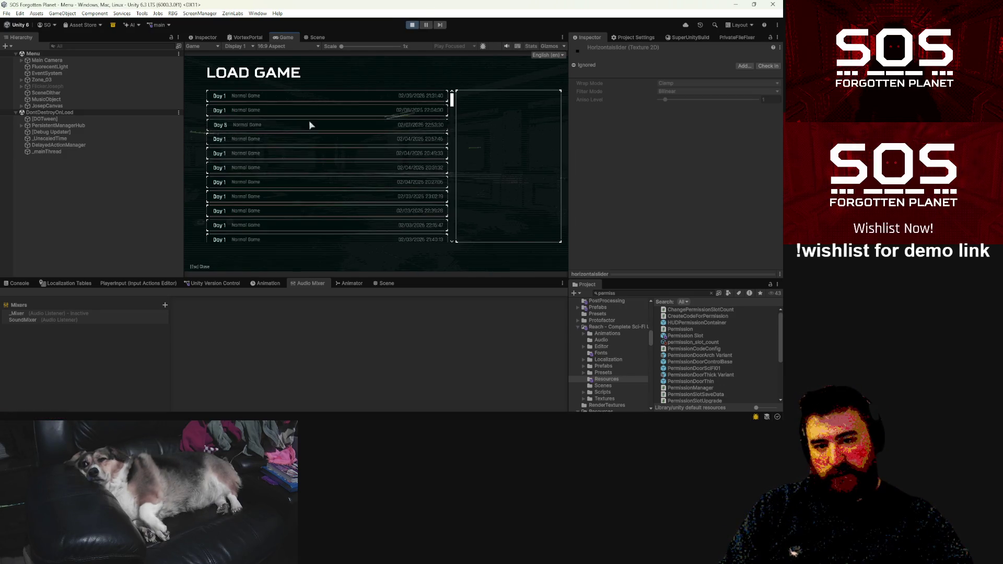
left_click(301, 101)
left_click(521, 236)
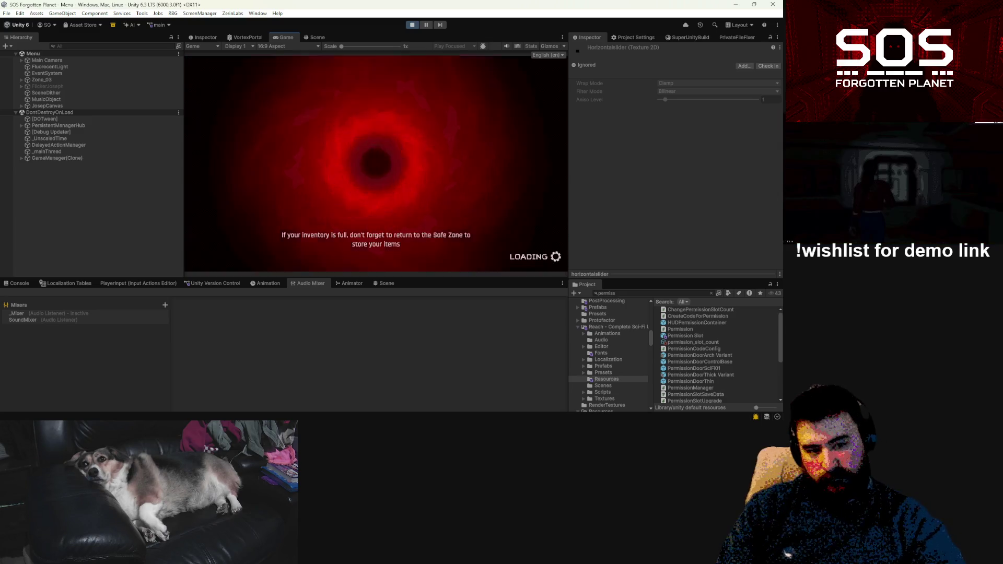
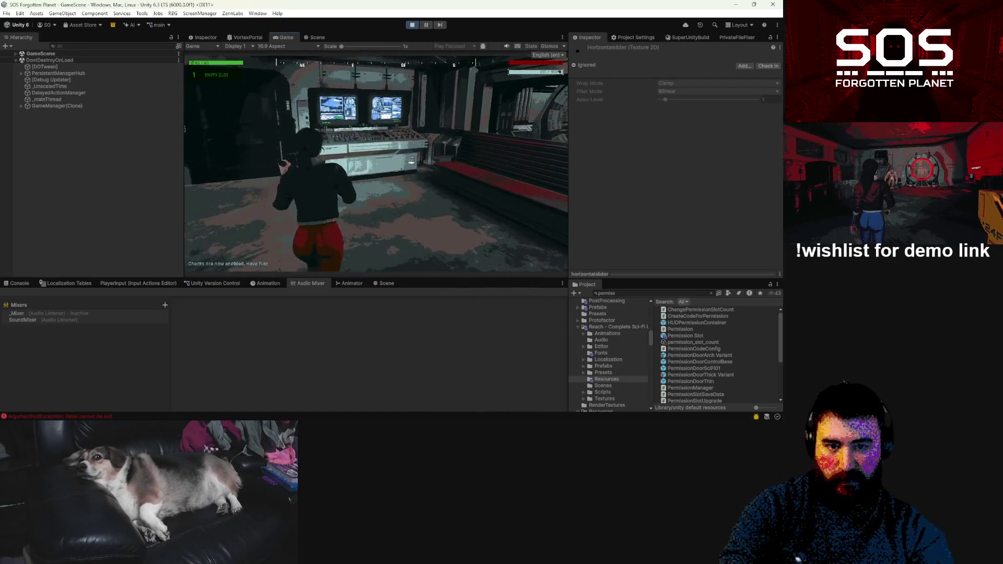
Step: Run the 'ed' cheat command to grant the Shipment Drone permission, then resume play
type("ed")
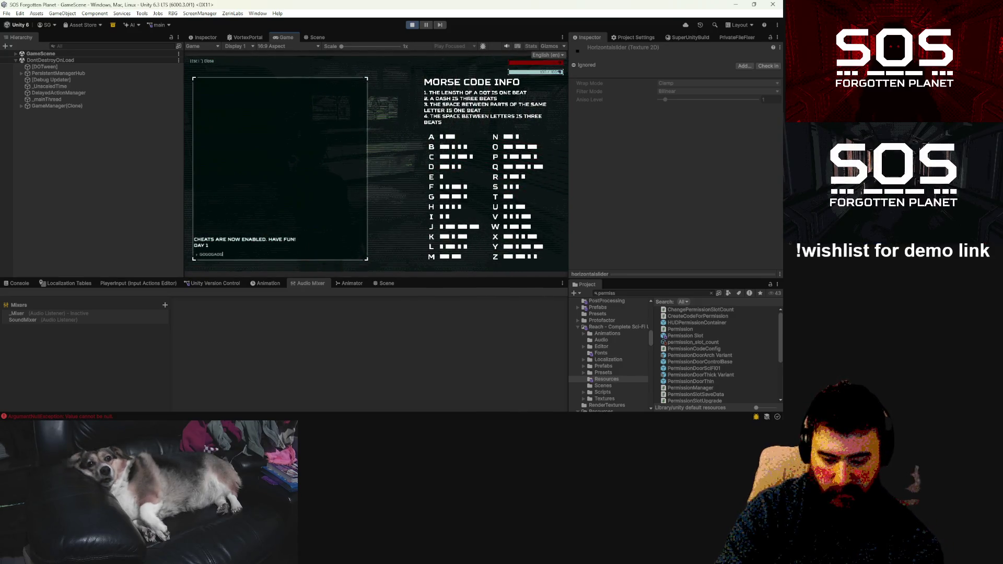
key("Return")
key("Escape")
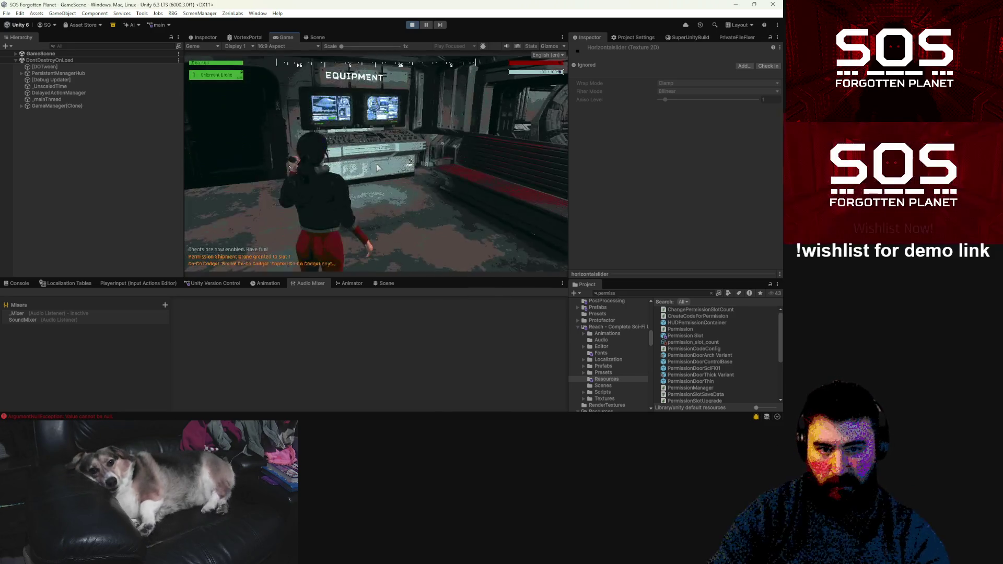
Step: Walk the character around the base to the save and equipment area, then pause the game
key("w")
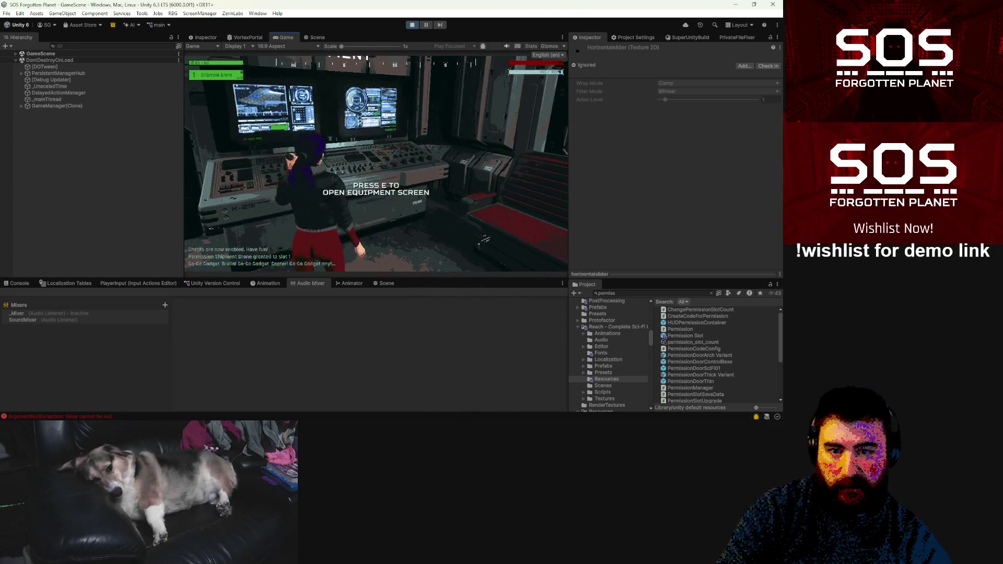
key("w")
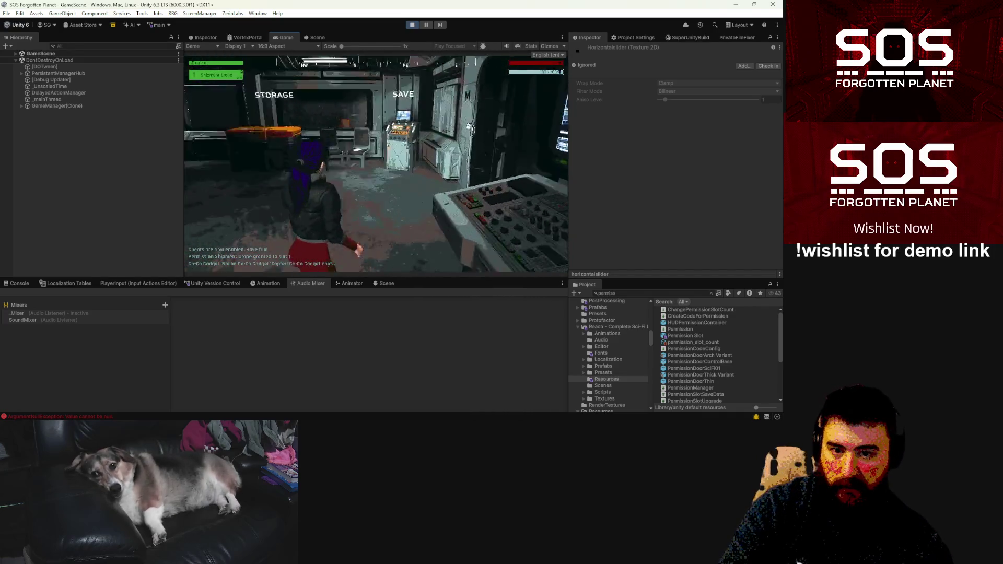
key("w")
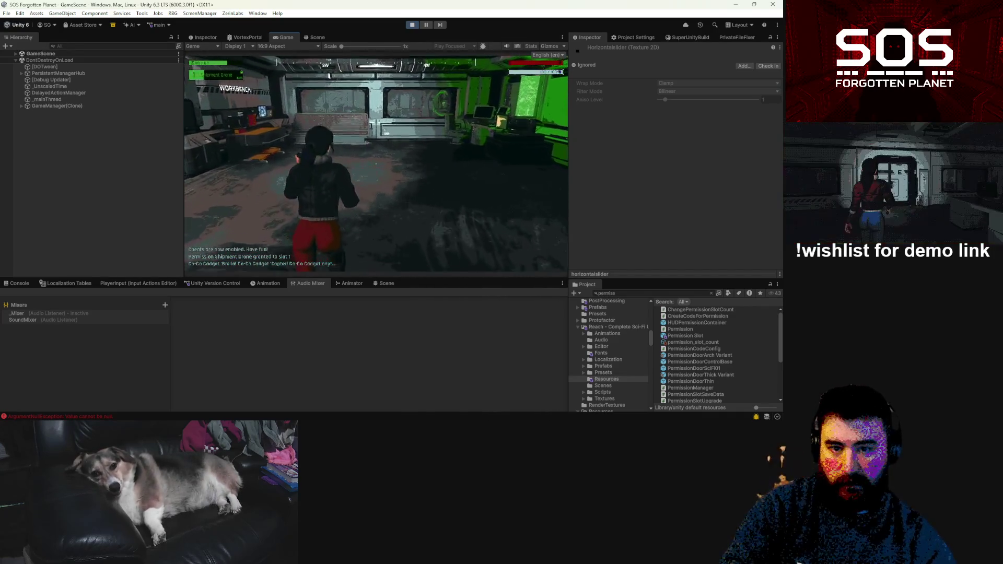
key("w")
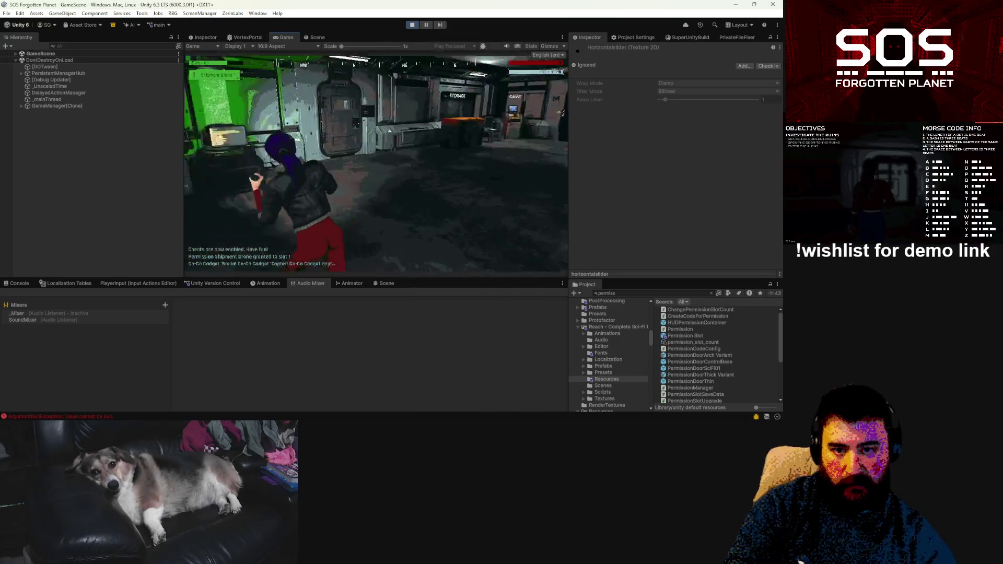
key("w")
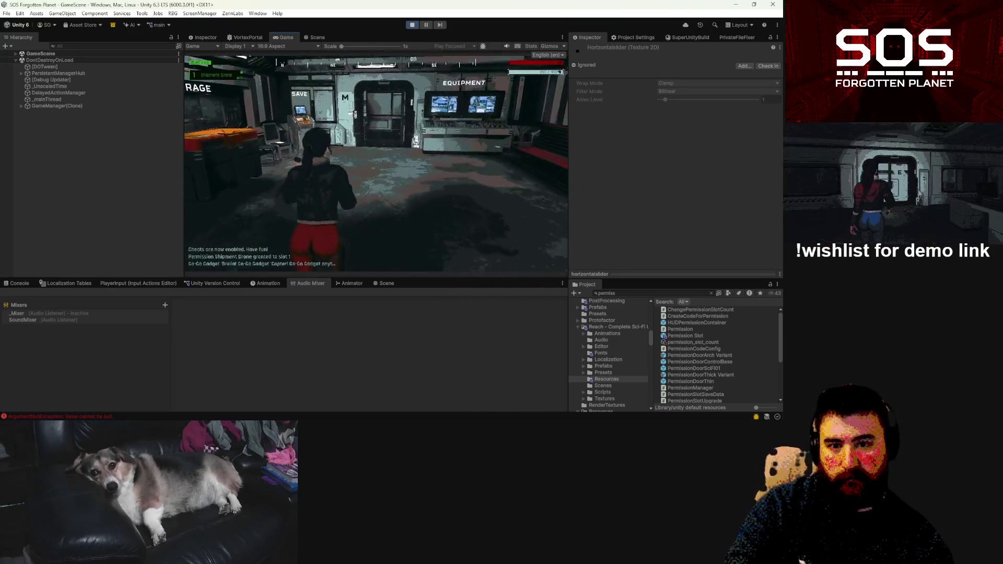
key("w")
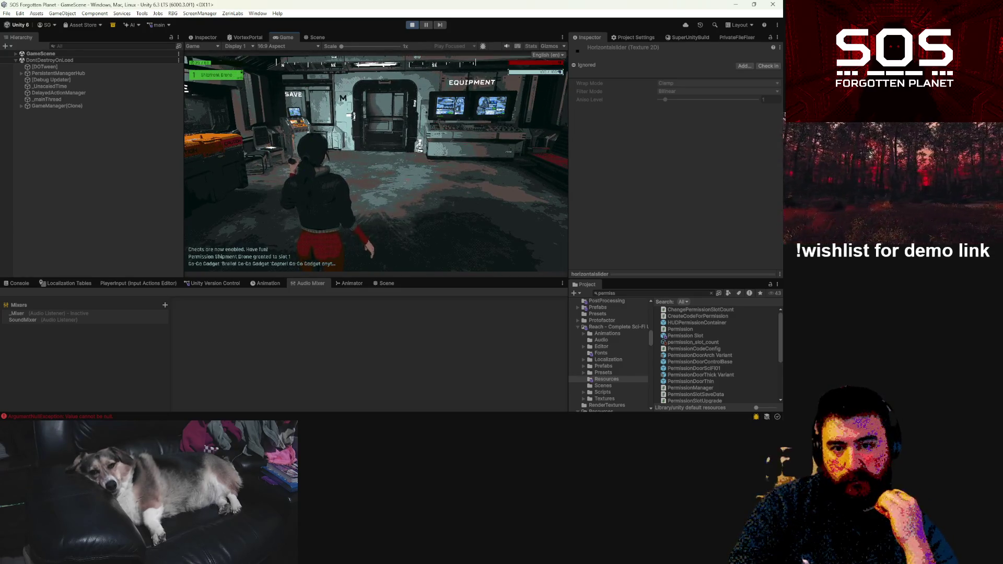
key("Escape")
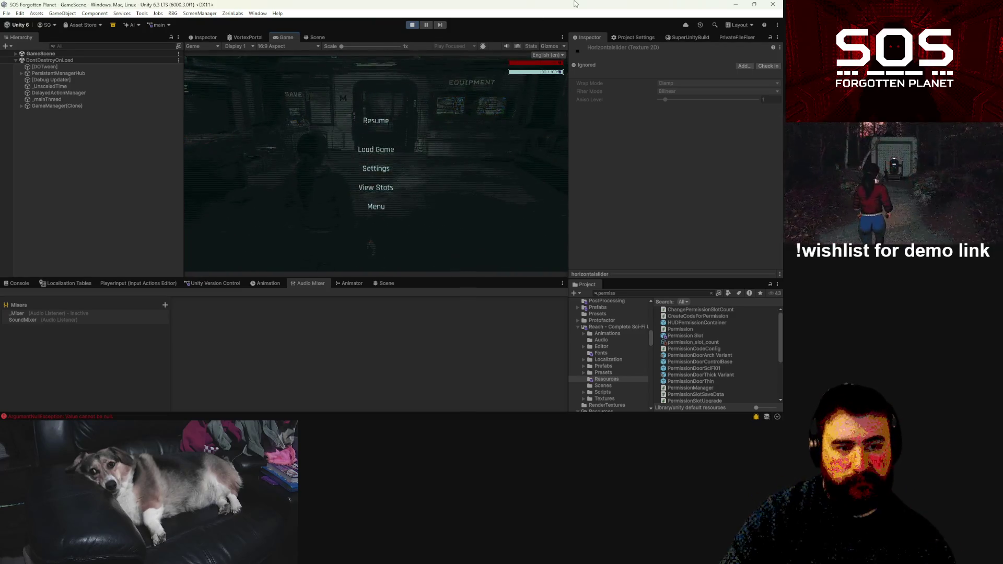
left_click(563, 37)
Step: Maximize the Game view, send Morse letter E, and open the Inventory showing 0 / 50 bars
left_click(585, 67)
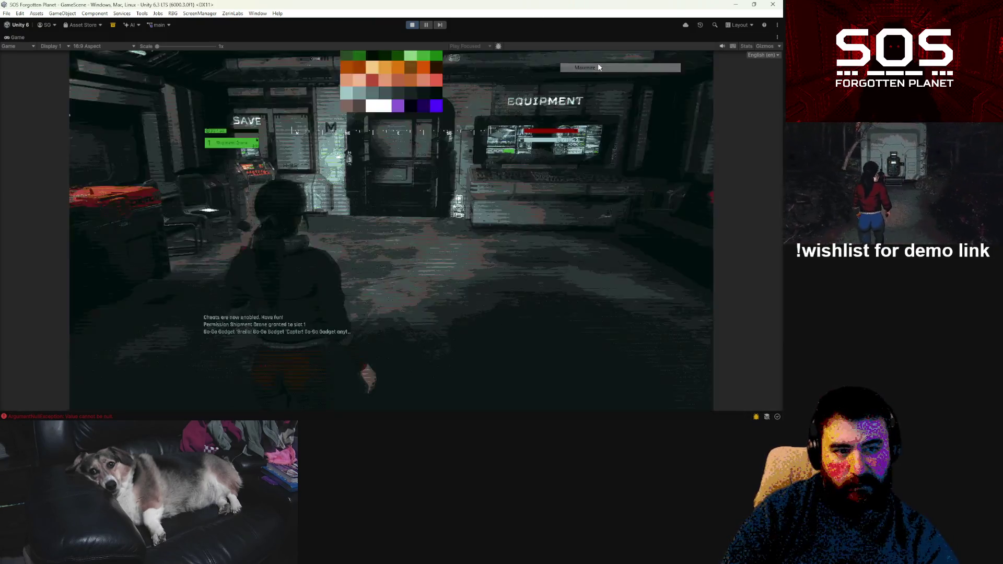
key("e")
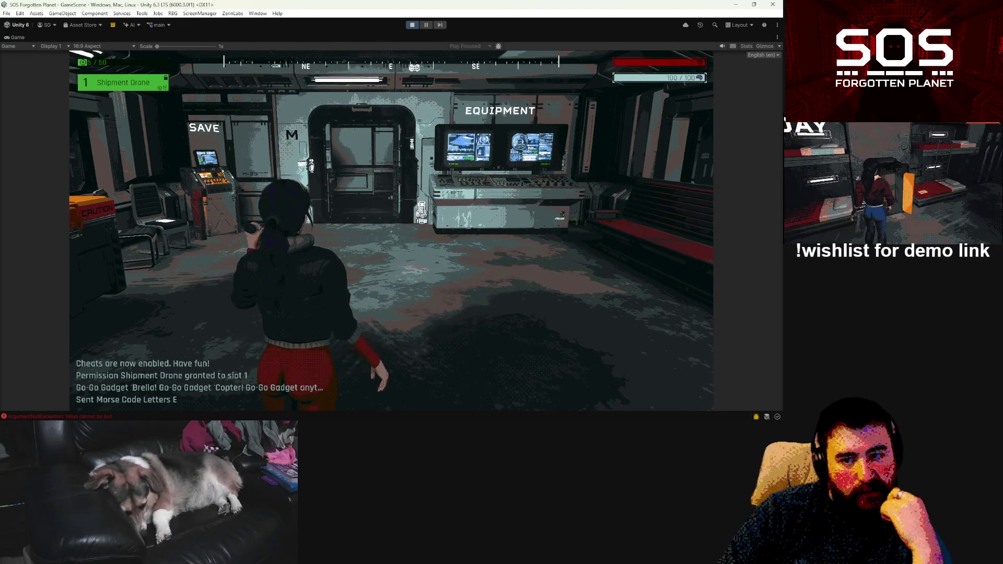
key("e")
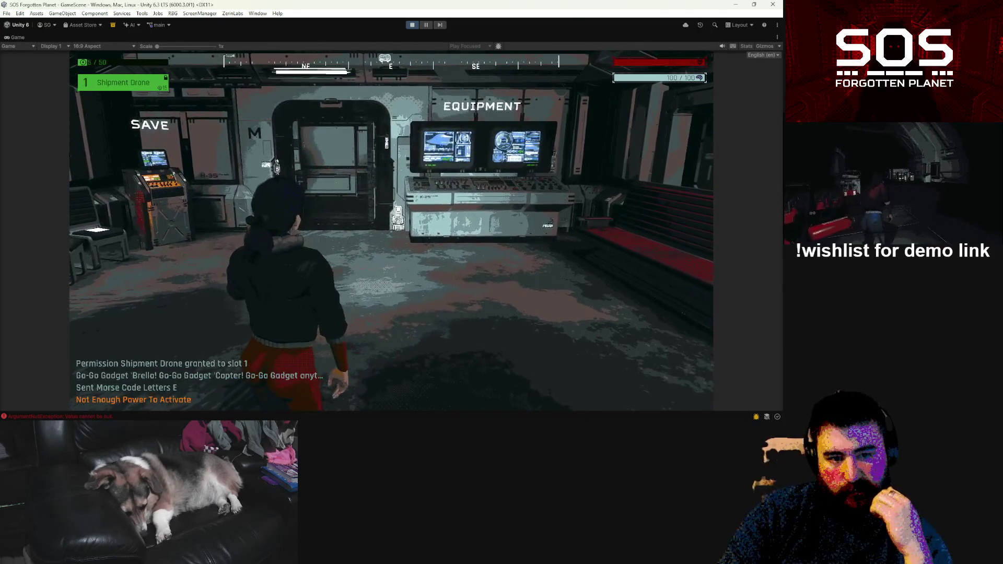
key("s")
key("s")
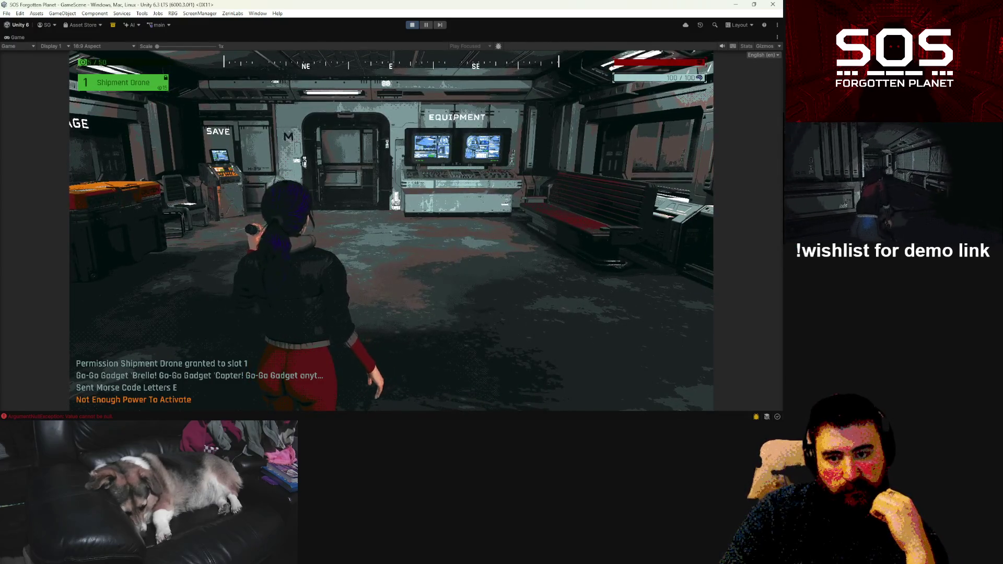
key("w")
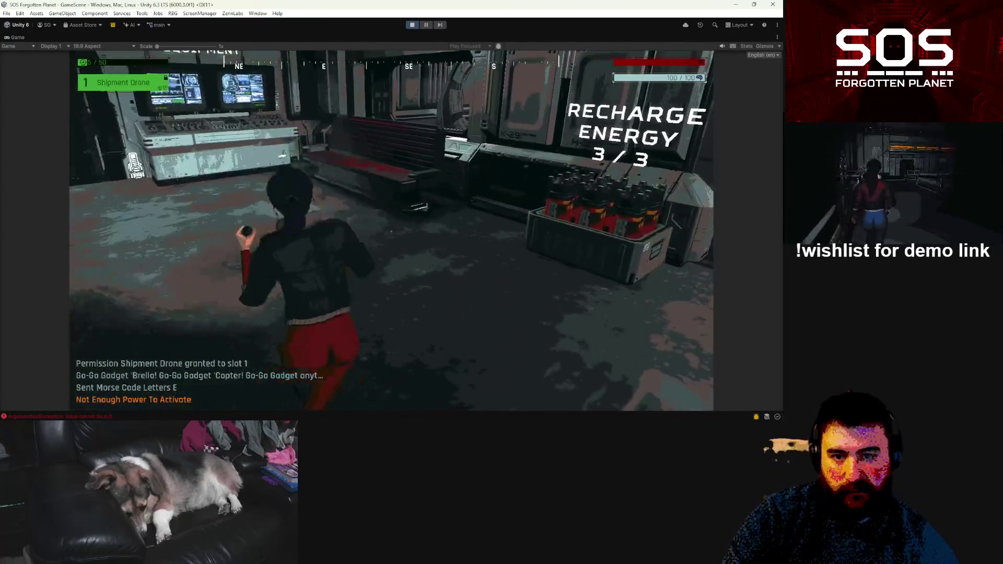
key("Tab")
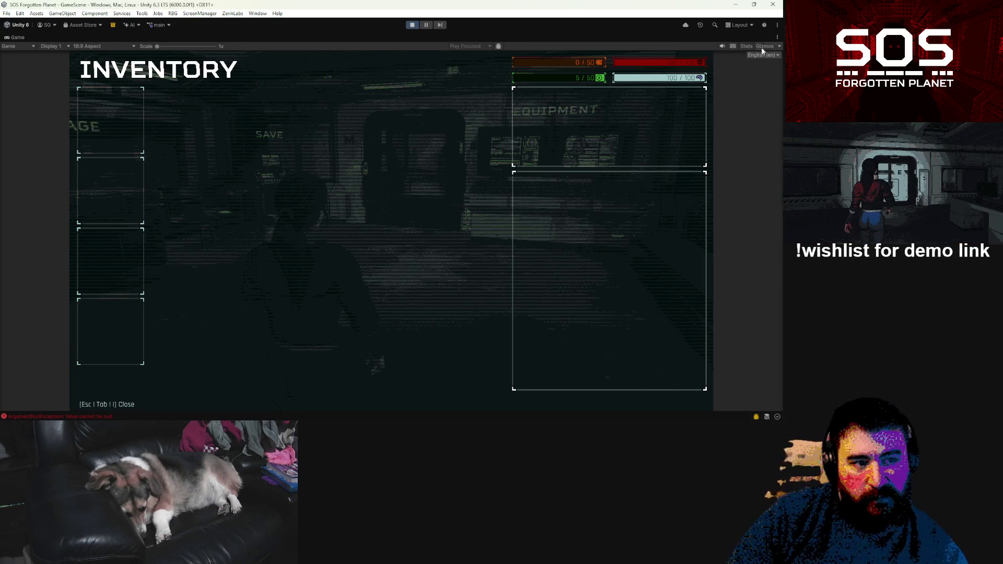
left_click(777, 37)
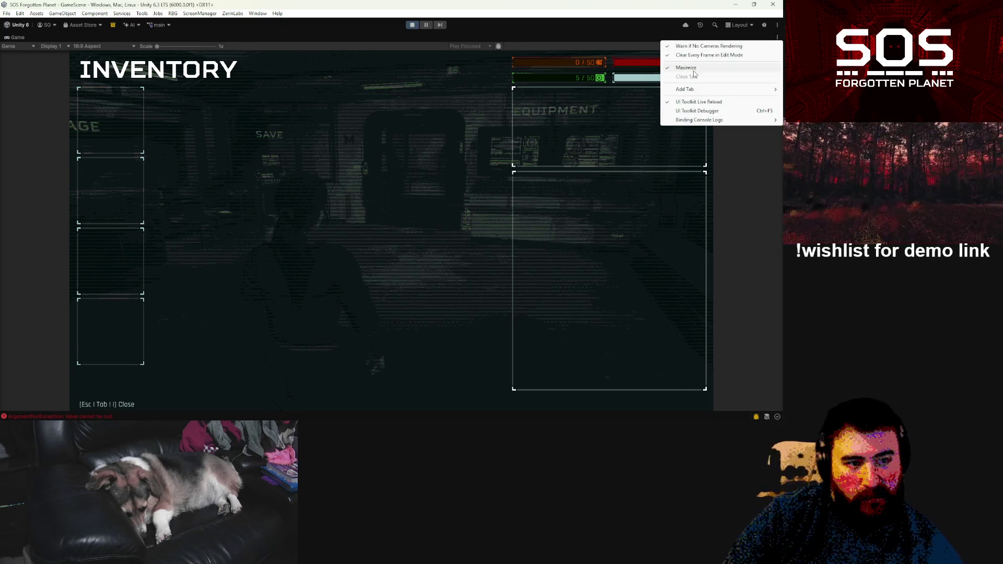
left_click(695, 70)
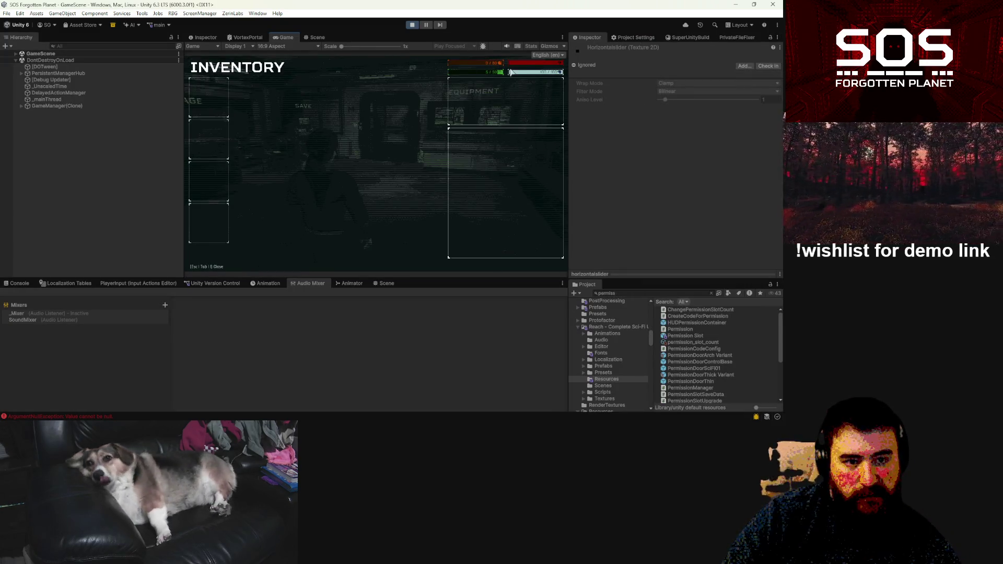
left_click(317, 38)
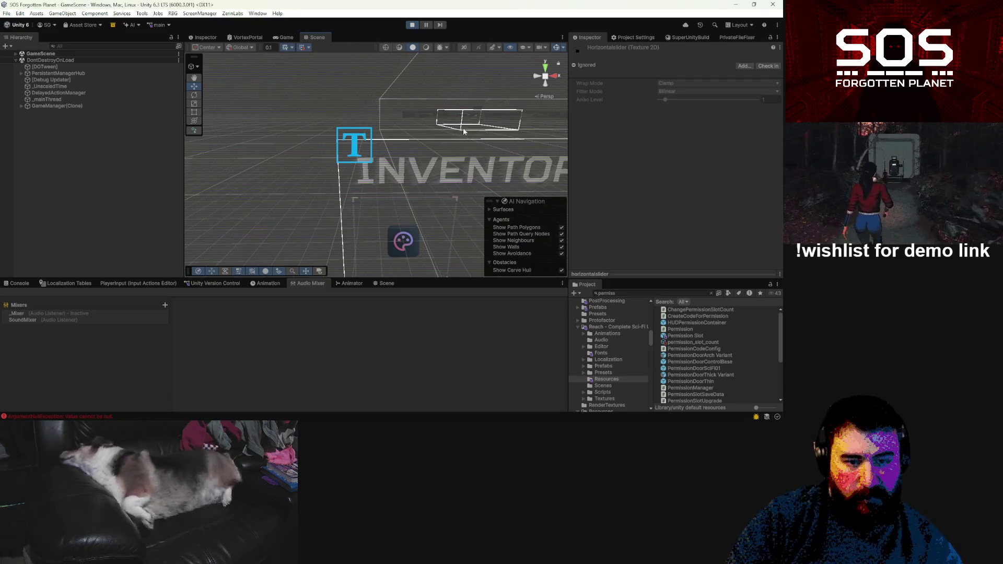
key("w")
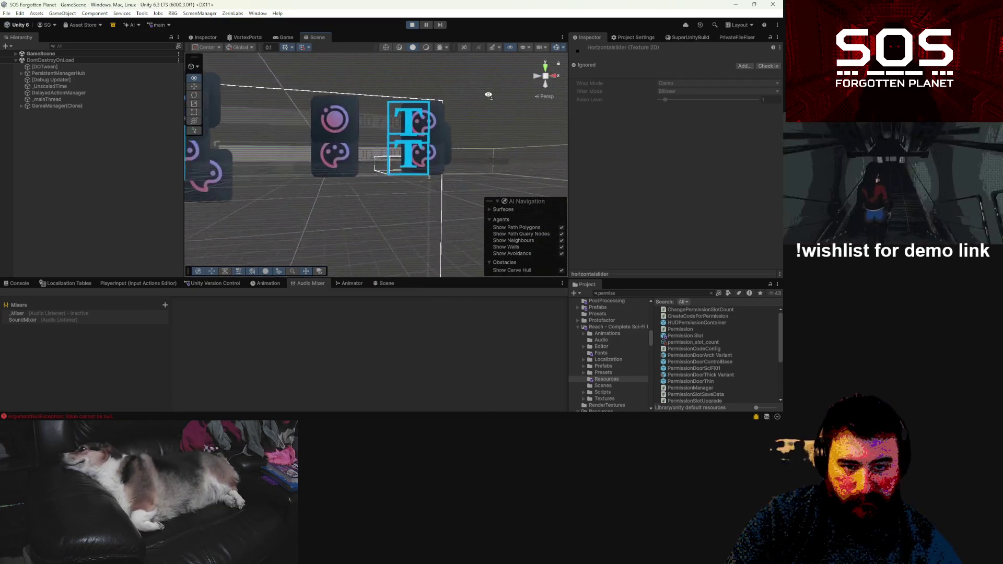
left_click(377, 101)
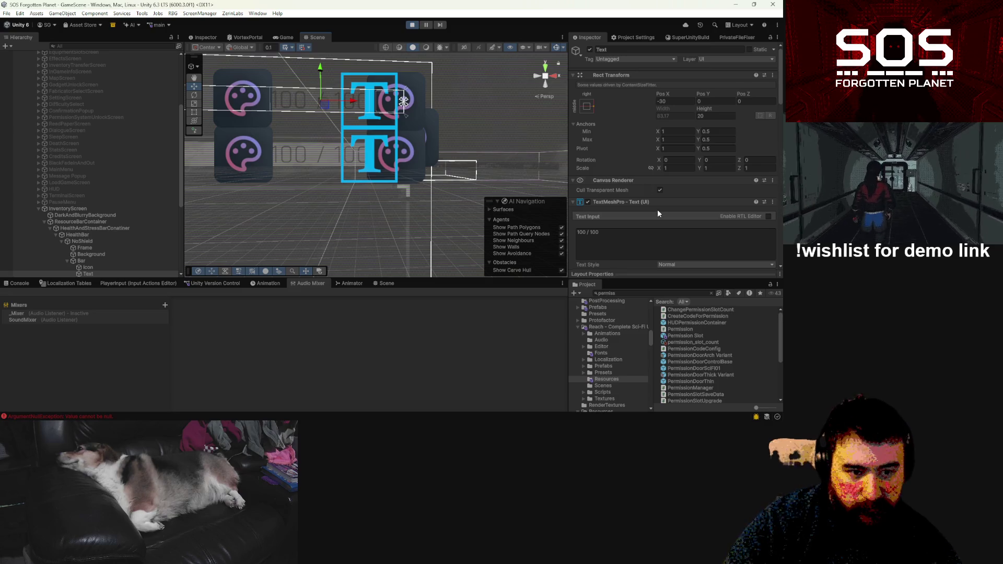
scroll(659, 214, "down", 3)
scroll(681, 174, "down", 1)
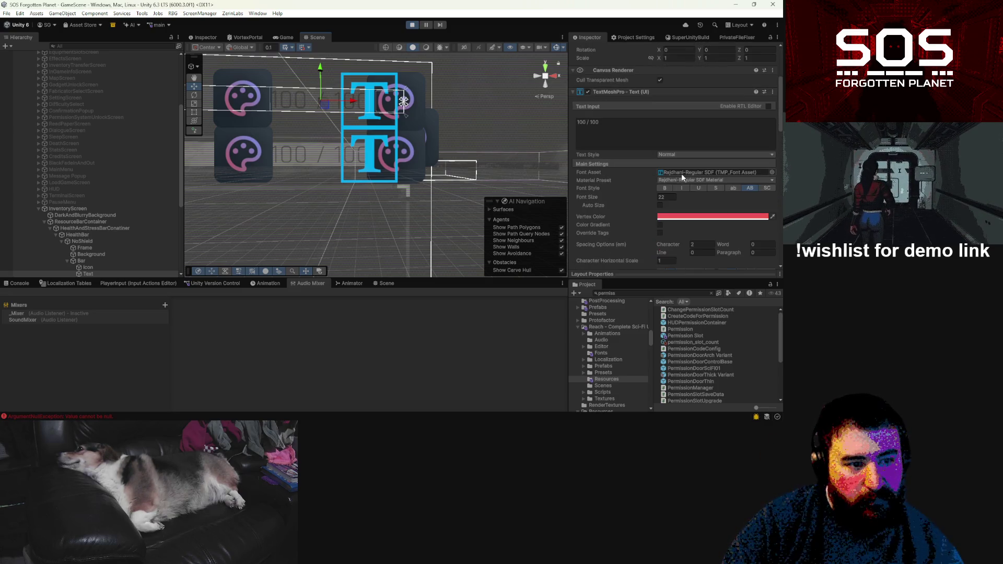
left_click_drag(285, 115, 292, 114)
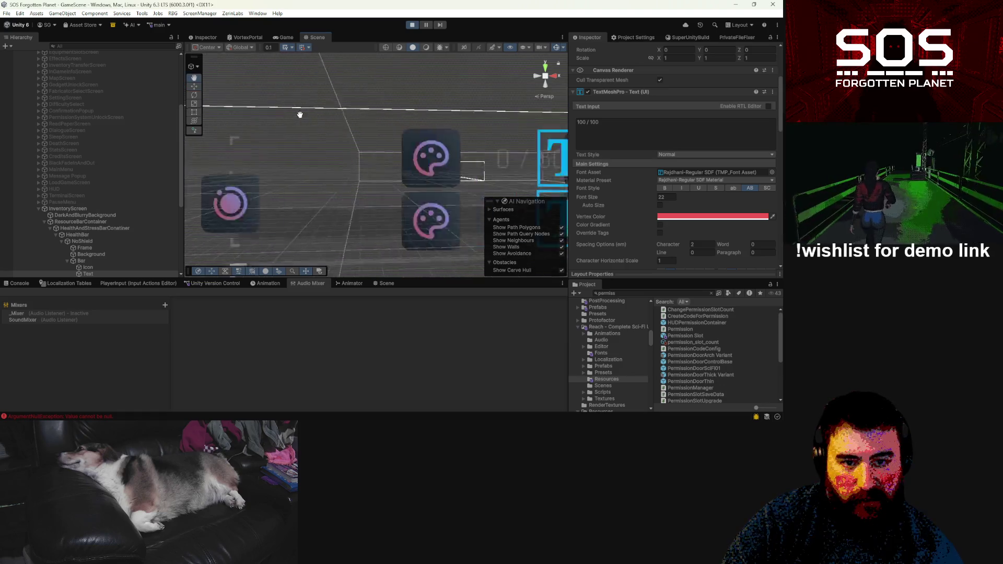
left_click(279, 155)
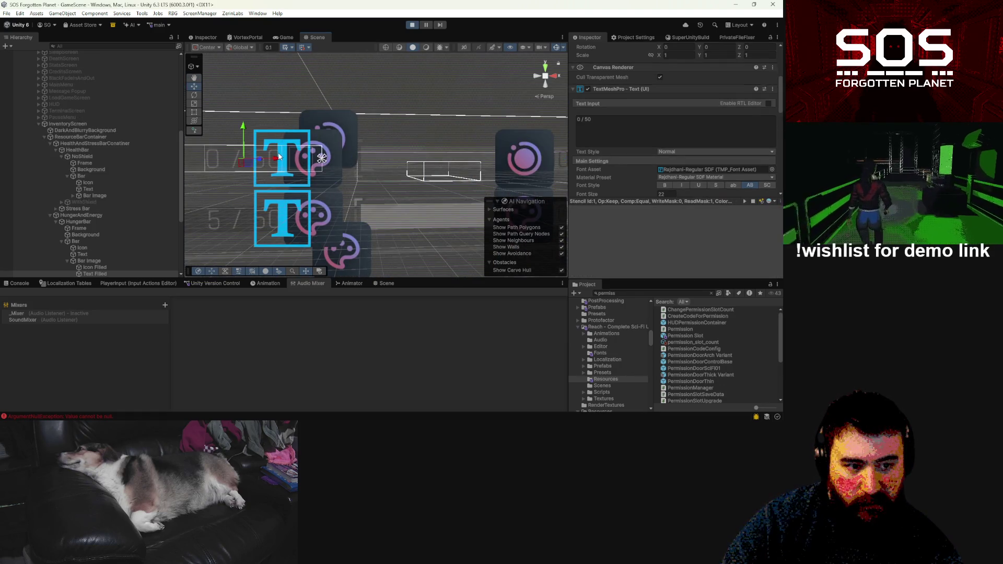
left_click(276, 222)
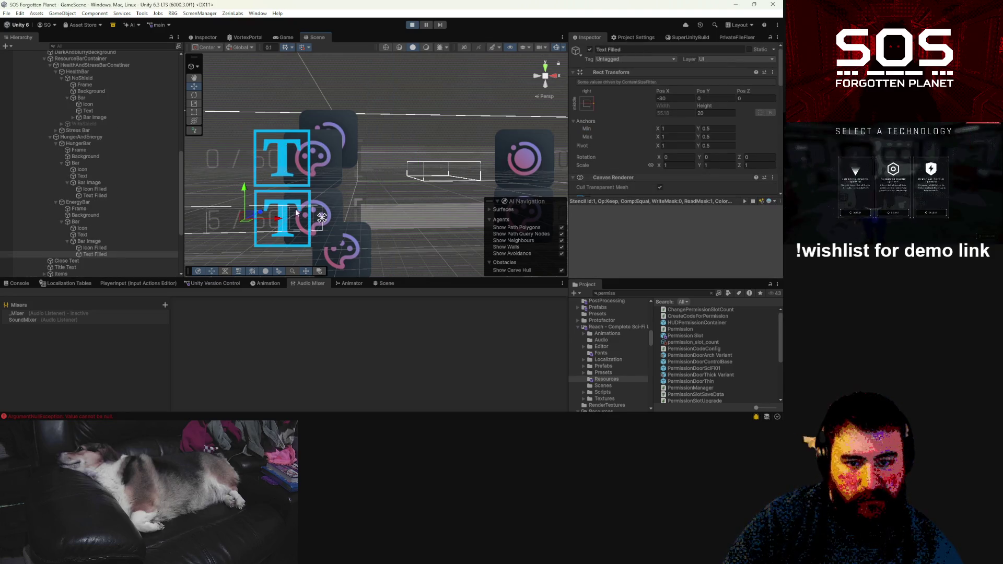
left_click(291, 207)
left_click(277, 221)
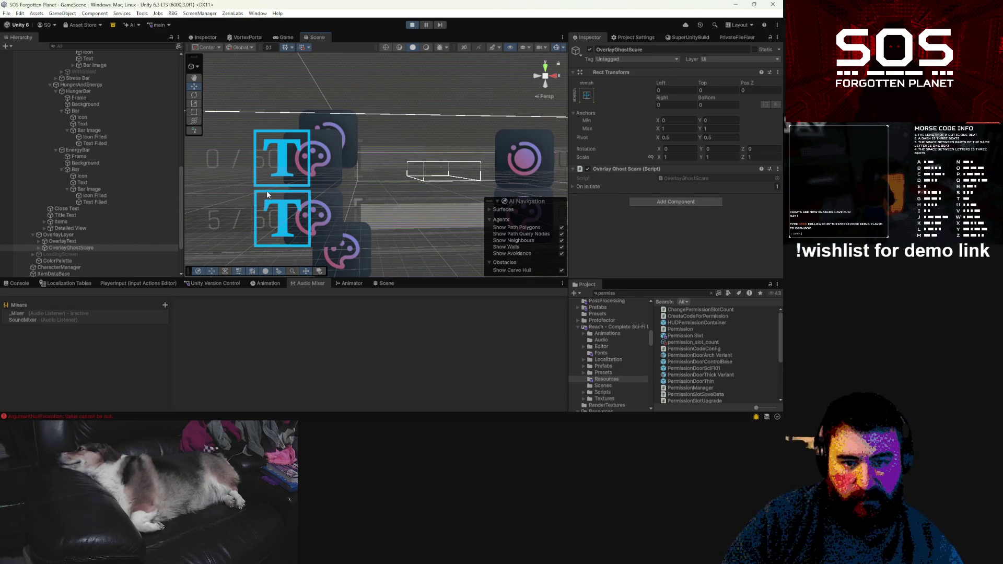
left_click(267, 190)
left_click(283, 240)
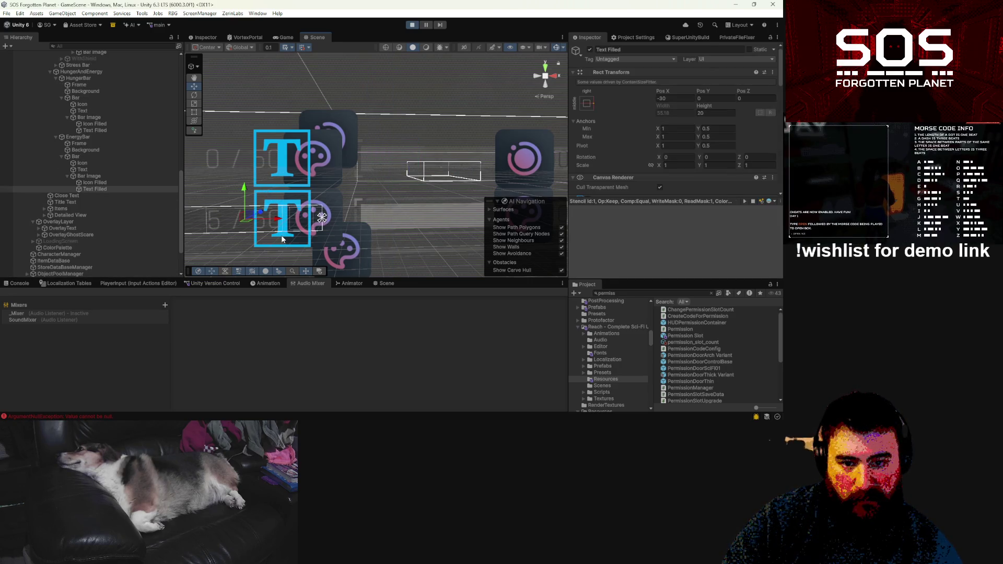
Step: Check the hunger, red and purple Stress Bar Text Filled colours, then return to the Game view
scroll(721, 151, "down", 5)
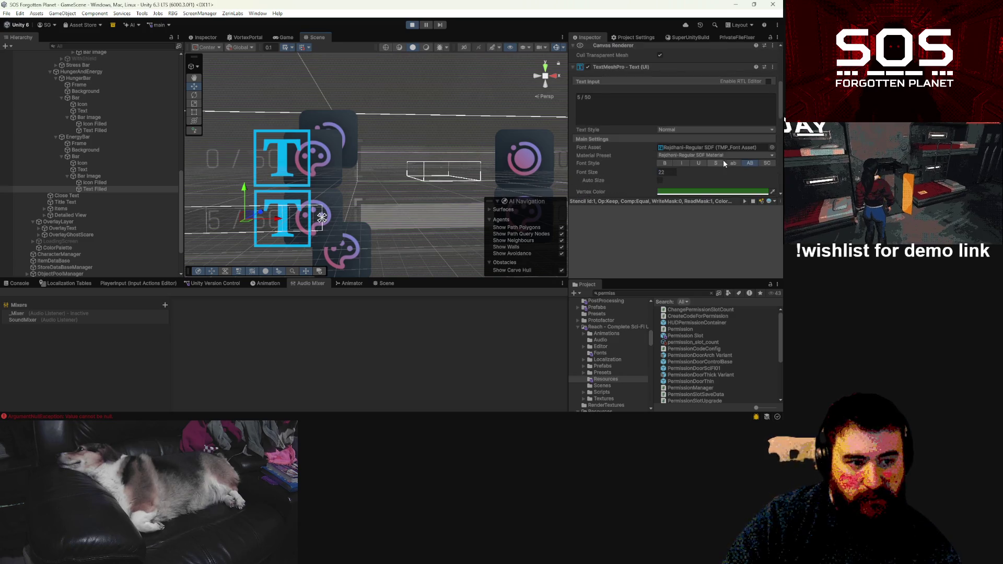
scroll(578, 186, "down", 10)
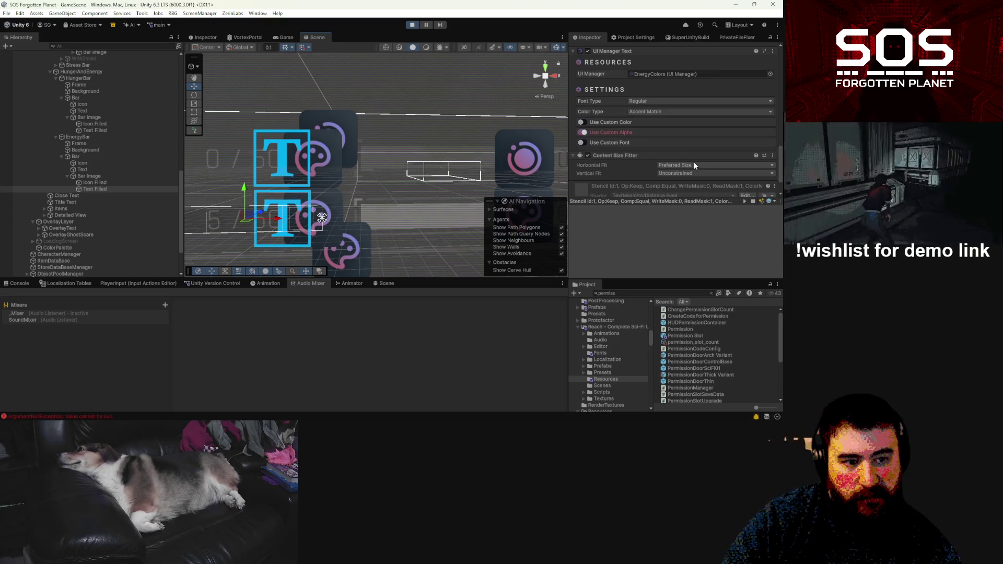
scroll(694, 166, "up", 10)
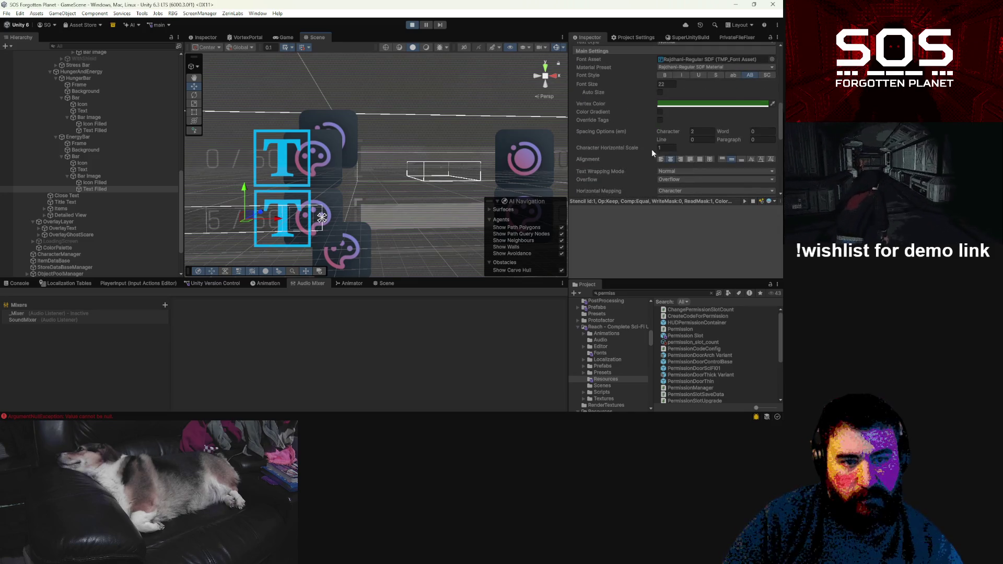
left_click(285, 165)
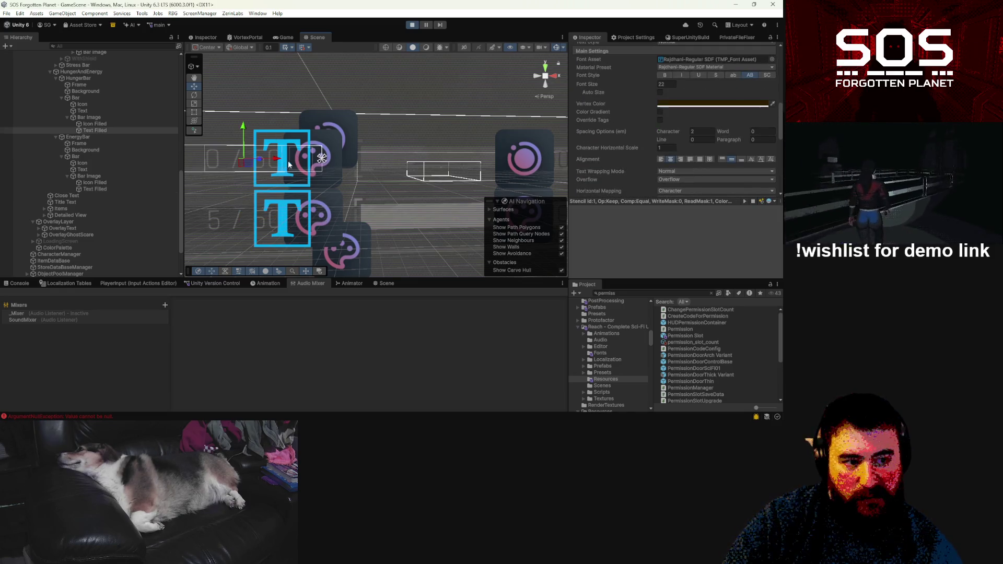
left_click(350, 177)
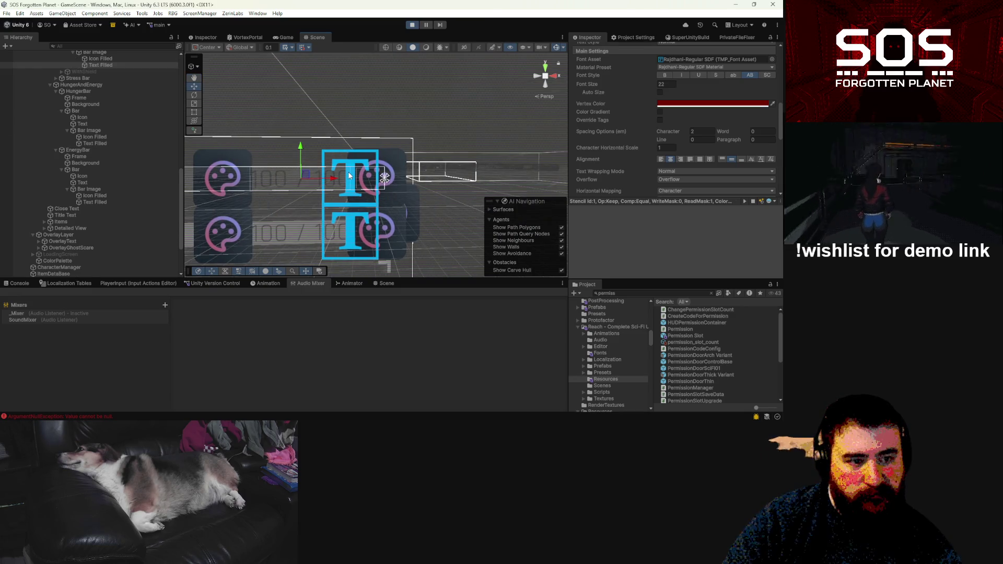
left_click(345, 226)
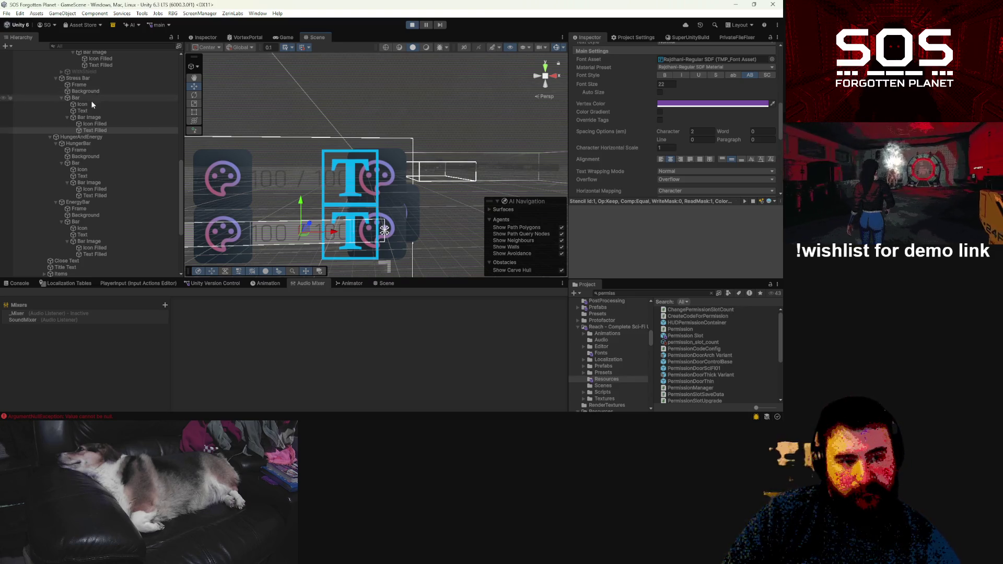
left_click(291, 38)
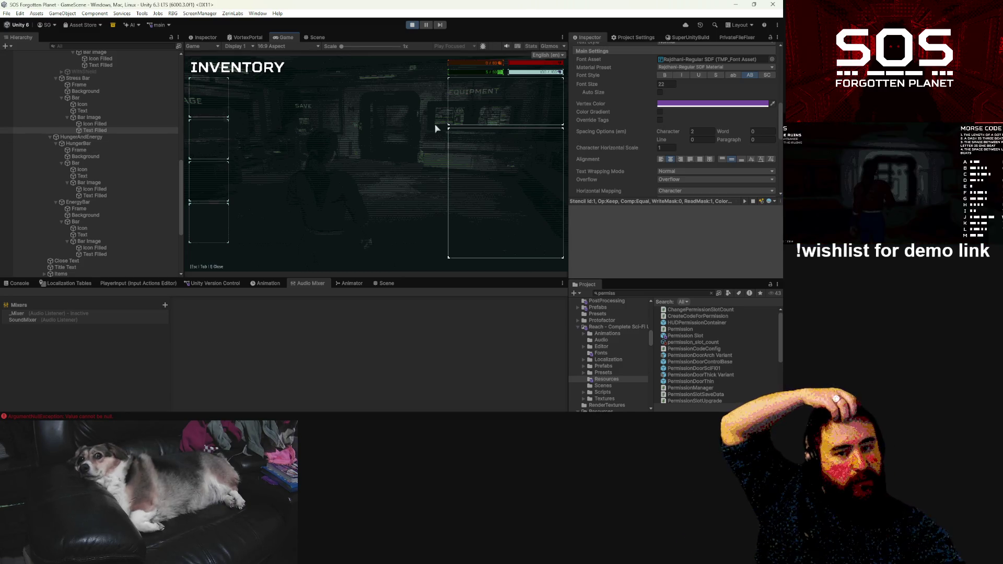
Step: Close the inventory, pick Sedative, Sedative x3 and Battery at the fabricator, then walk on
key("Tab")
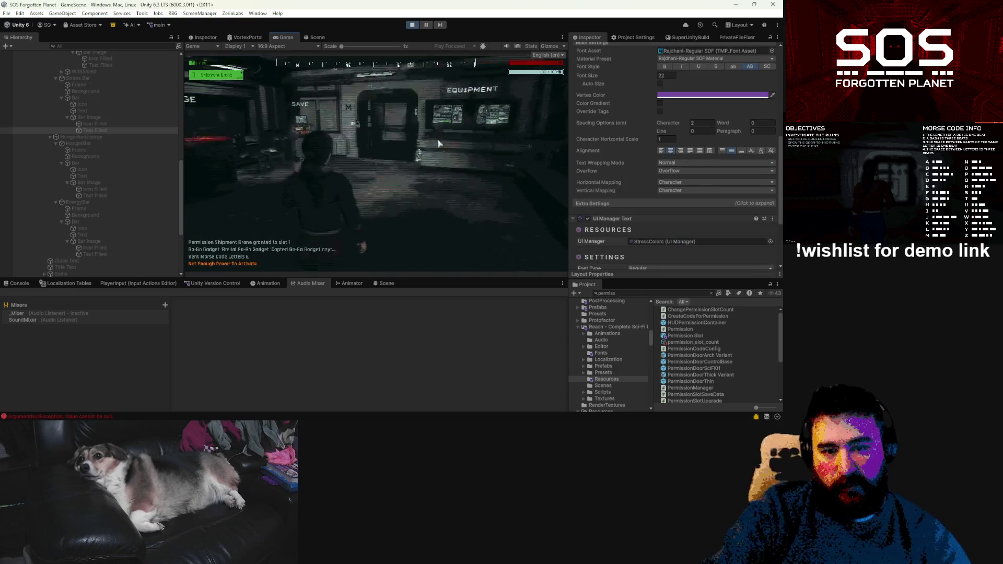
key("w")
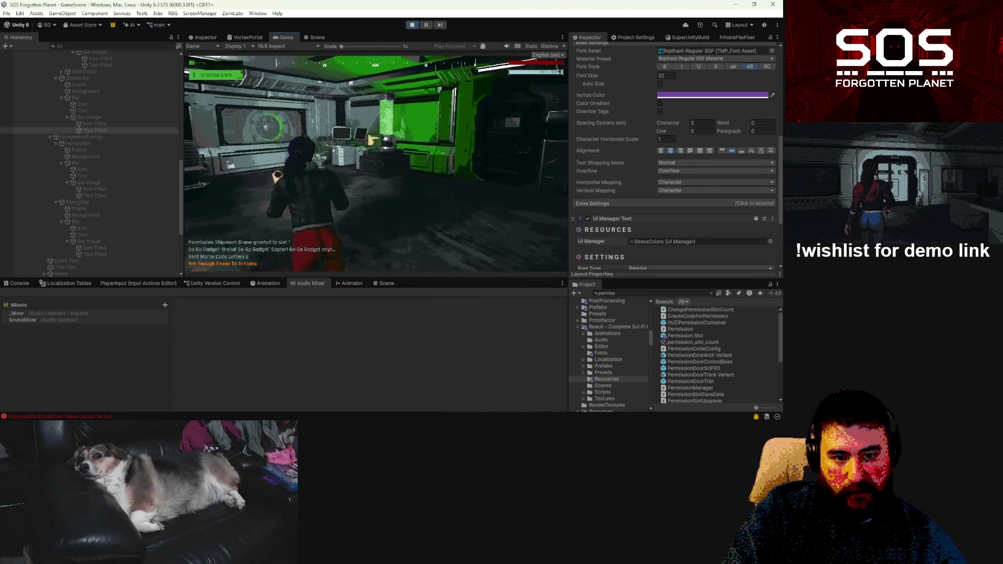
key("e")
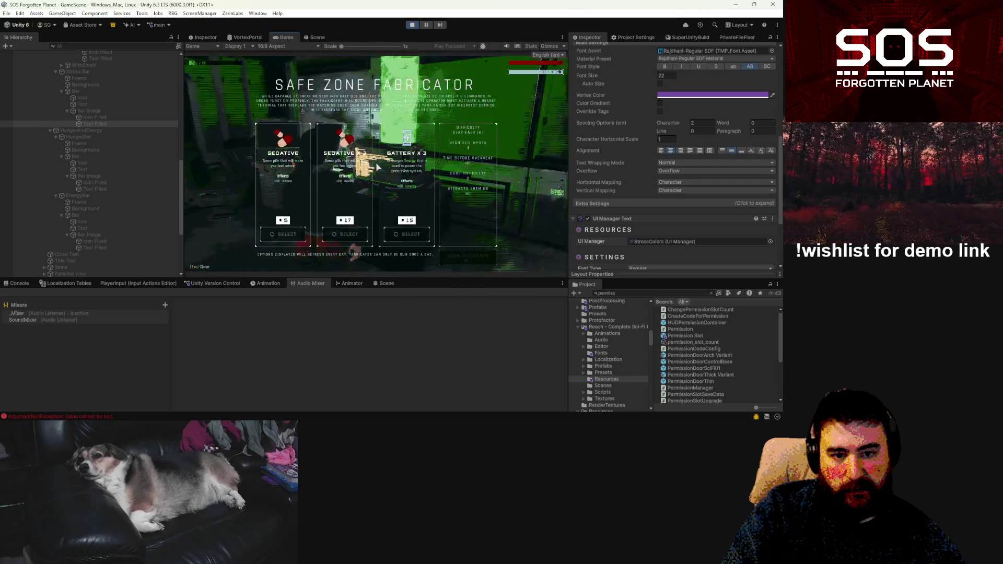
left_click(389, 235)
left_click(282, 235)
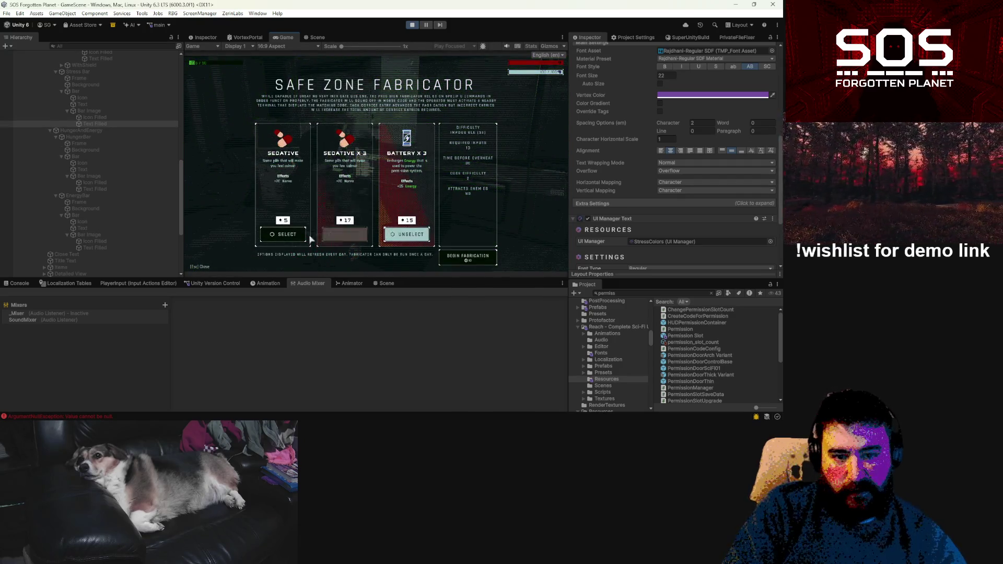
left_click(344, 234)
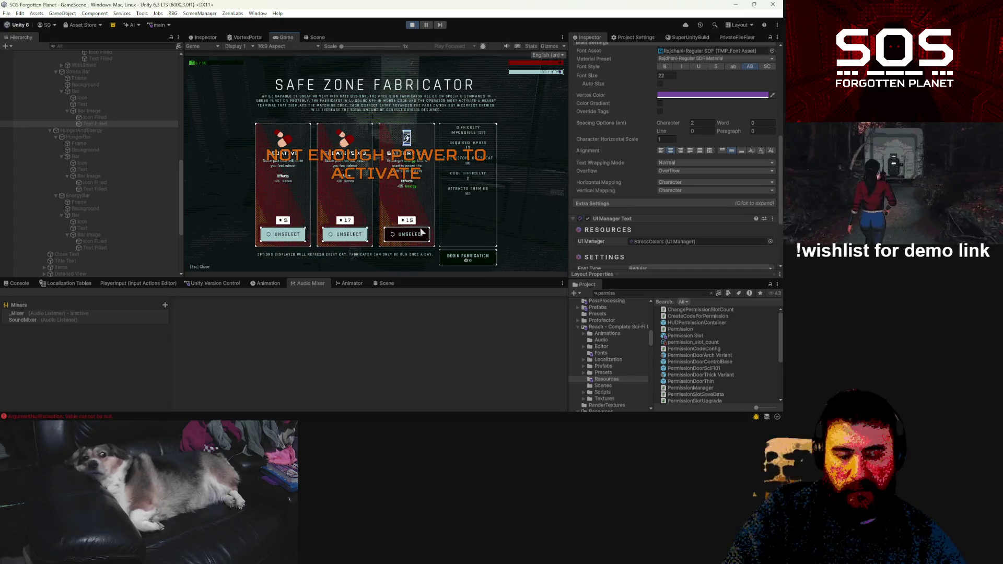
key("Escape")
key("w")
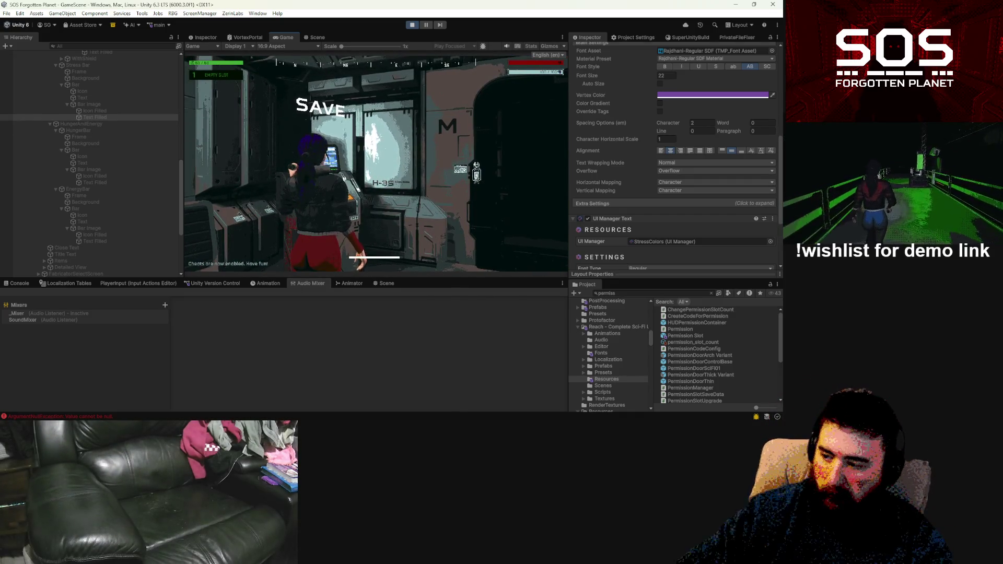
Step: Walk back to the fabricator and reopen its menu offering Sedative, Sedative x3 and Battery x3
key("w")
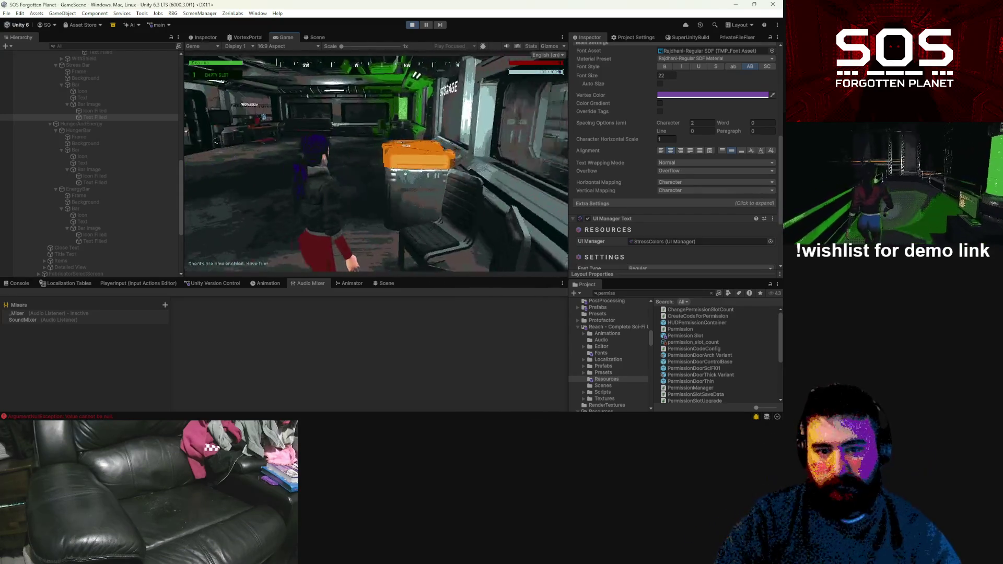
key("w")
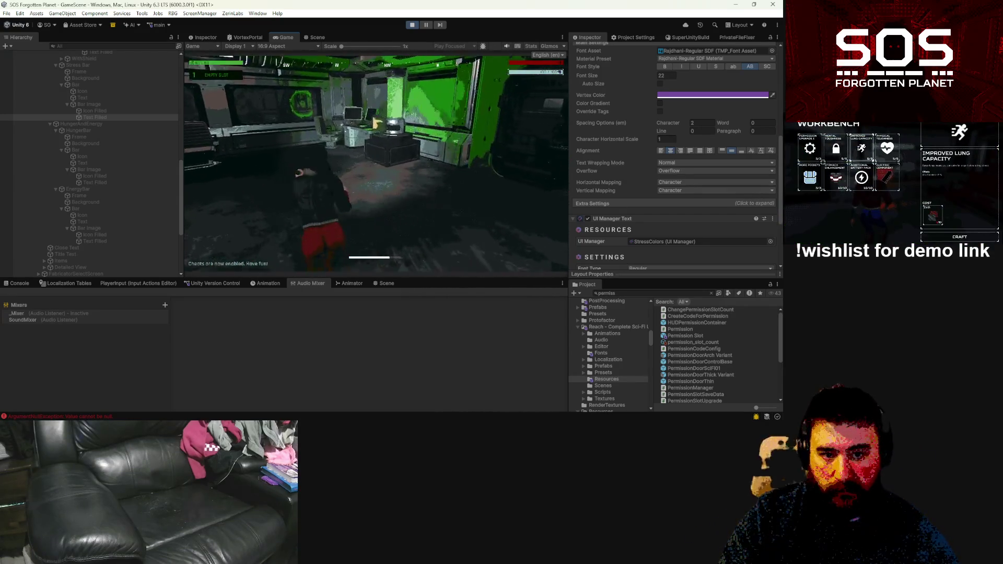
key("e")
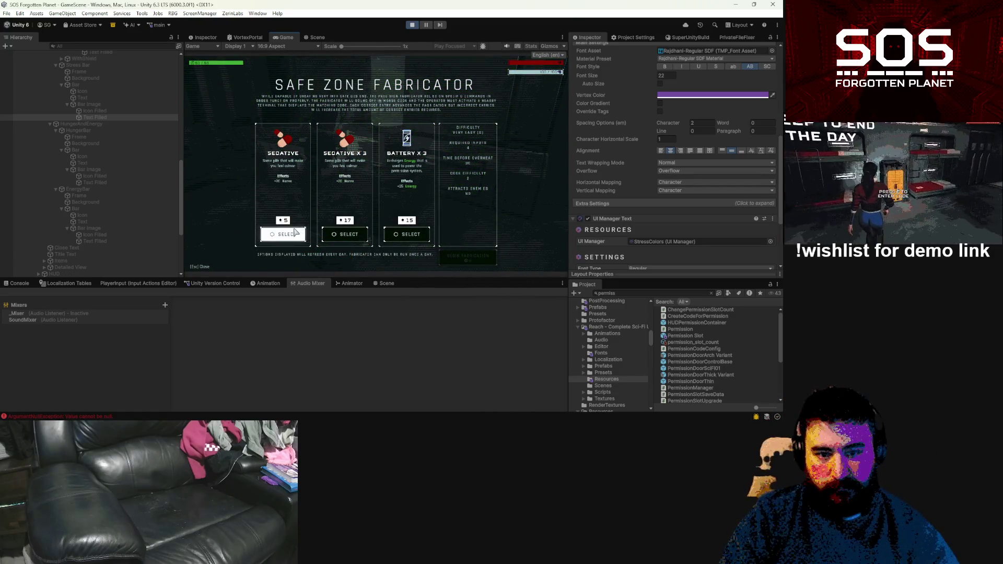
Step: Select Sedative, Sedative x3 and Battery x3, then begin fabrication
left_click(294, 235)
left_click(347, 234)
left_click(409, 234)
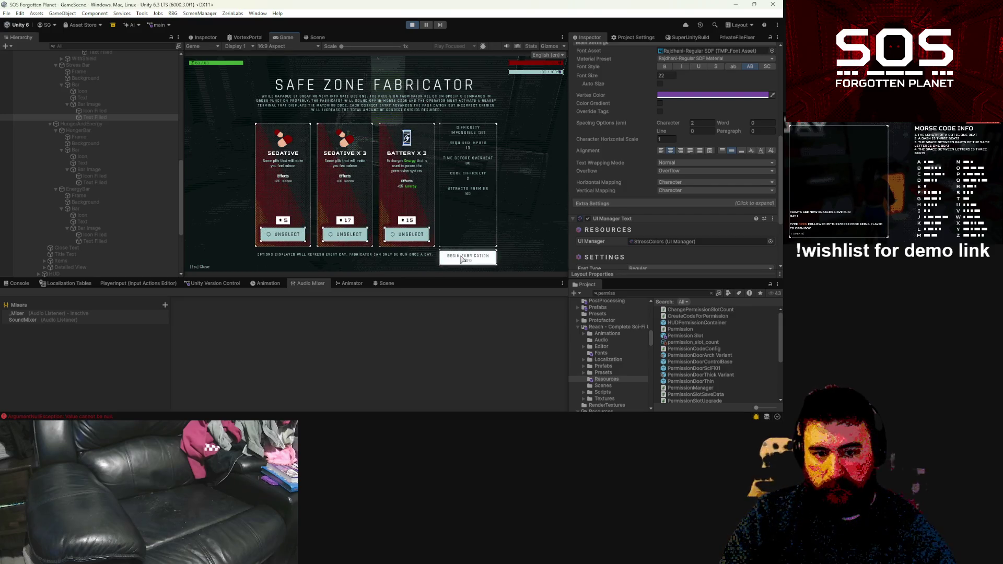
left_click(462, 258)
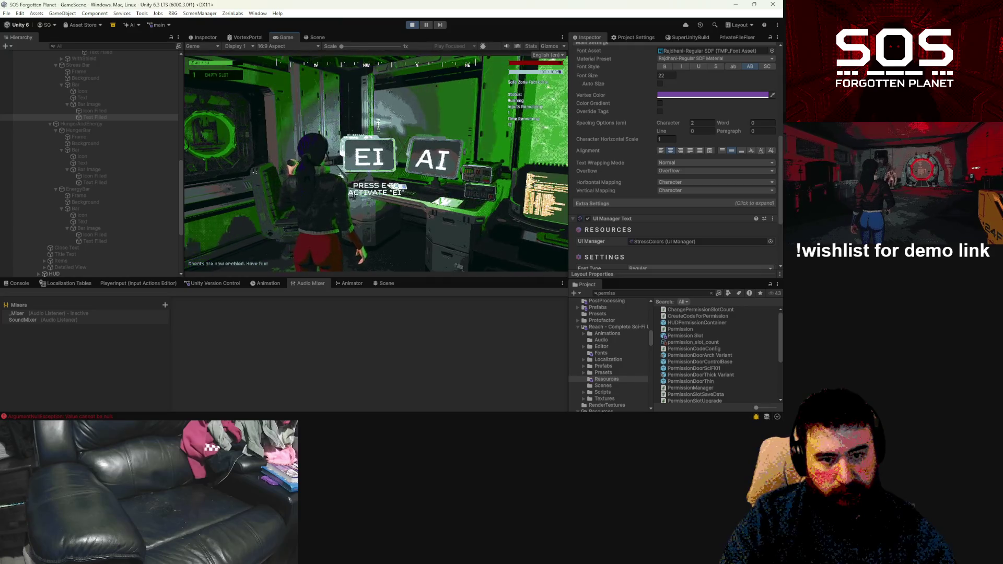
Step: Pick up the fabricated 3 Sedative and 3 Battery
key("e")
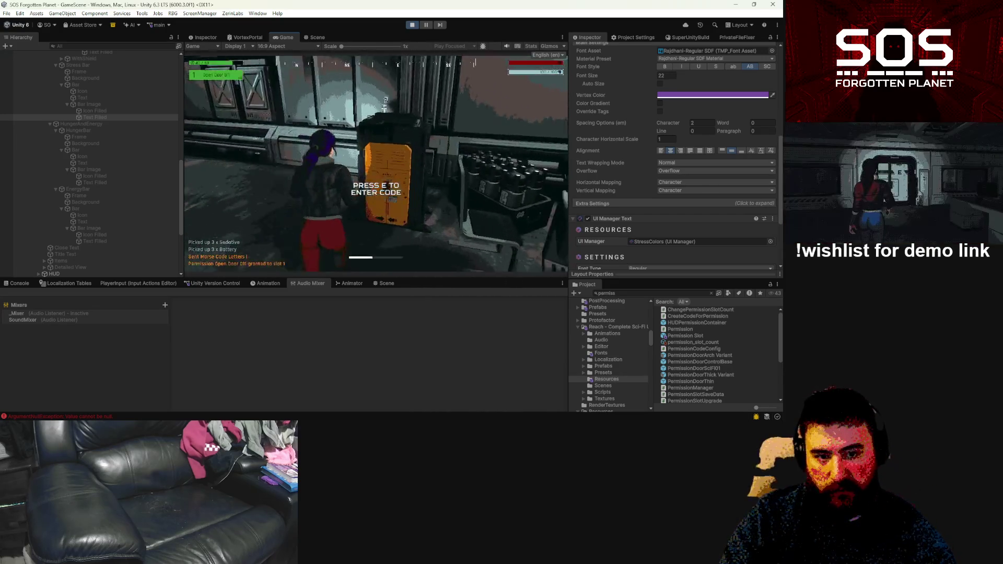
Step: Enter the OPEN M and OPEN I codes at the Morse terminal
type("e M")
key("Return")
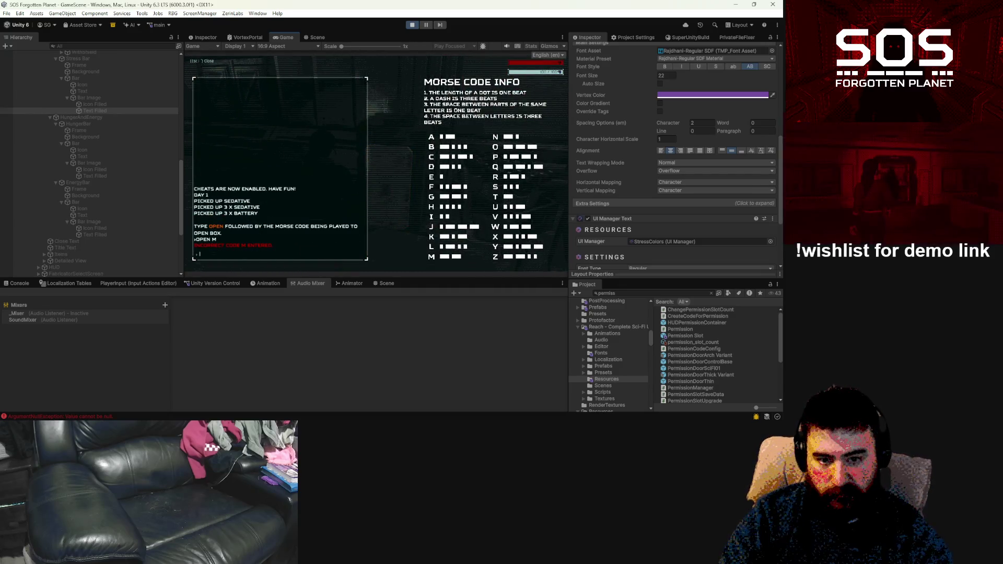
type("OPEN I")
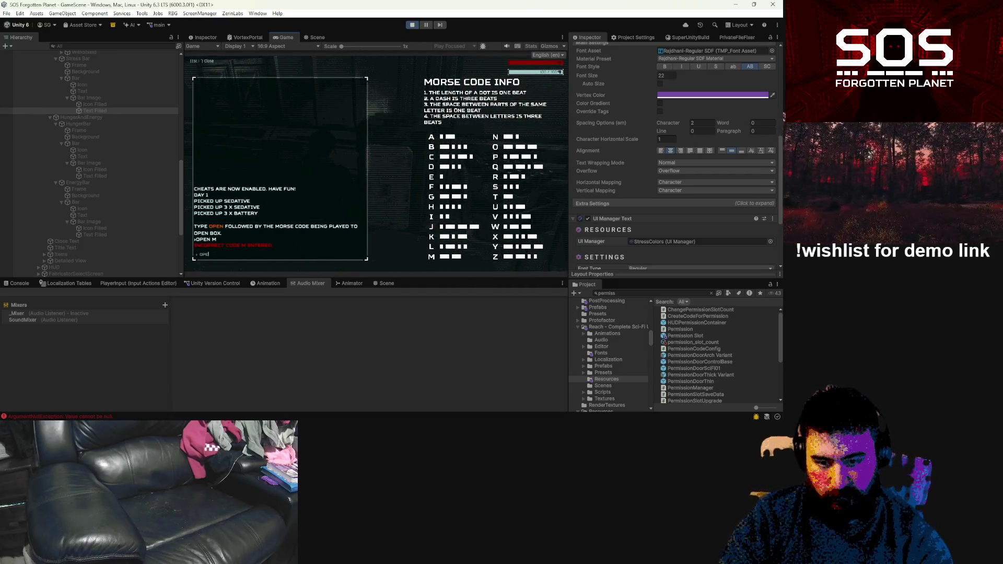
key("Return")
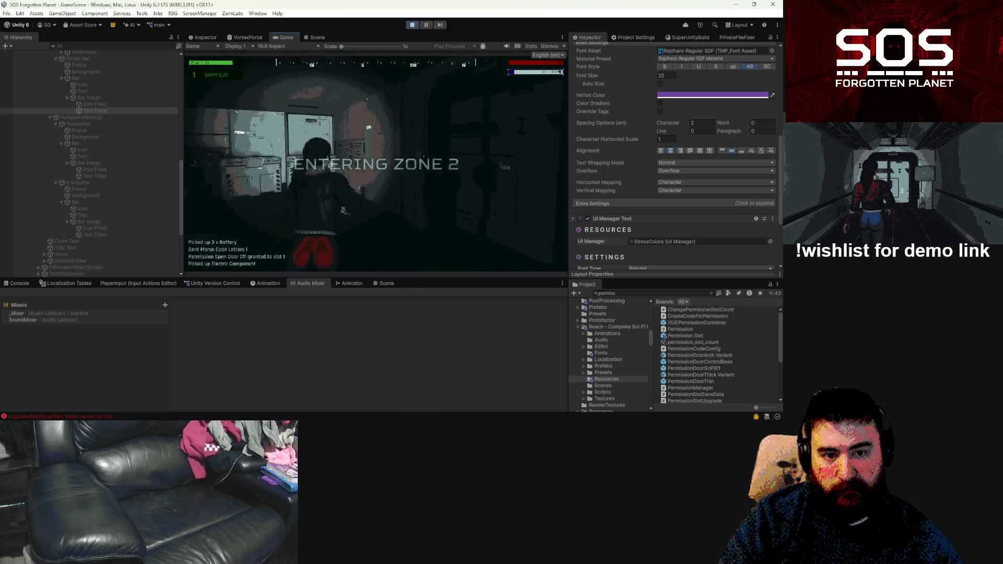
Step: Collect door permissions at the wall terminals, then open the Morse Code Info panel and log
key("e")
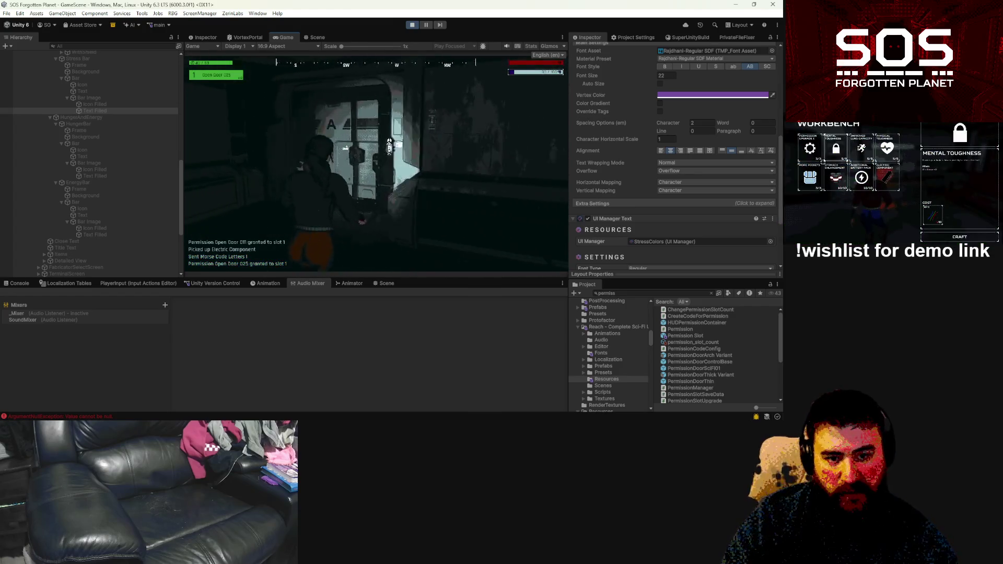
key("e")
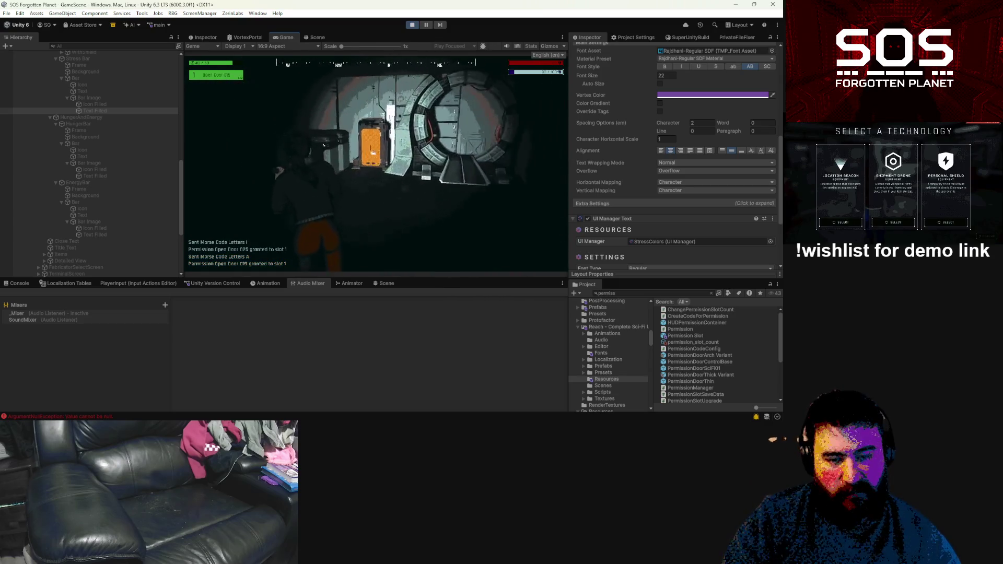
key("e")
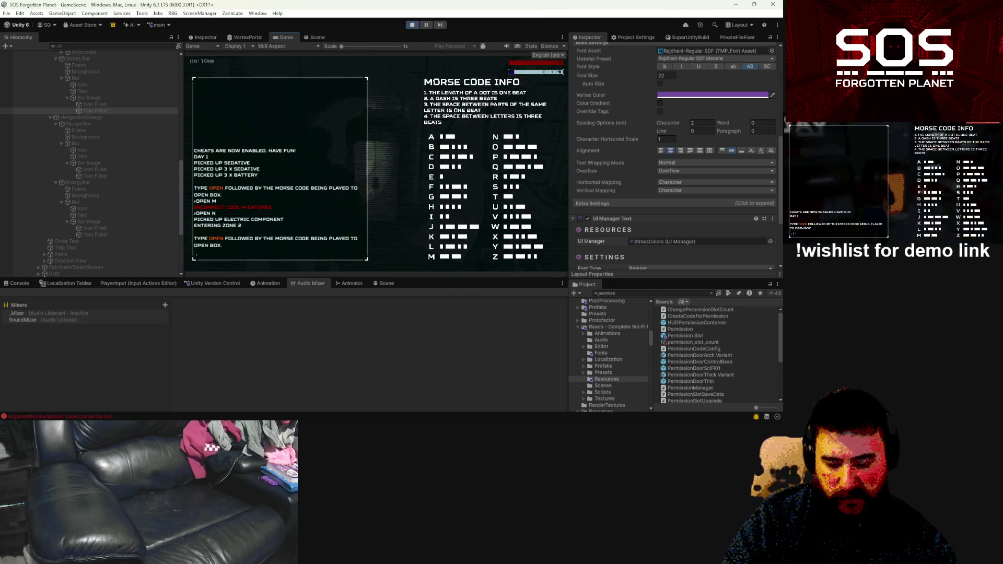
type("OPEN N")
Step: Close the Morse panel and walk to the broken machine needing an electric component
key("Escape")
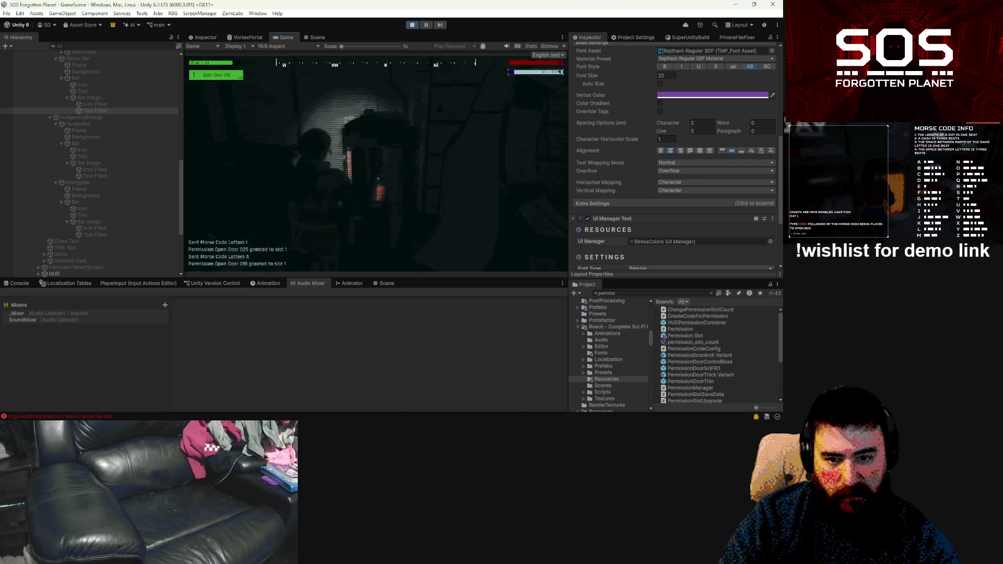
key("w")
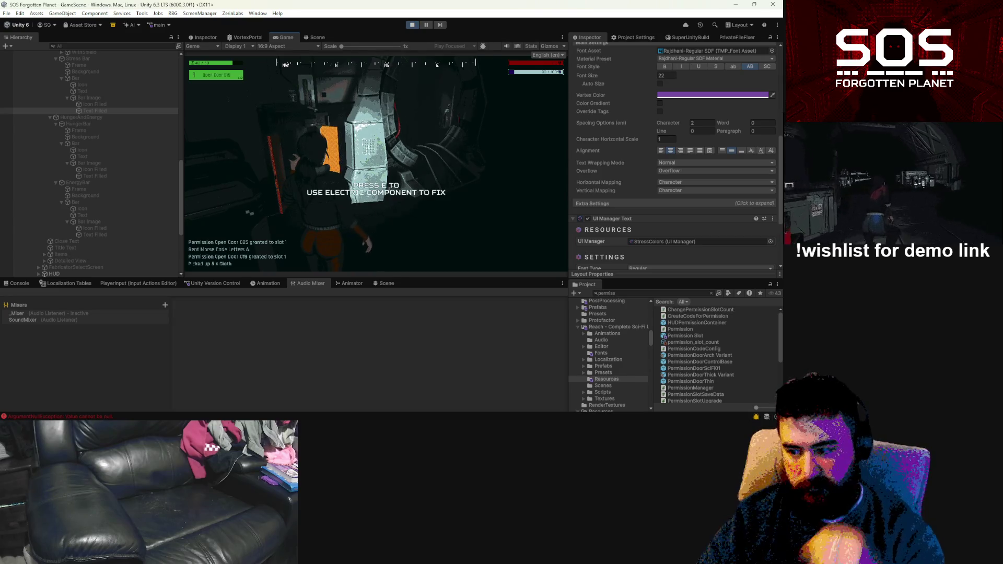
Step: Walk the character past the crates and through the lit door A into the canister room
key("w")
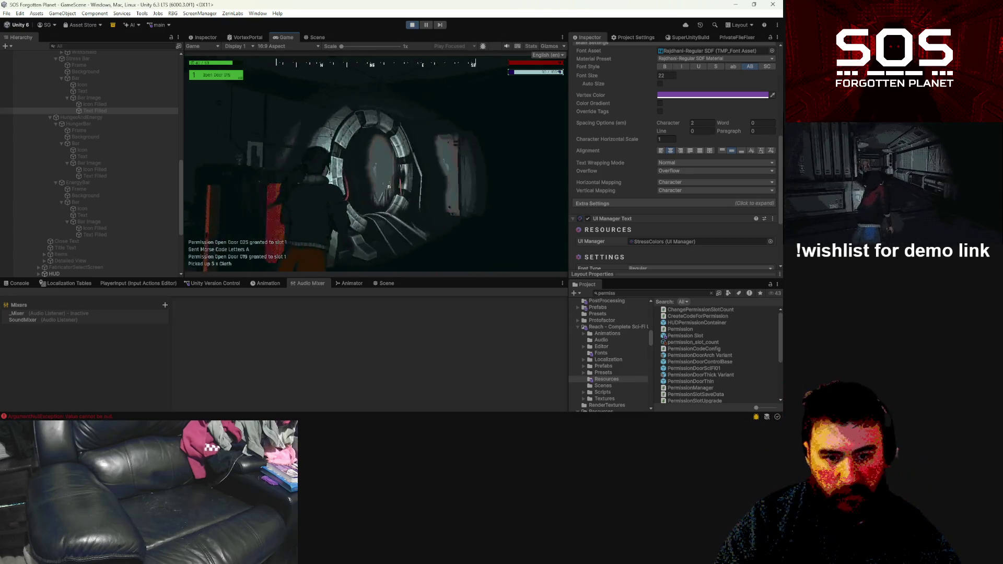
key("e")
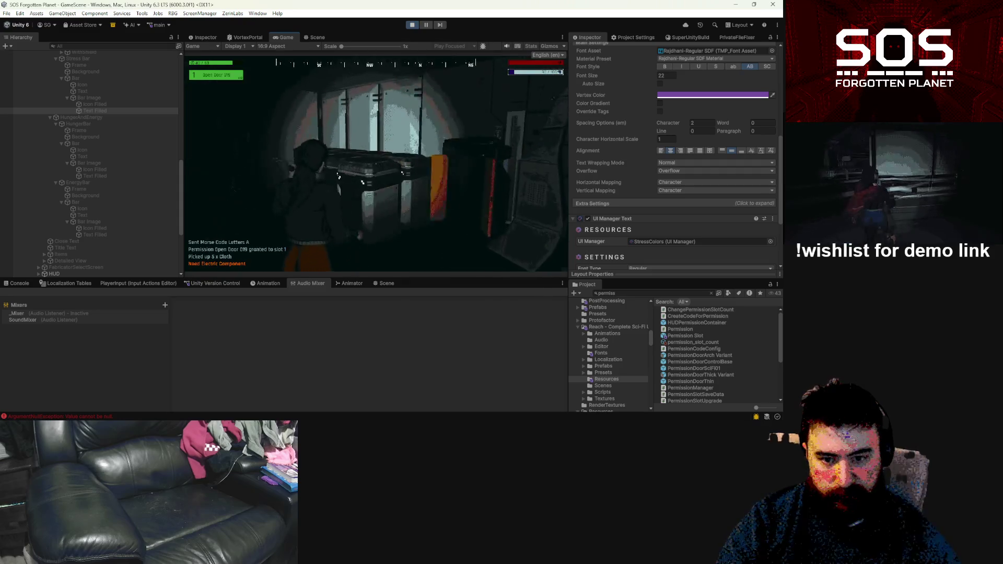
key("w")
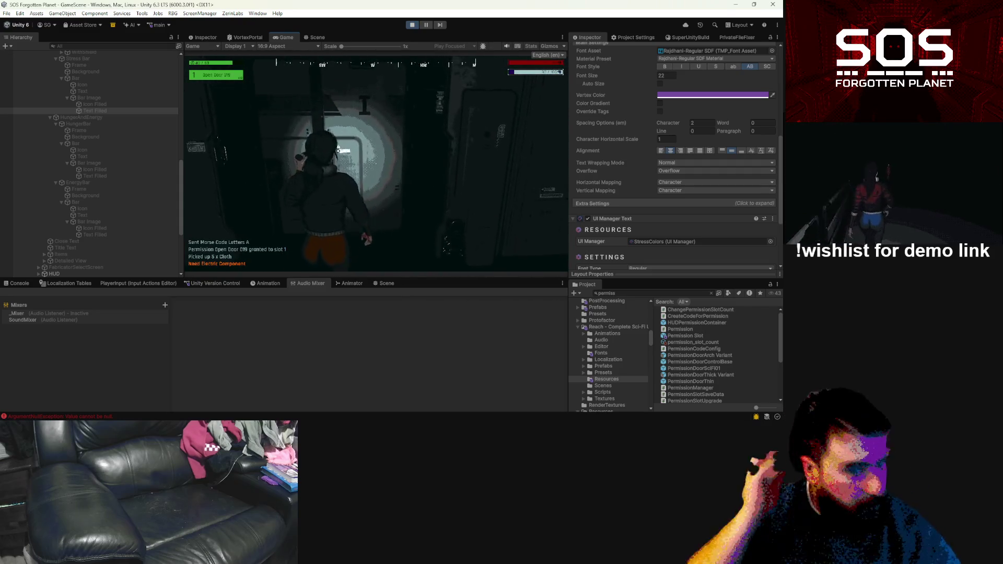
key("w")
key("w")
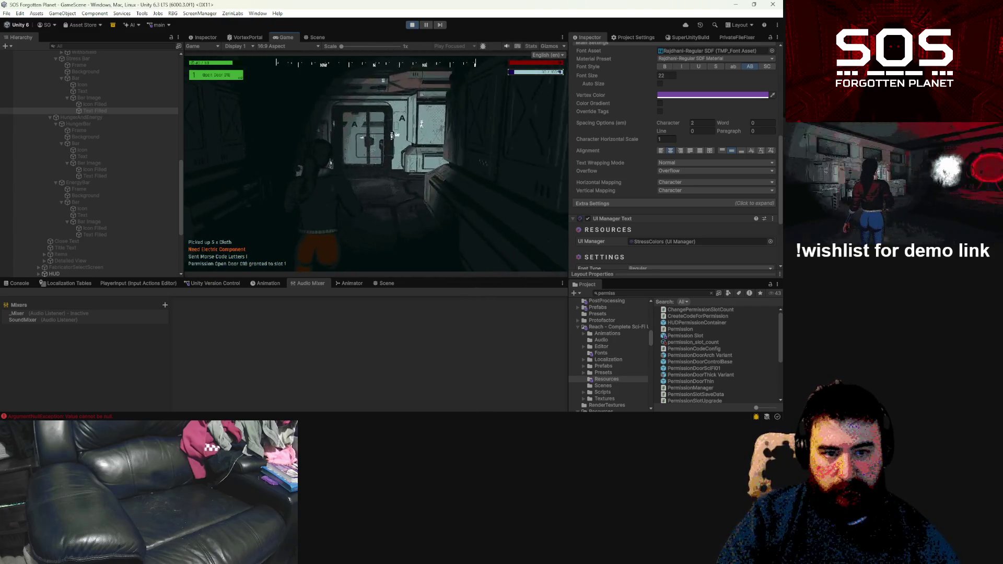
key("w")
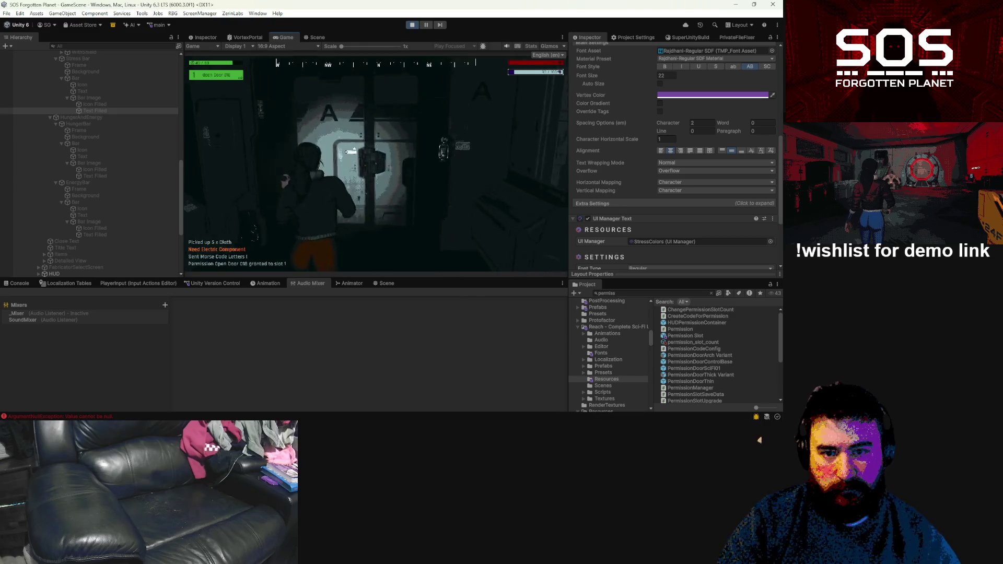
key("w")
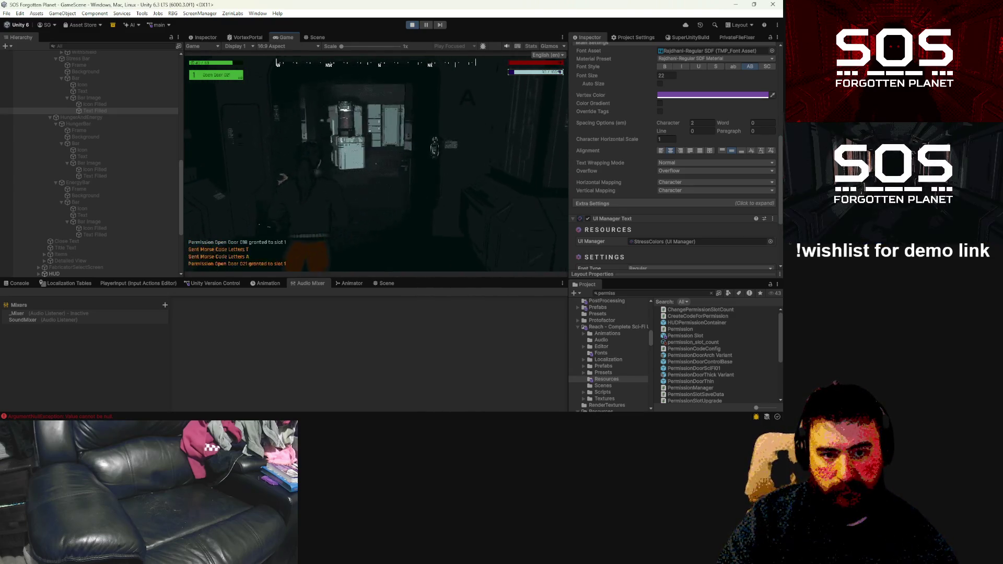
key("w")
Step: Continue through the console room and step up to the orange door panel
key("w")
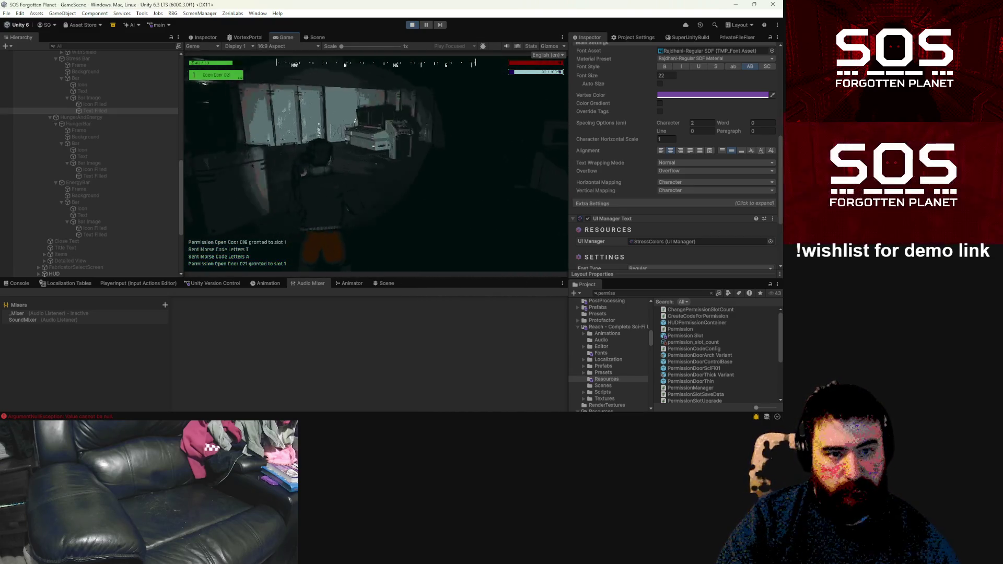
key("w")
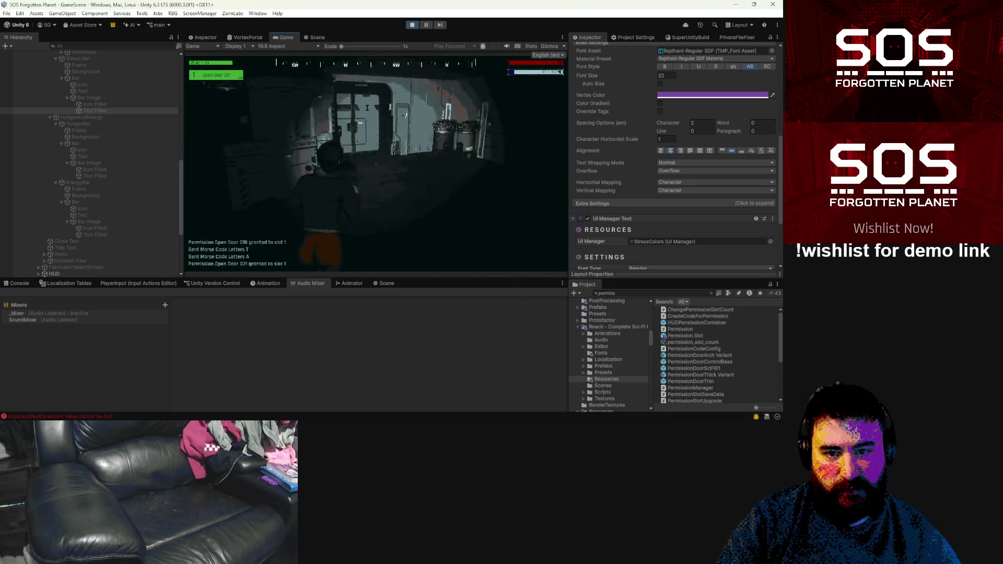
key("w")
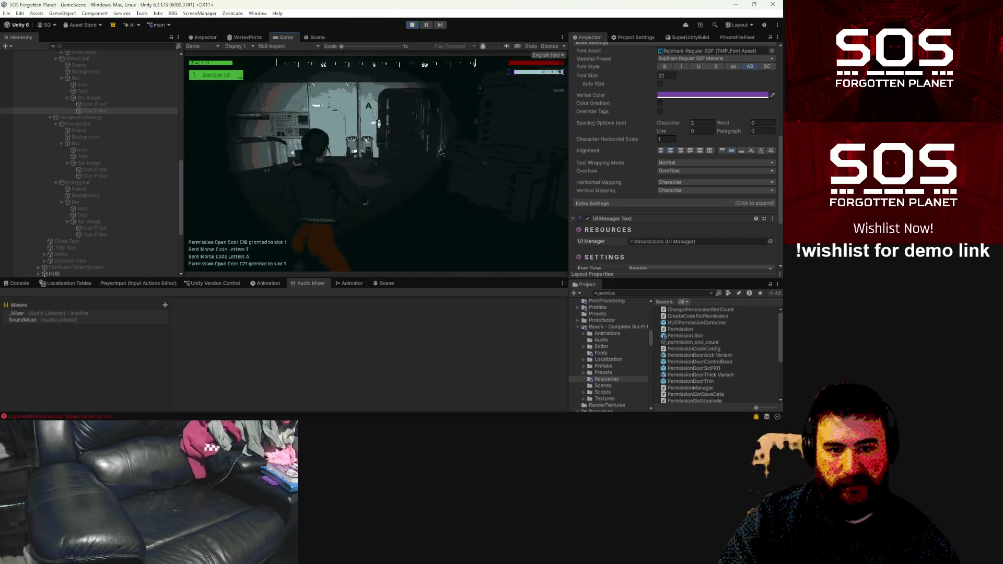
key("w")
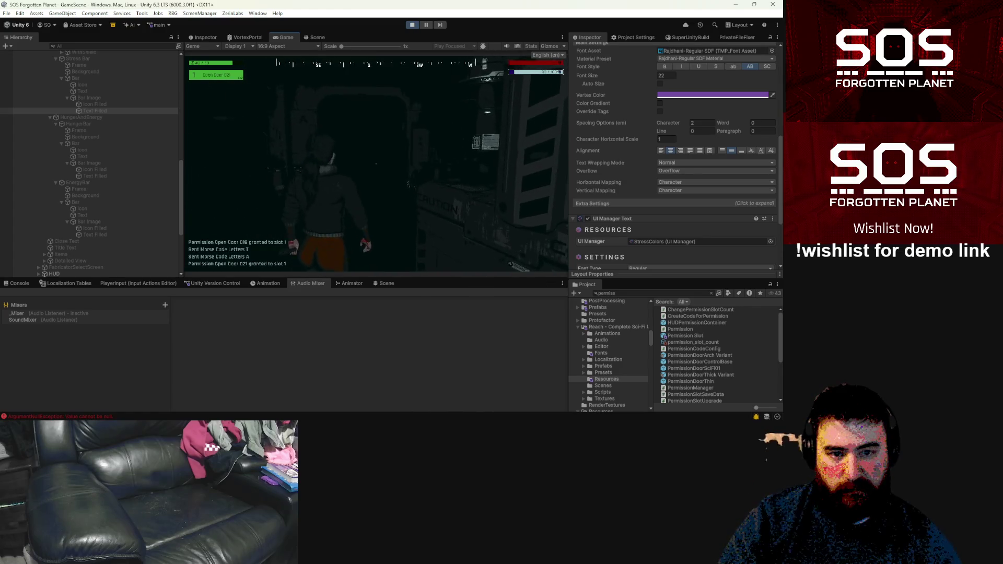
key("w")
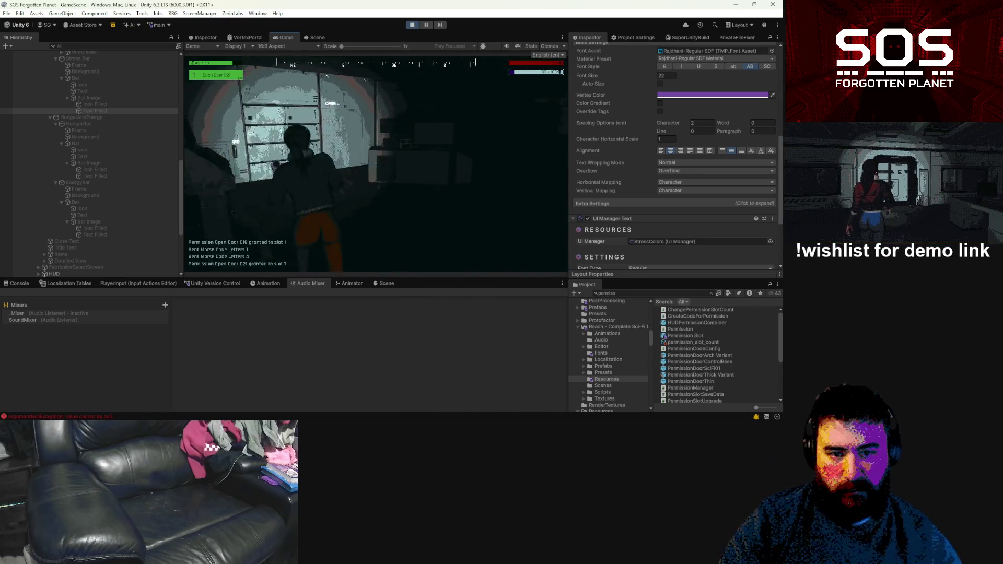
key("w")
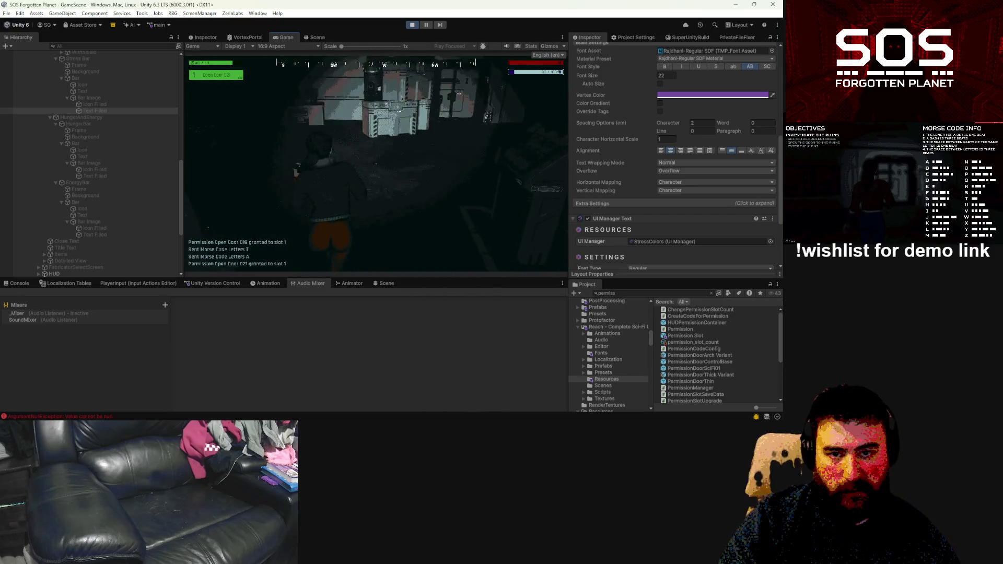
key("w")
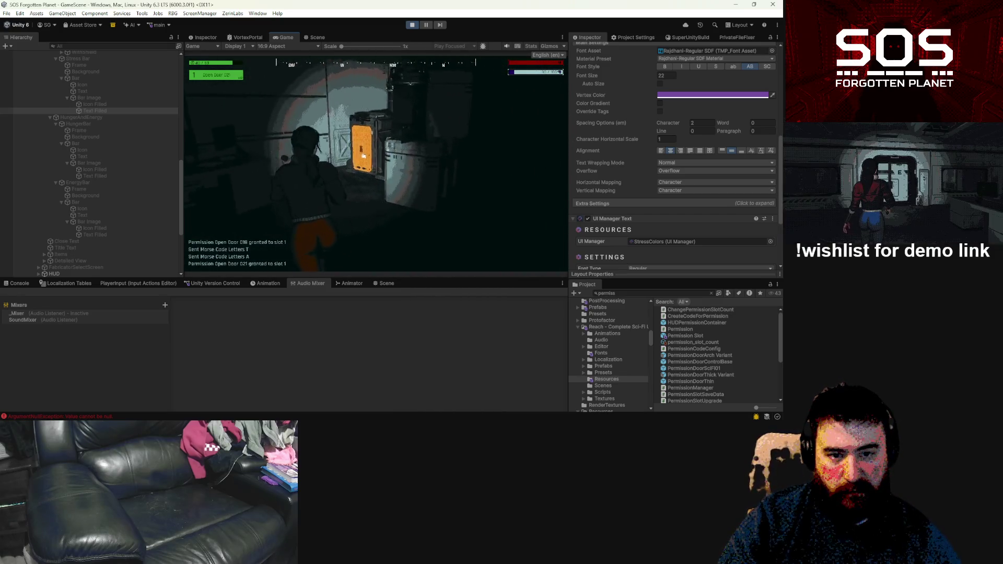
key("w")
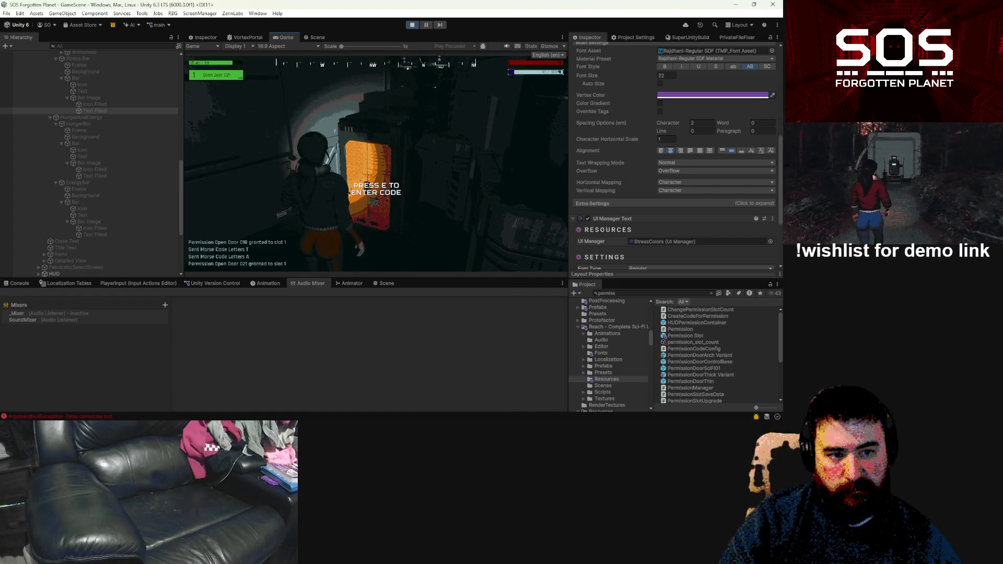
Step: Pause the game and select the existing permission search in the Project search field
key("Escape")
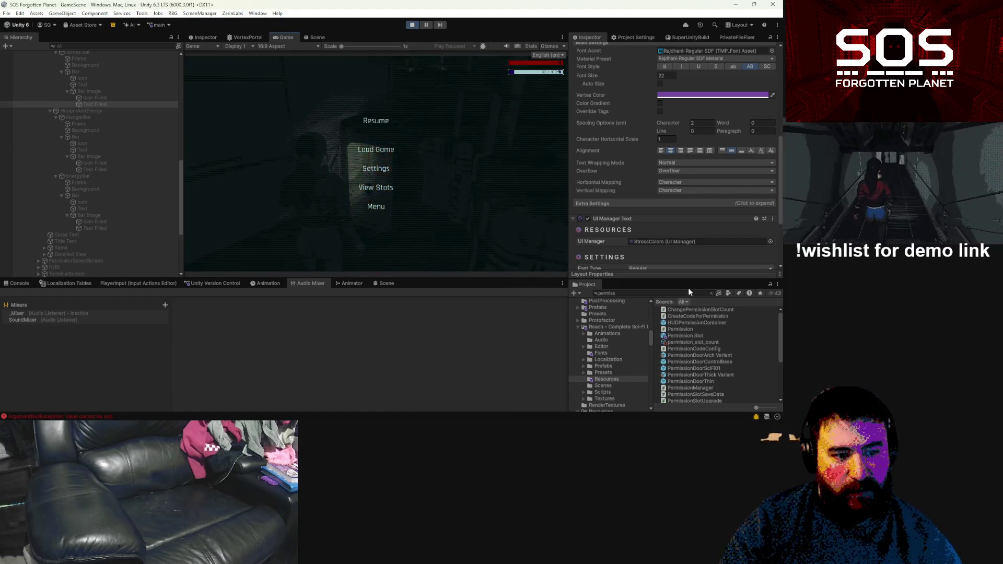
left_click(684, 292)
left_click(683, 293)
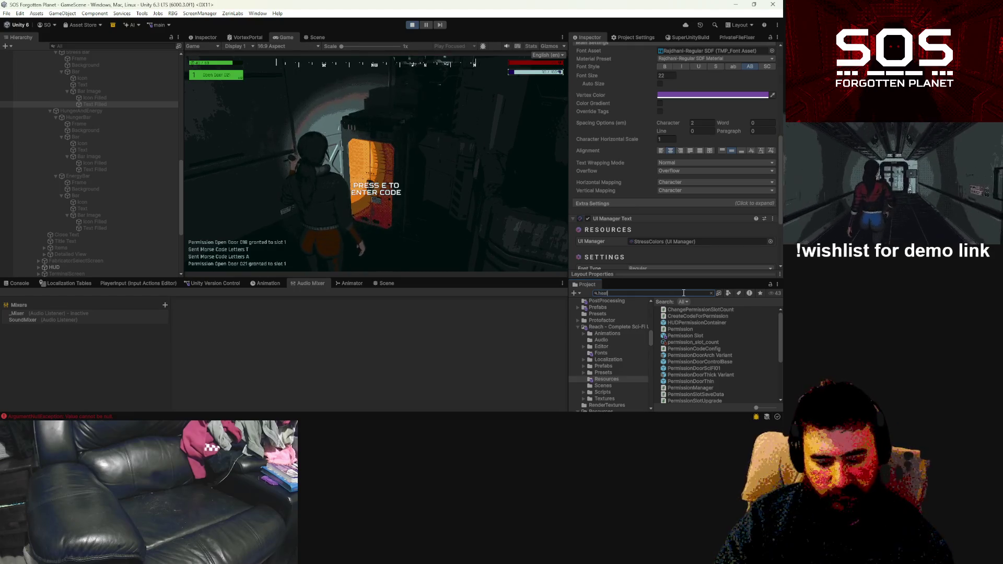